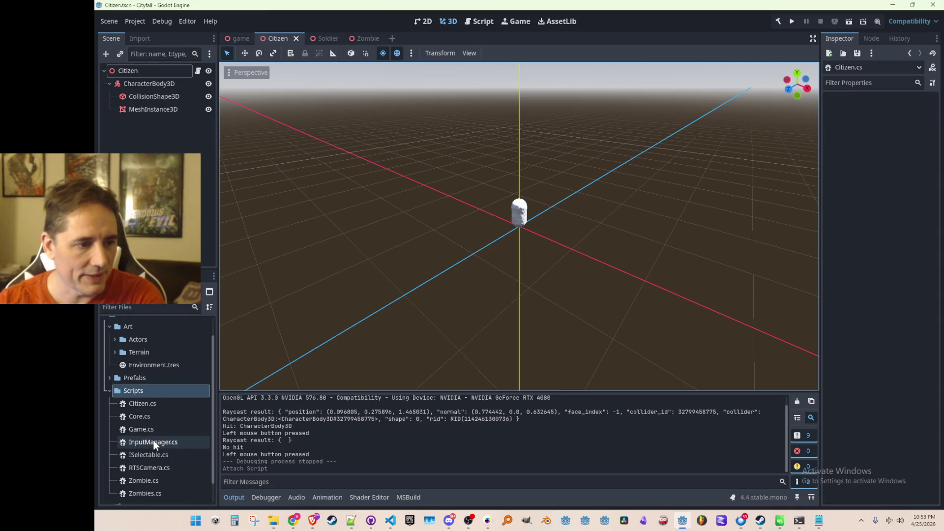
scroll(142, 414, down, 1)
- Create a new Interfaces folder inside the Scripts folder
right_click(148, 366)
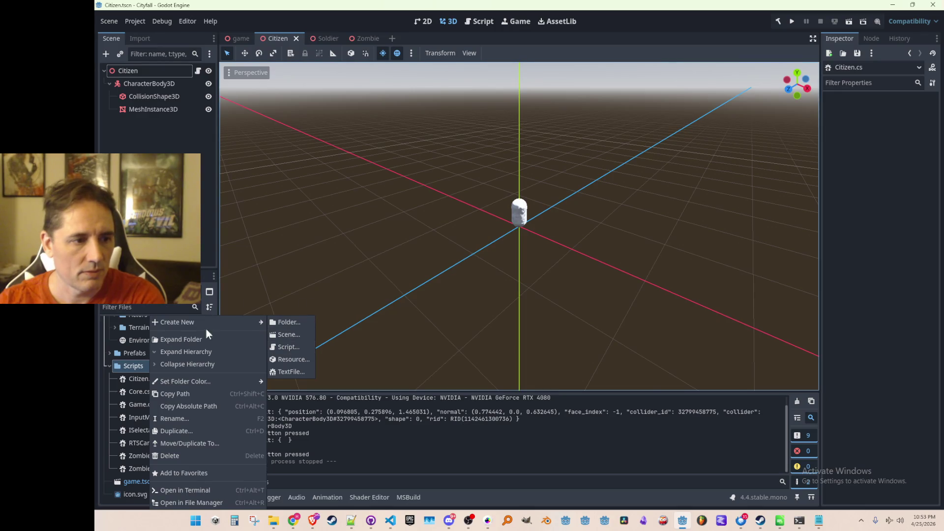
mouse_move(177, 322)
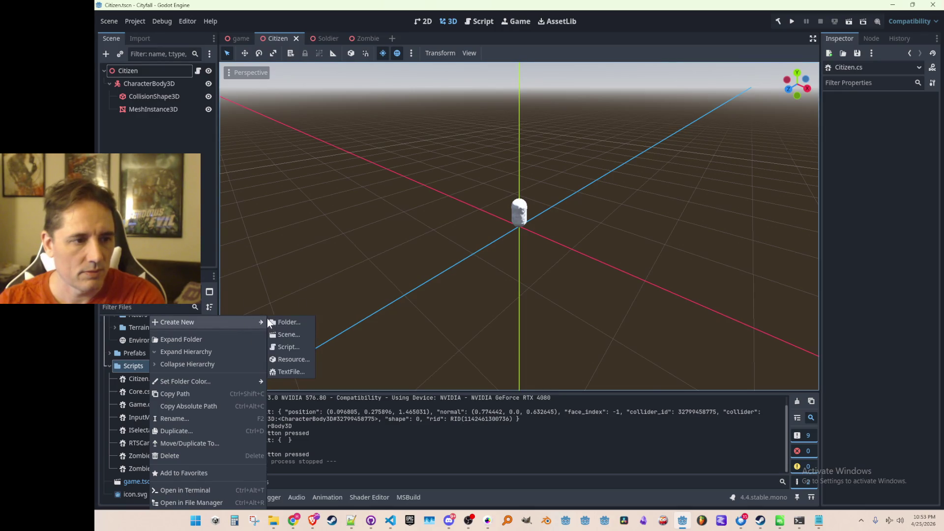
click(283, 322)
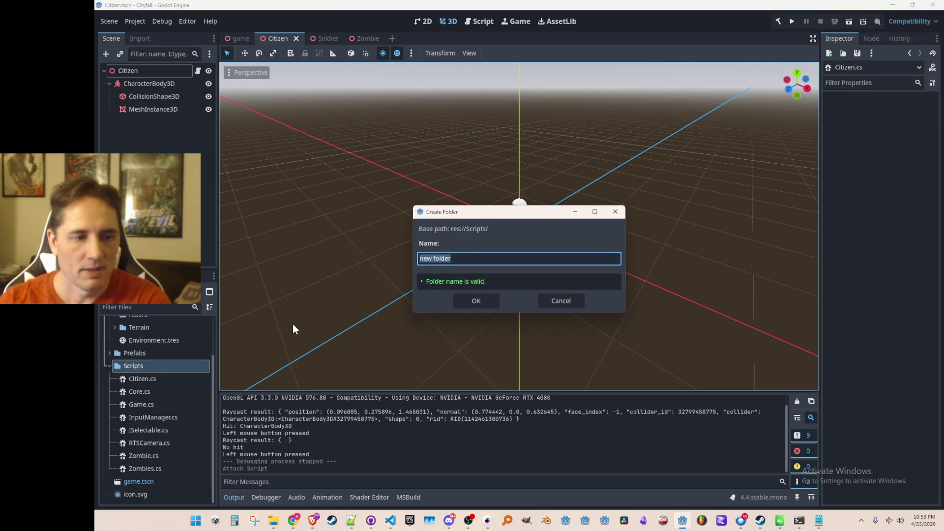
text(Interfaces)
key(Return)
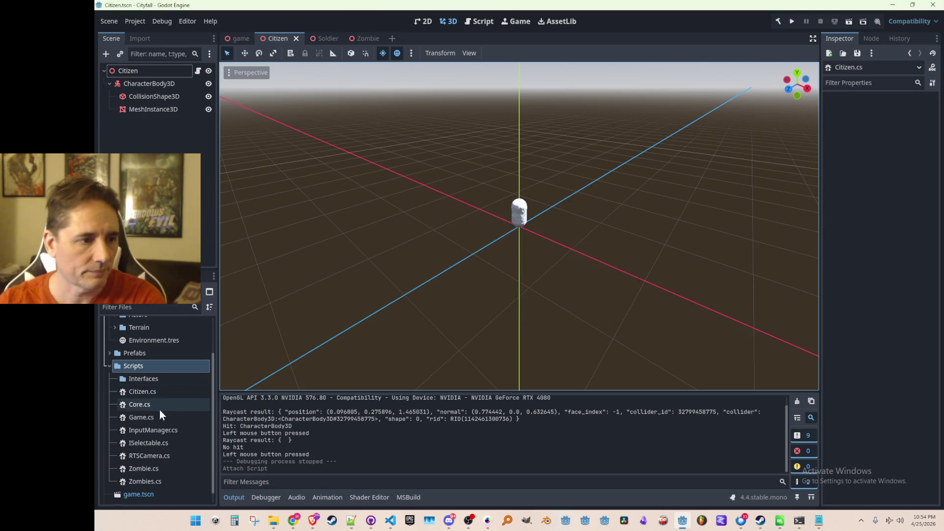
- Move ISelectable.cs into Interfaces and expand the folder to show it
mouse_move(150, 443)
mouse_down()
mouse_move(180, 373)
mouse_move(169, 377)
mouse_up()
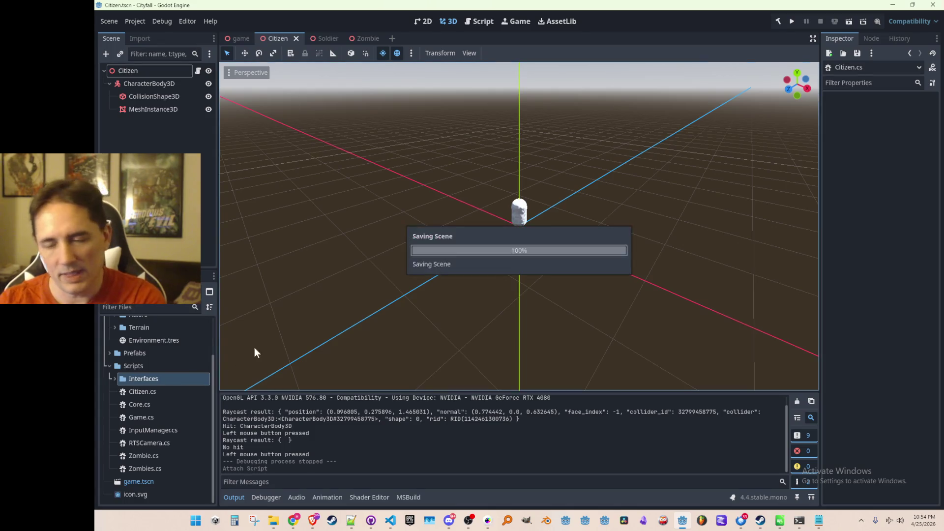
scroll(361, 289, up, 2)
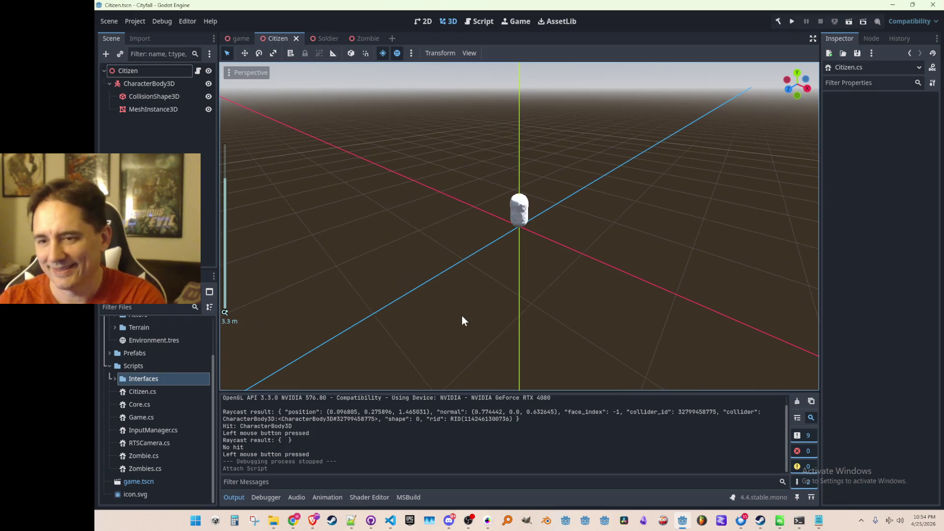
scroll(465, 298, up, 2)
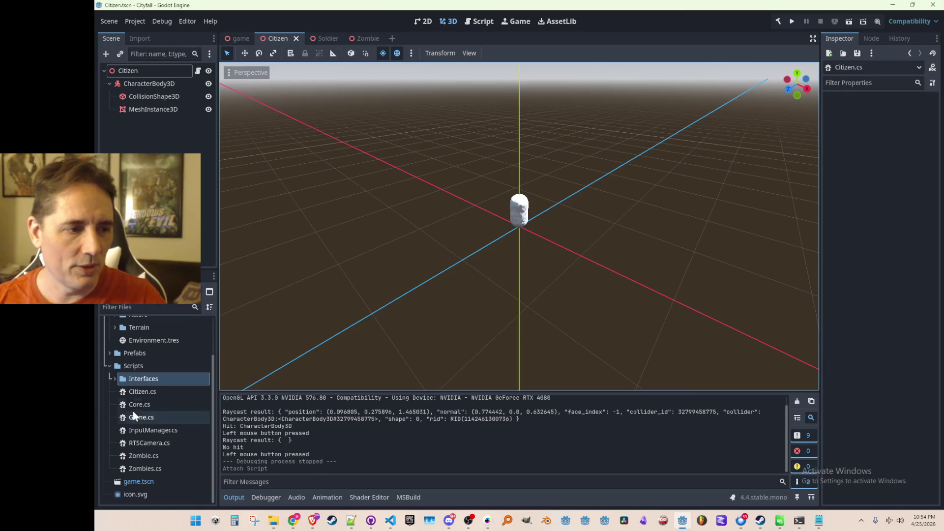
click(113, 379)
- Turn ISelectable from a Node class into a plain interface declaration
click(148, 391)
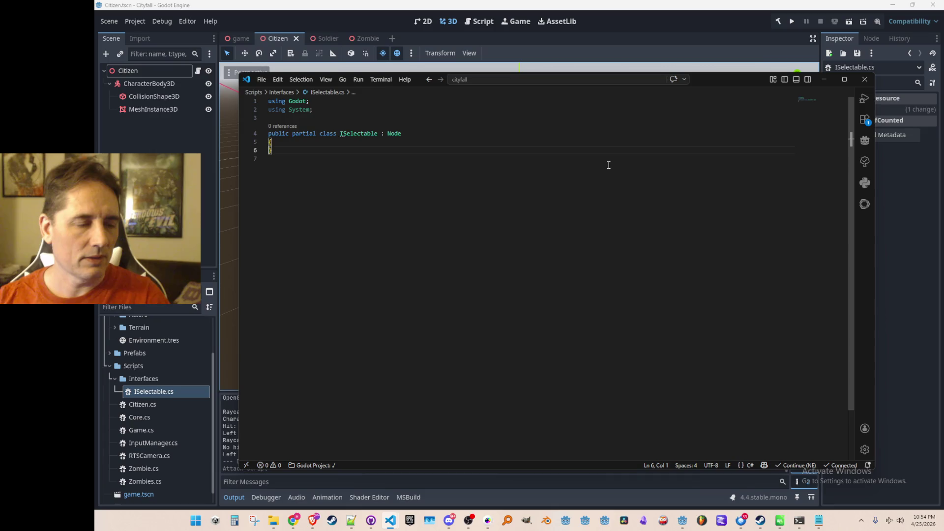
double_click(327, 134)
text(int)
key(Tab)
key(End)
key(ctrl+shift+Left)
key(ctrl+shift+Left)
key(BackSpace)
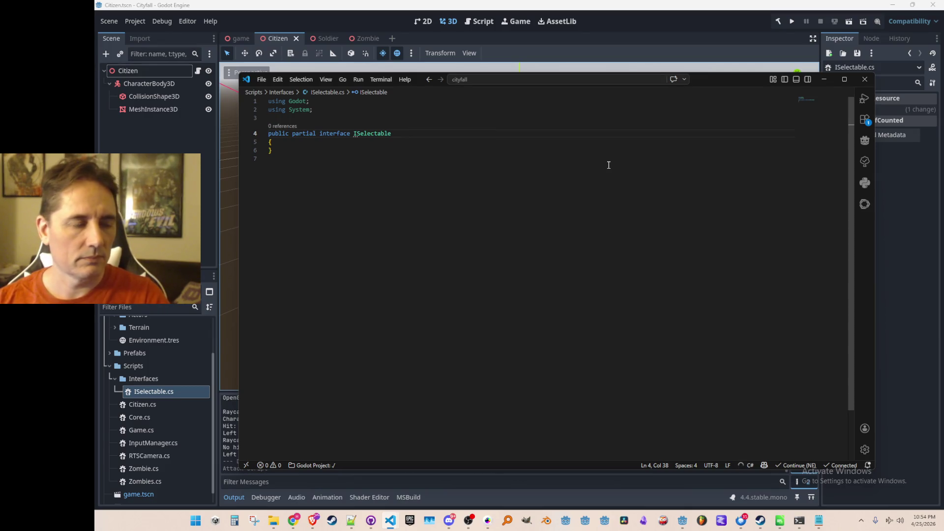
key(Delete)
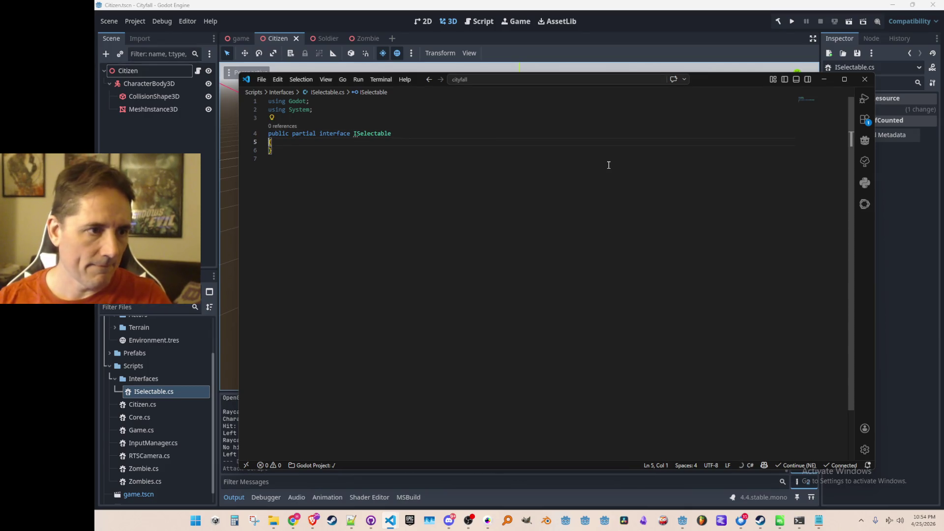
- Declare a public void OnSelected() method in the ISelectable body
key(Return)
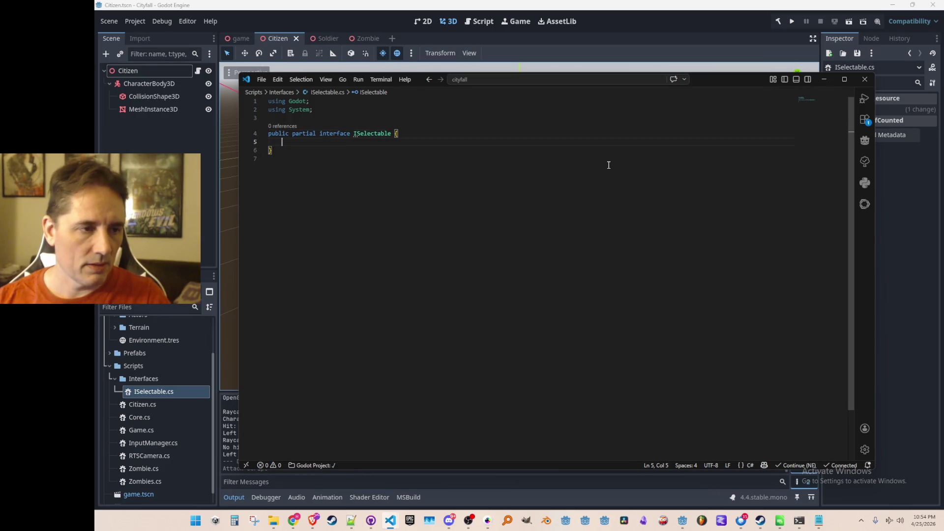
key(Tab)
key(Home)
text(public)
click(608, 164)
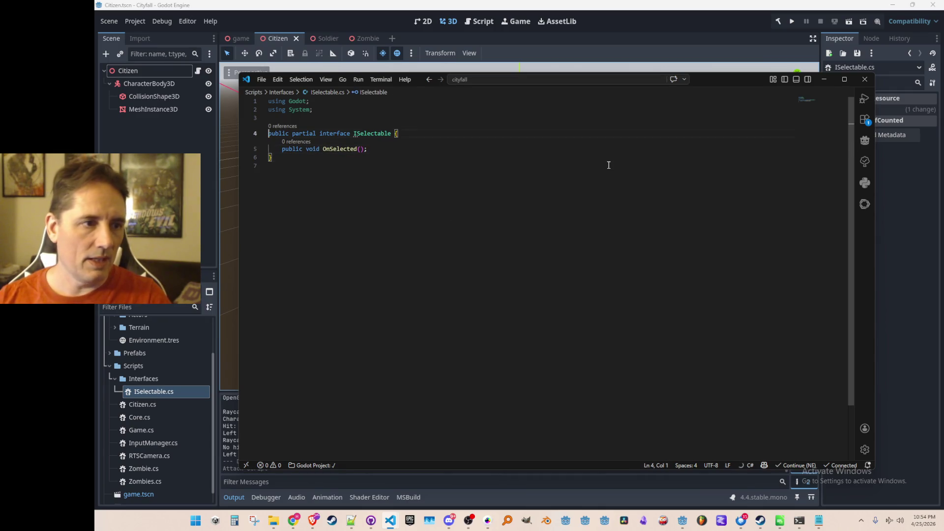
key(Up)
key(Up)
key(Up)
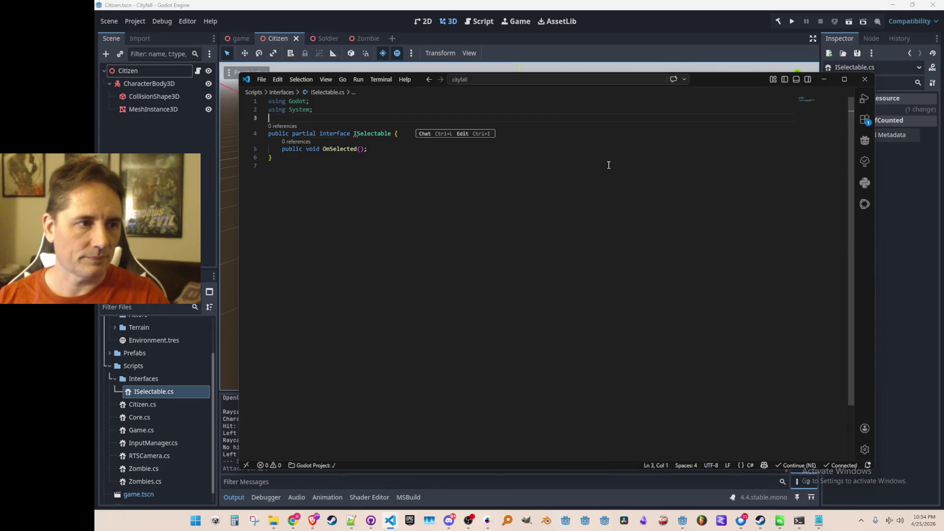
- Bring up InputManager.cs at the end of its click-handling code
key(ctrl+Tab)
key(Page_Down)
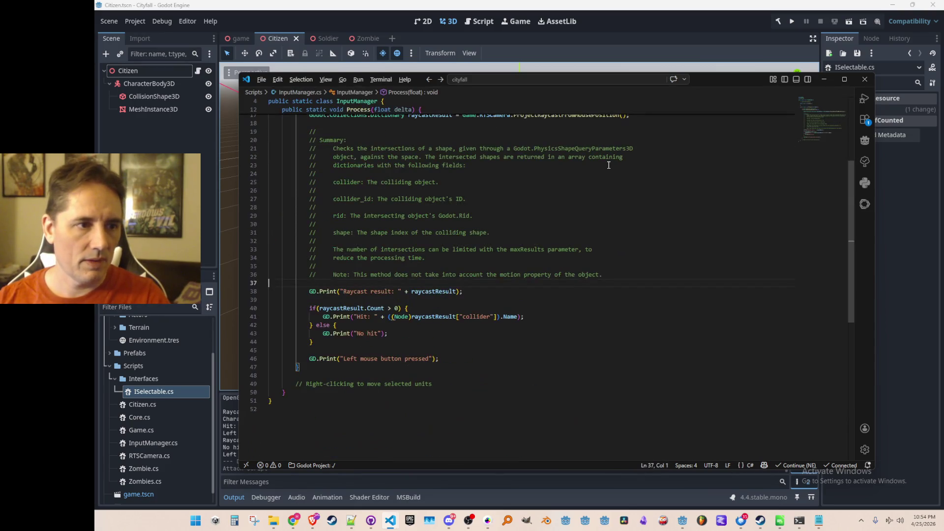
- Navigate back through open files and bring up Citizen.cs via file search
key(alt+Left)
key(ctrl+a)
key(alt+Left)
key(alt+Left)
key(alt+Left)
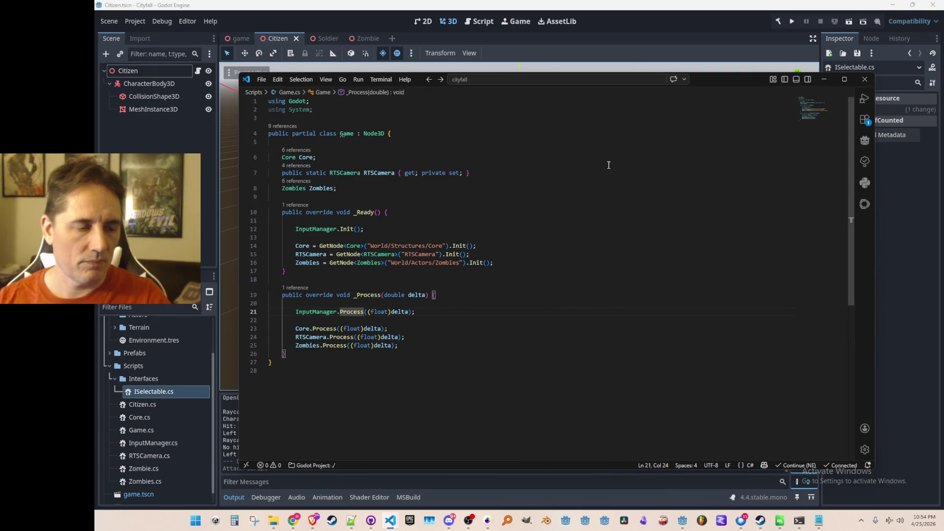
key(alt+Left)
key(alt+Left)
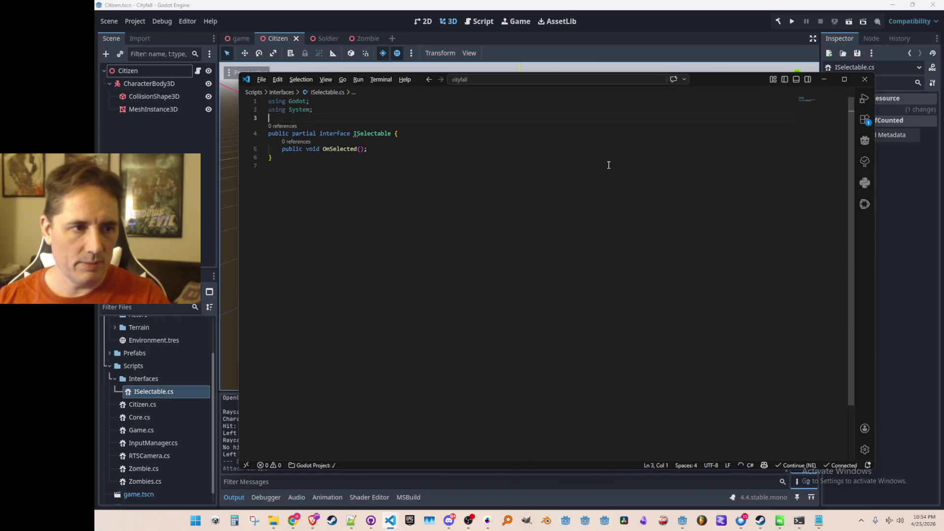
key(ctrl+p)
text(cit)
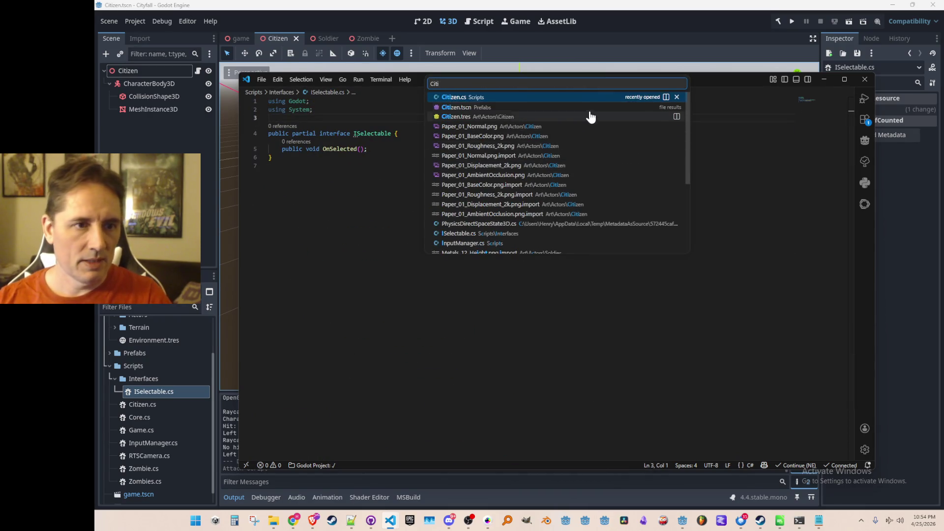
click(595, 97)
- Make Citizen derive from Node3D, ISelectable and save the file
double_click(385, 133)
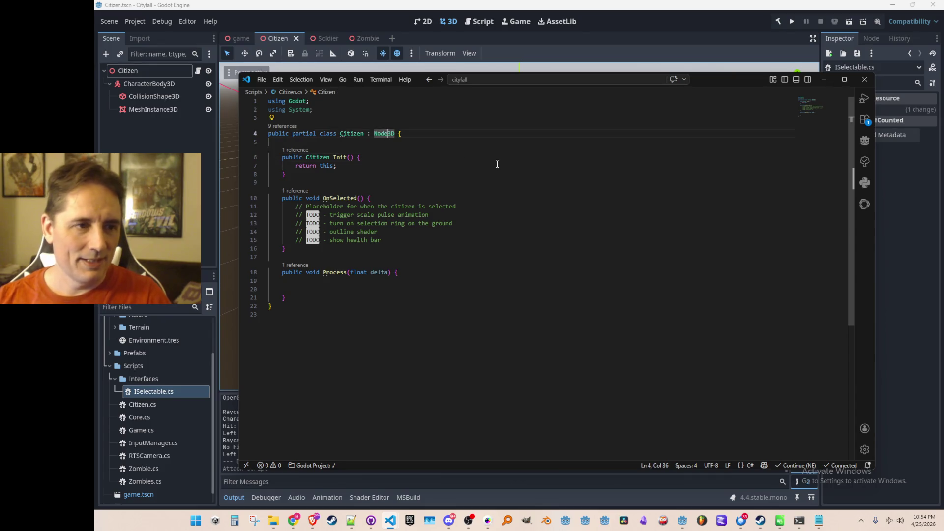
text(, ISelectable)
key(ctrl+s)
- Return to InputManager.cs and uncomment the SelectedUnits declaration
key(ctrl+Tab)
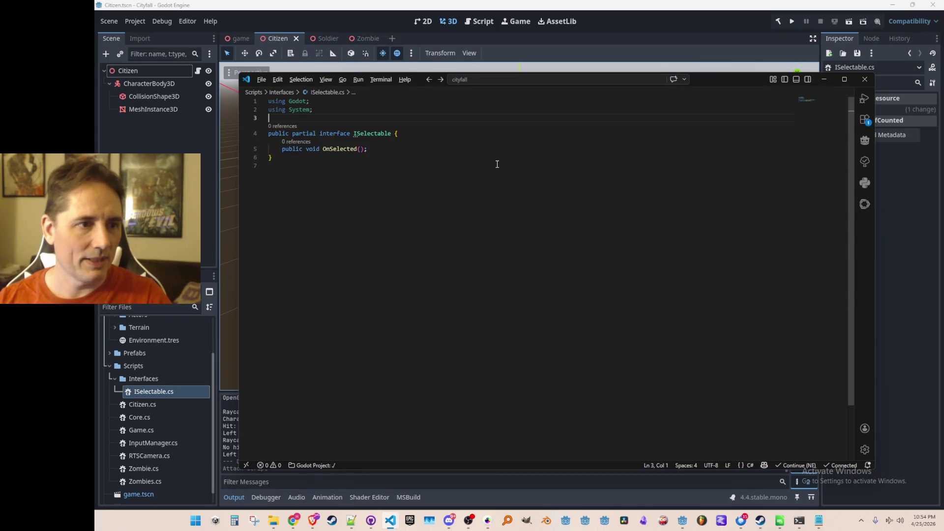
key(ctrl+Tab)
key(ctrl+slash)
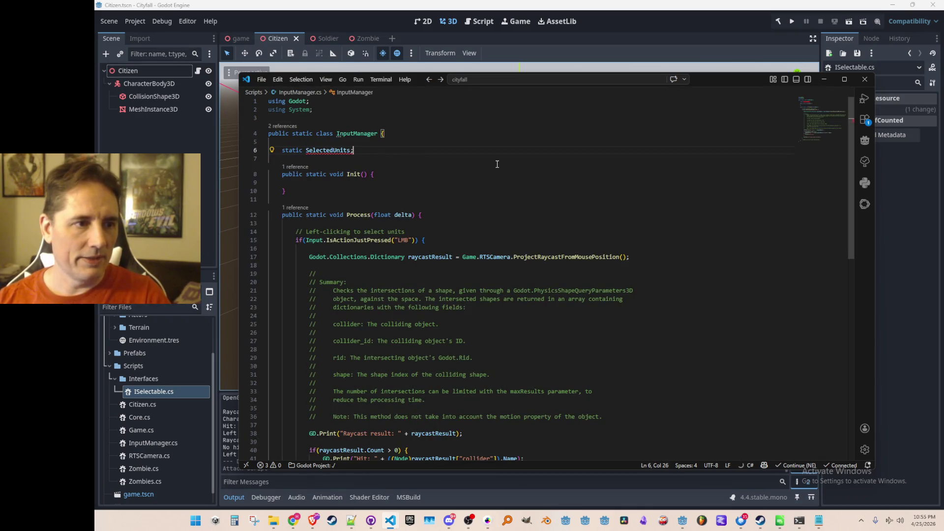
text(ISelectable[])
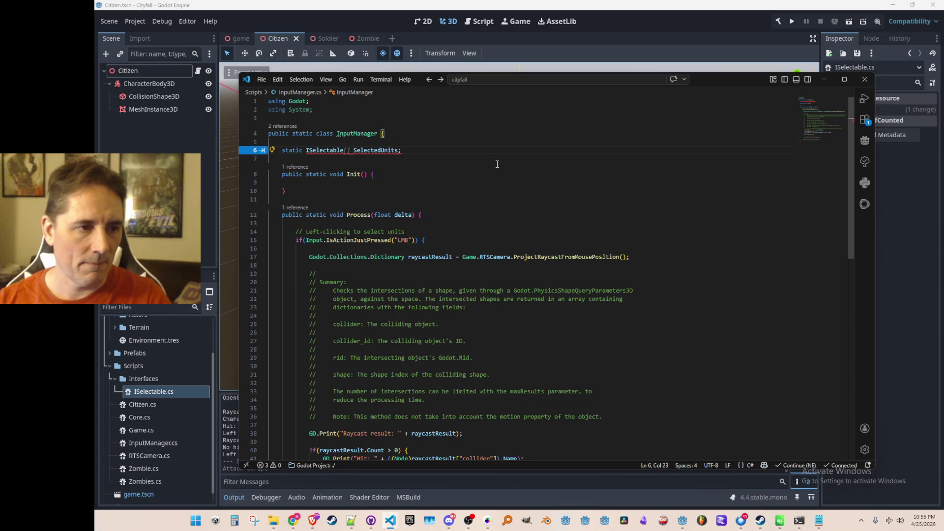
- Type SelectedUnits as List<ISelectable> initialized to a new List<ISelectable>()
key(Left)
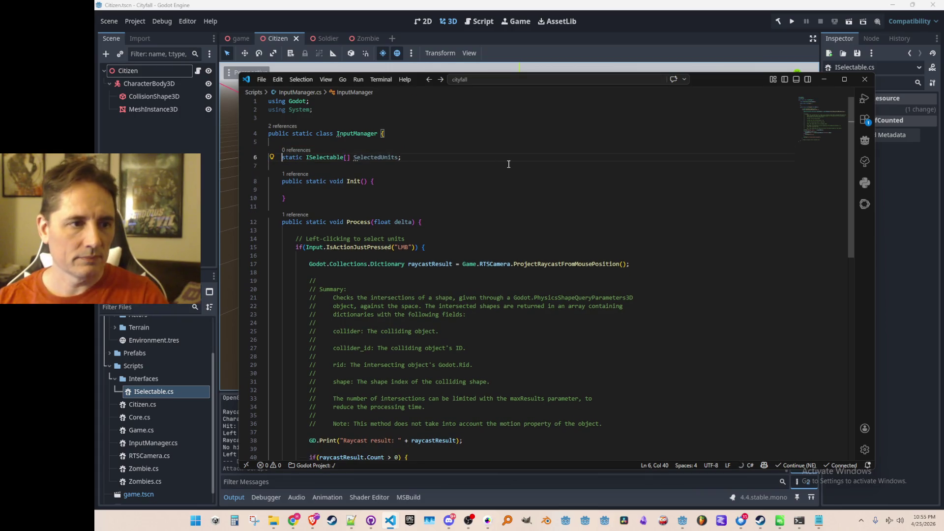
text(List)
key(Tab)
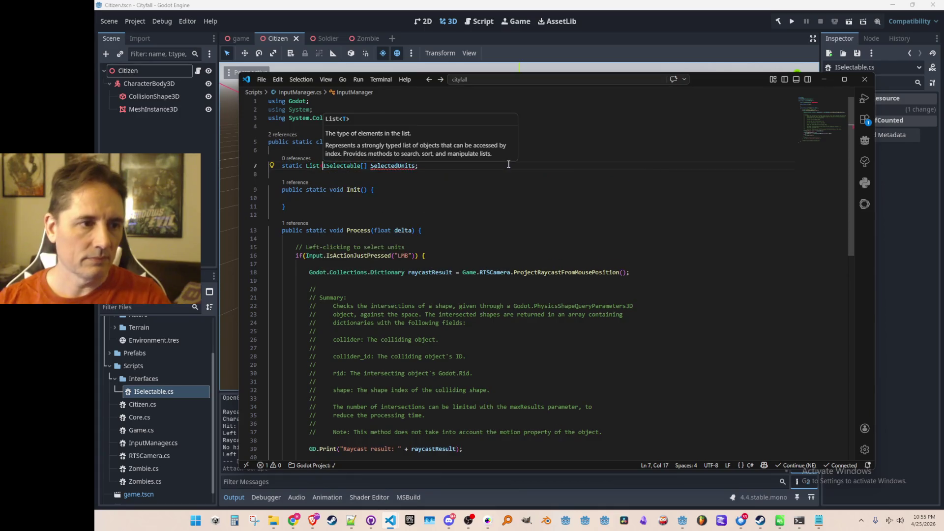
text(<)
key(Tab)
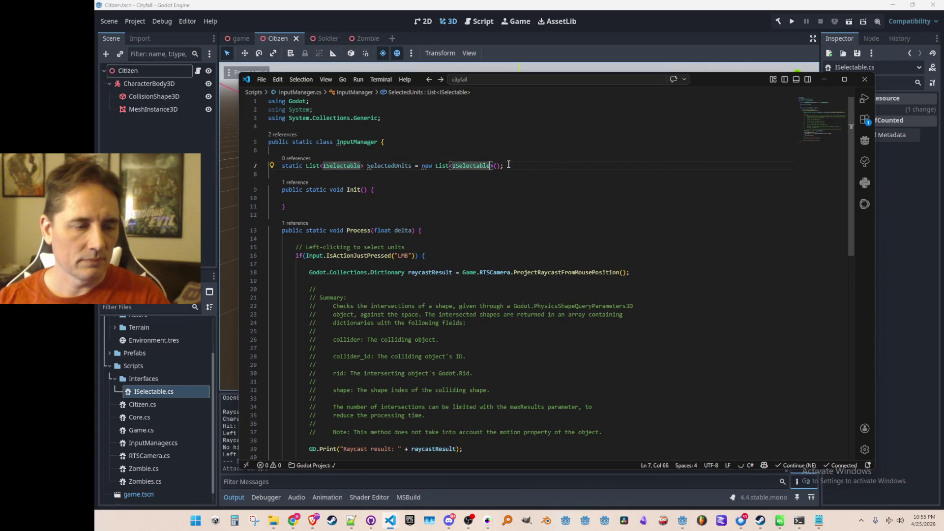
key(Down)
scroll(545, 252, down, 1)
scroll(545, 251, up, 1)
- Move the caret past the hit print line and into the empty Init method
click(401, 165)
scroll(589, 368, down, 1)
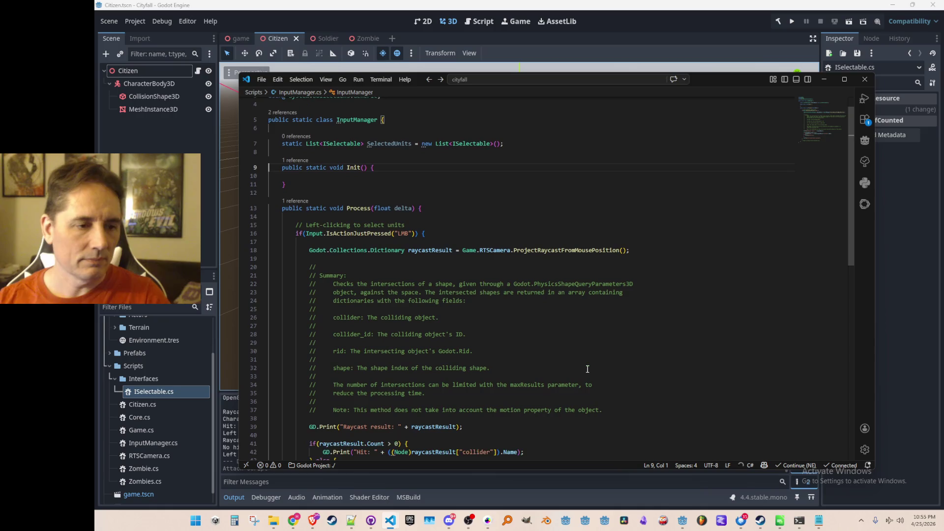
scroll(588, 367, down, 4)
click(676, 325)
scroll(668, 313, up, 4)
scroll(679, 294, up, 3)
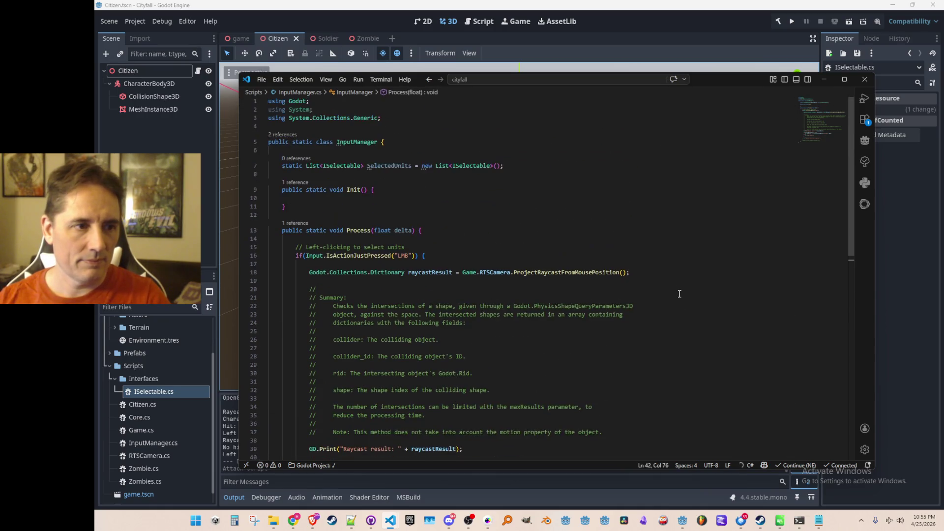
click(601, 206)
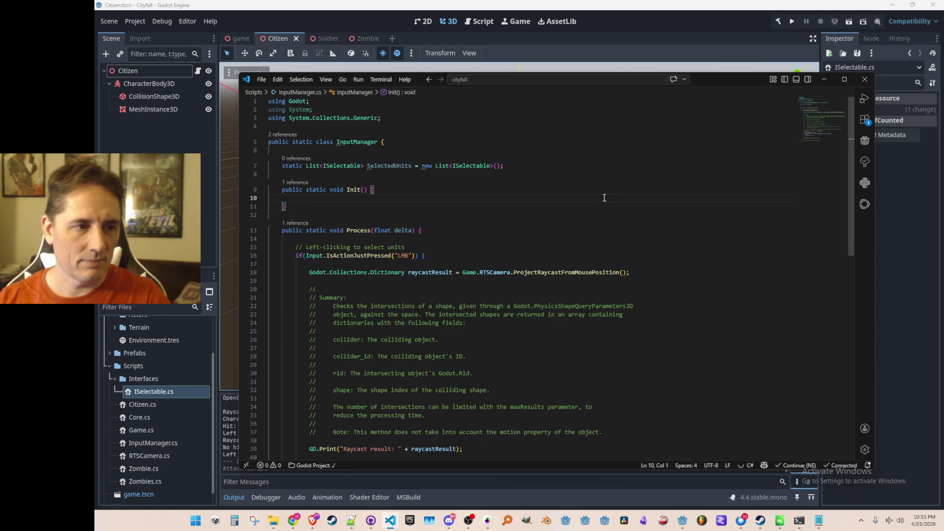
scroll(604, 198, down, 1)
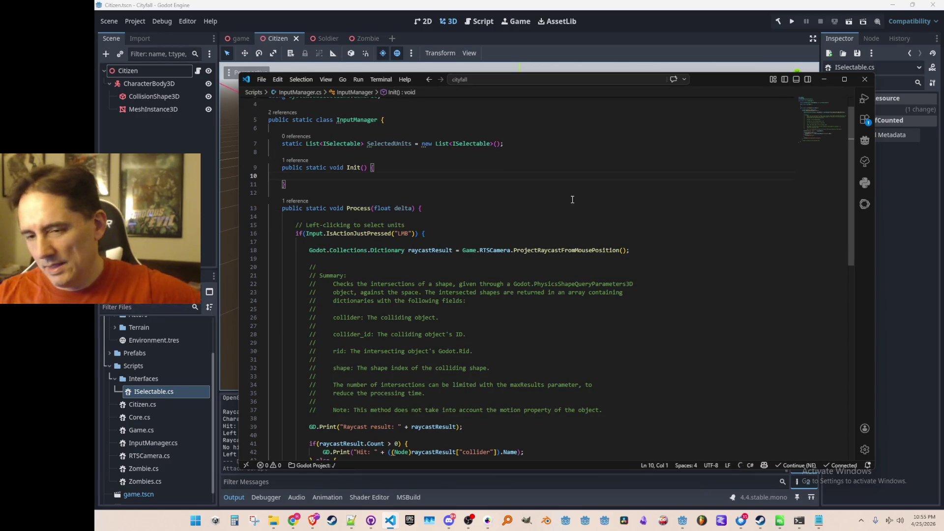
click(149, 84)
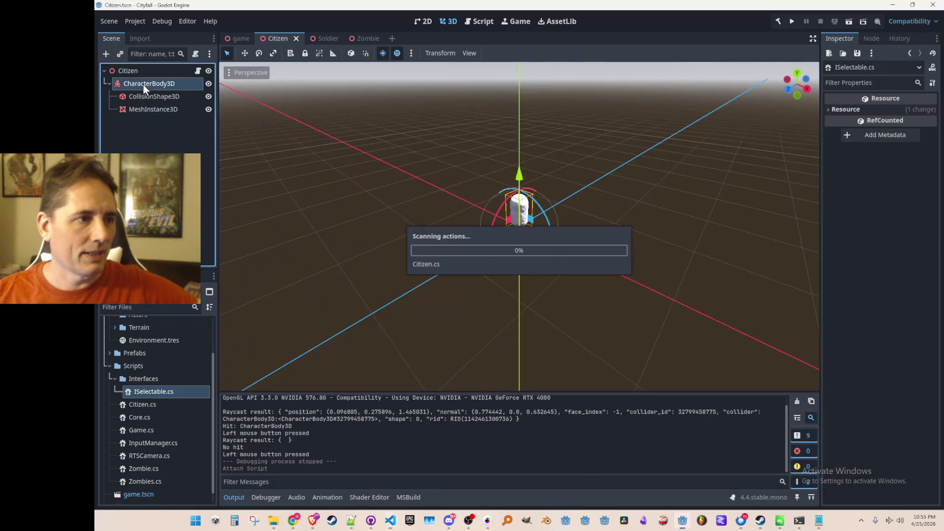
click(129, 71)
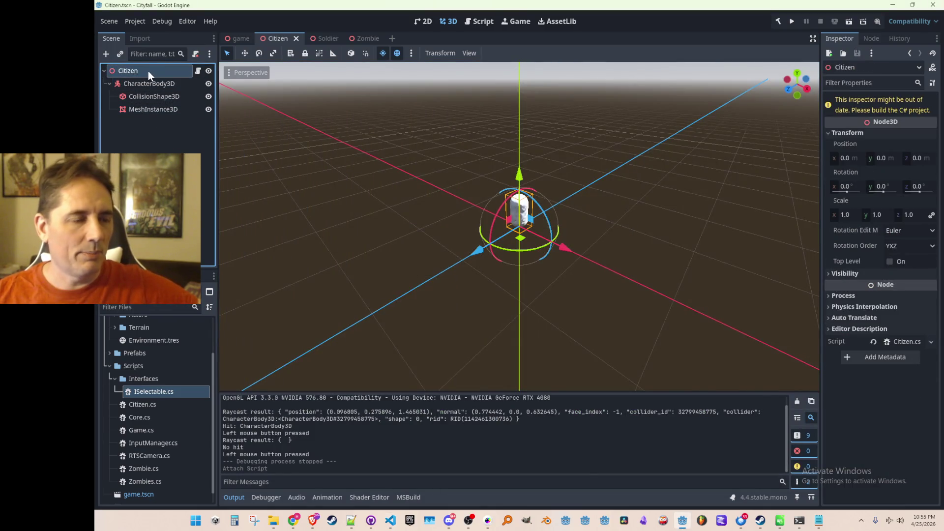
click(147, 84)
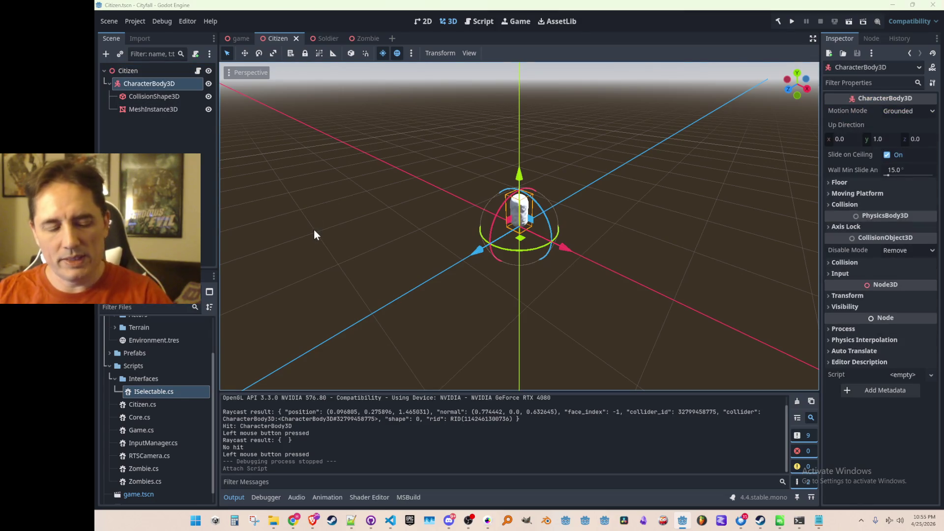
key(alt+Tab)
scroll(669, 337, down, 5)
scroll(679, 340, up, 2)
scroll(679, 339, down, 2)
click(687, 341)
key(Return)
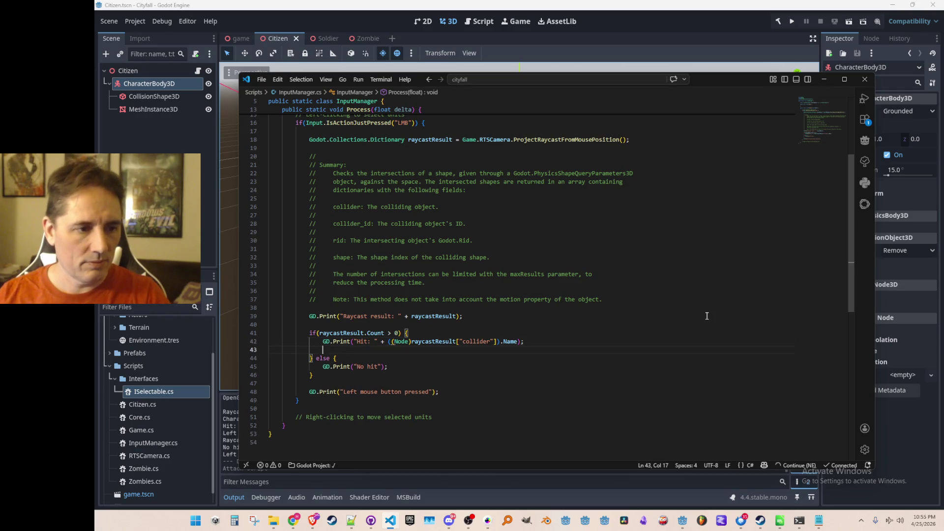
text(// get parent of the collid)
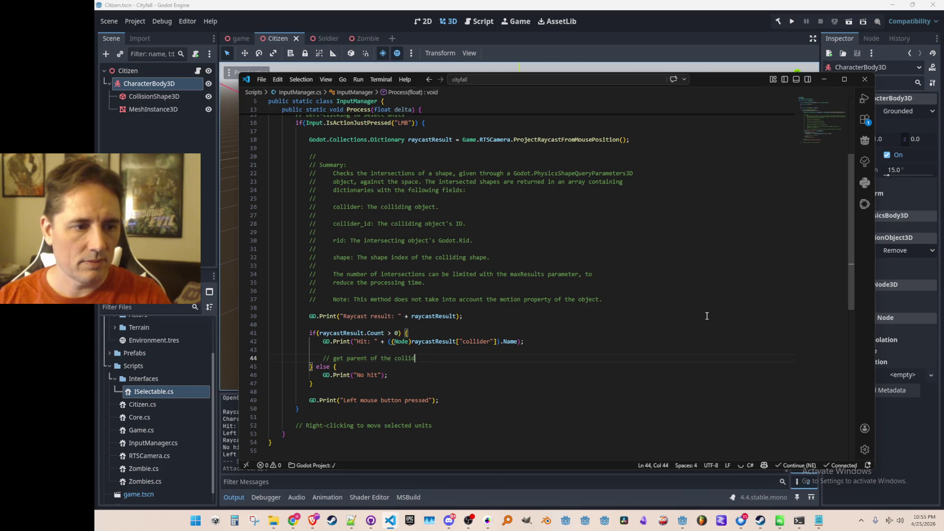
text(er)
- Get the hit collider's parent and, if it is ISelectable, add it to SelectedUnits and call OnSelected
key(Return)
key(Tab)
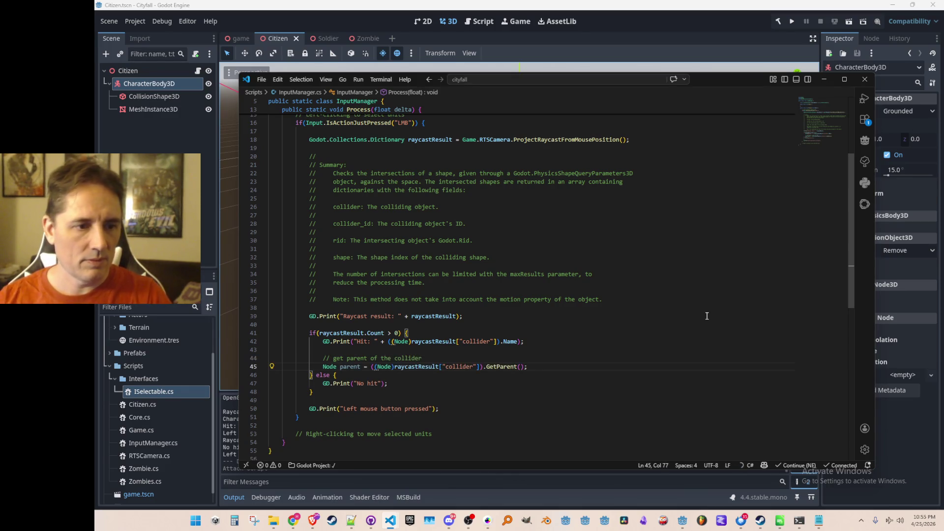
key(Return)
key(Return)
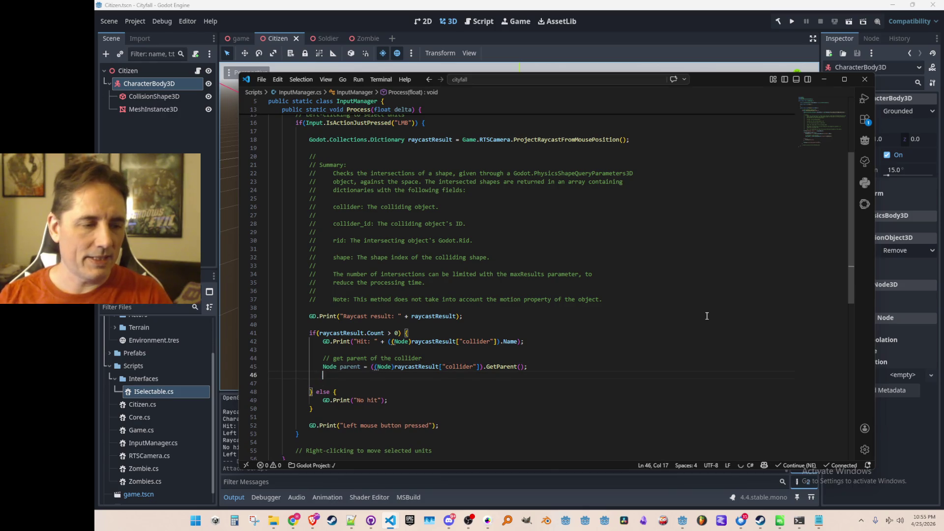
text(if()
key(Tab)
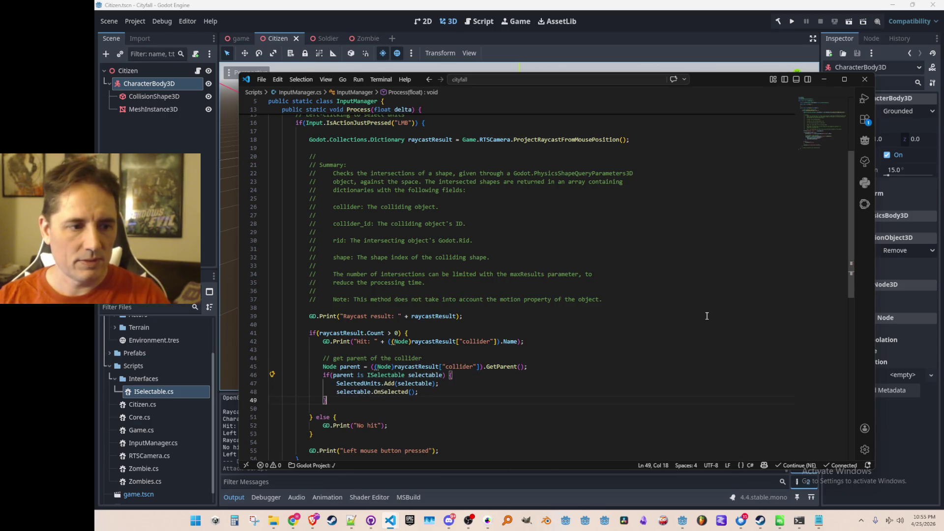
scroll(496, 400, down, 3)
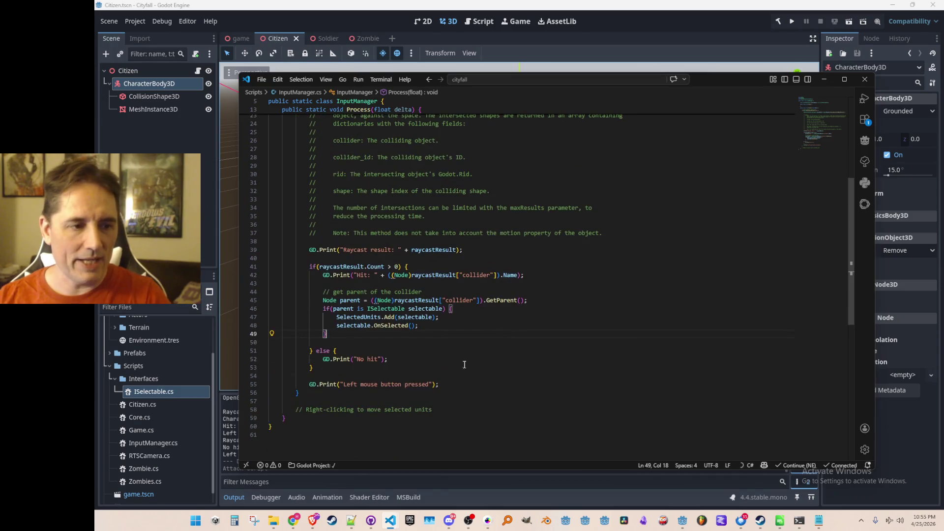
- Peek the ISelectable.OnSelected definition and return to InputManager.cs
ctrl+click(391, 325)
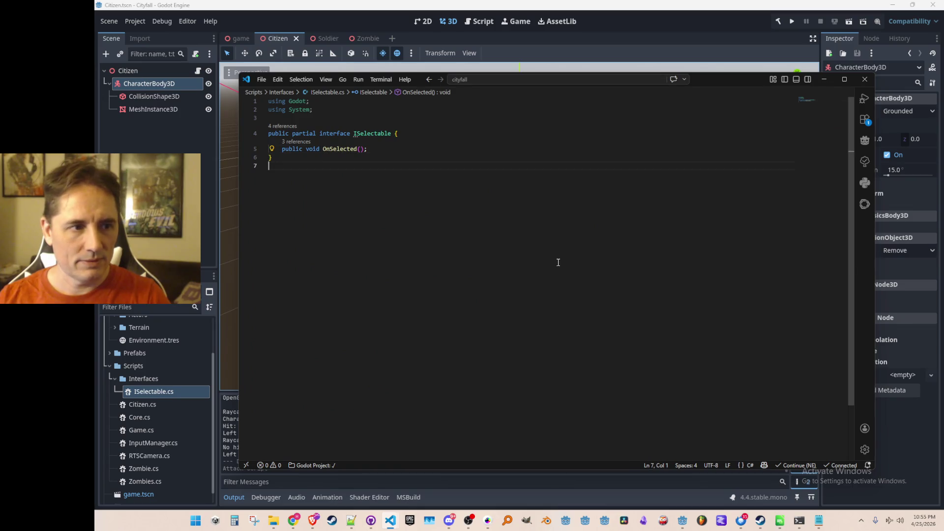
key(alt+Left)
scroll(556, 262, up, 10)
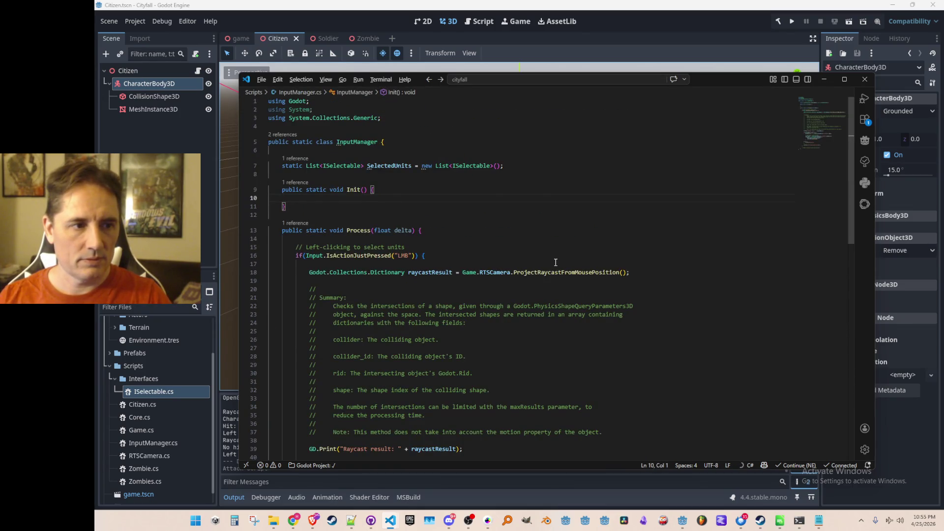
key(alt+Right)
key(alt+Left)
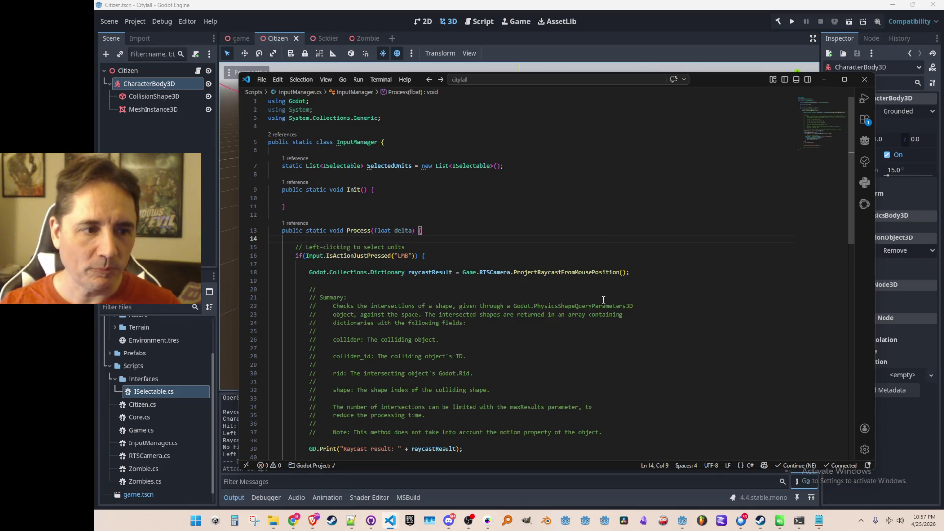
scroll(603, 298, down, 3)
scroll(627, 318, down, 3)
scroll(650, 303, down, 3)
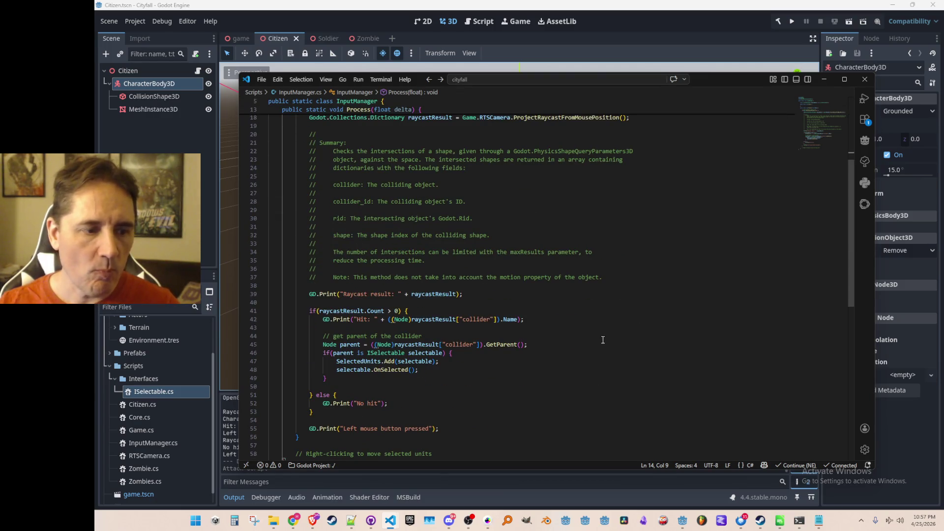
- From the selectable check, peek OnSelected and open Citizen.cs at its OnSelected method
click(633, 353)
scroll(636, 358, down, 1)
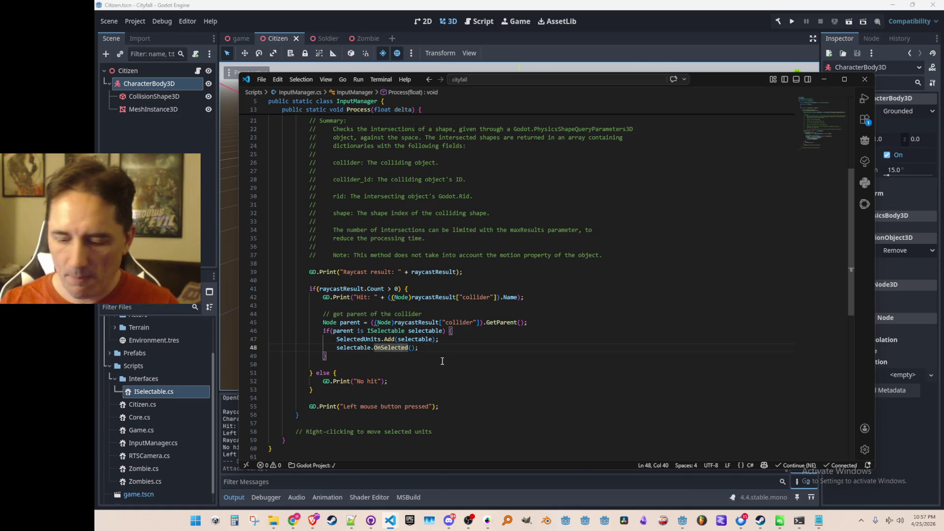
ctrl+click(391, 348)
key(alt+Left)
key(ctrl+p)
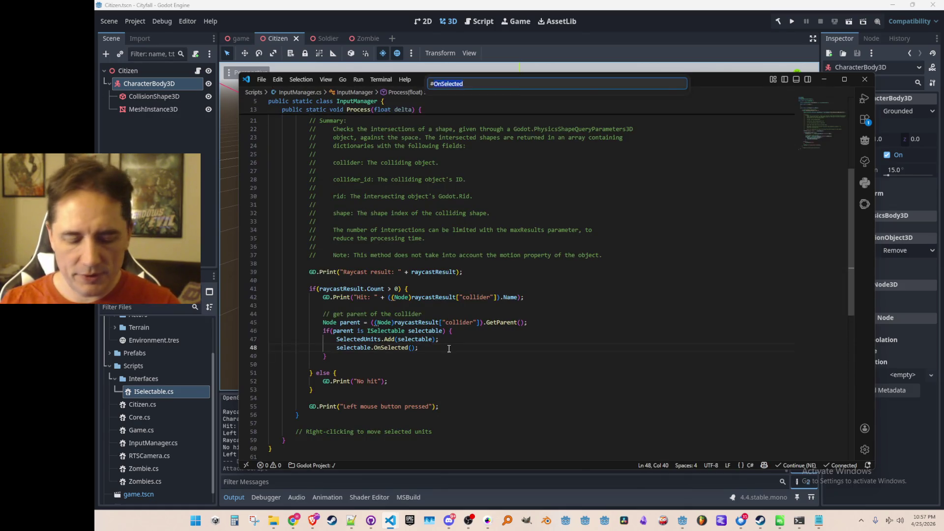
text(Citiz)
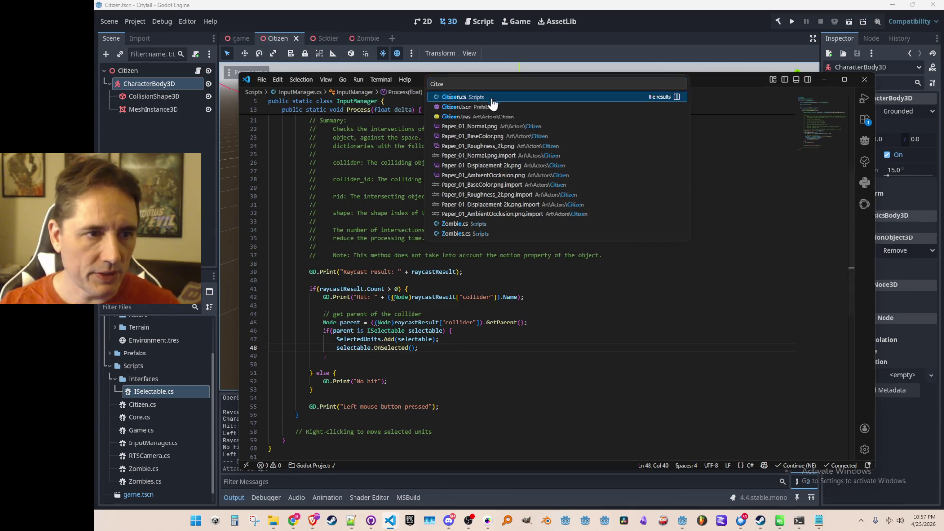
key(Return)
click(630, 210)
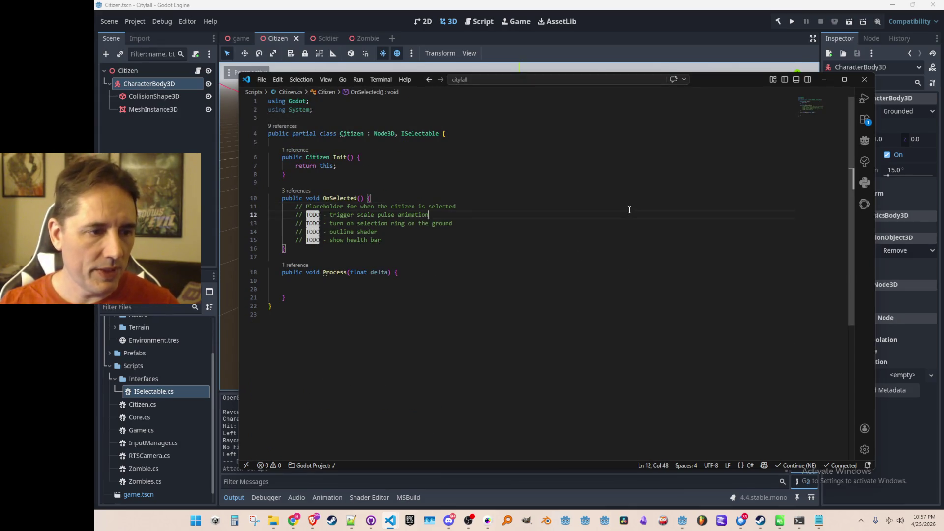
- Add GD.Print("Citizen selected!") at the top of Citizen's OnSelected
key(Return)
key(Return)
text(GD.)
key(Tab)
text(("Citizen selected!");)
key(ctrl+z)
key(ctrl+z)
key(ctrl+z)
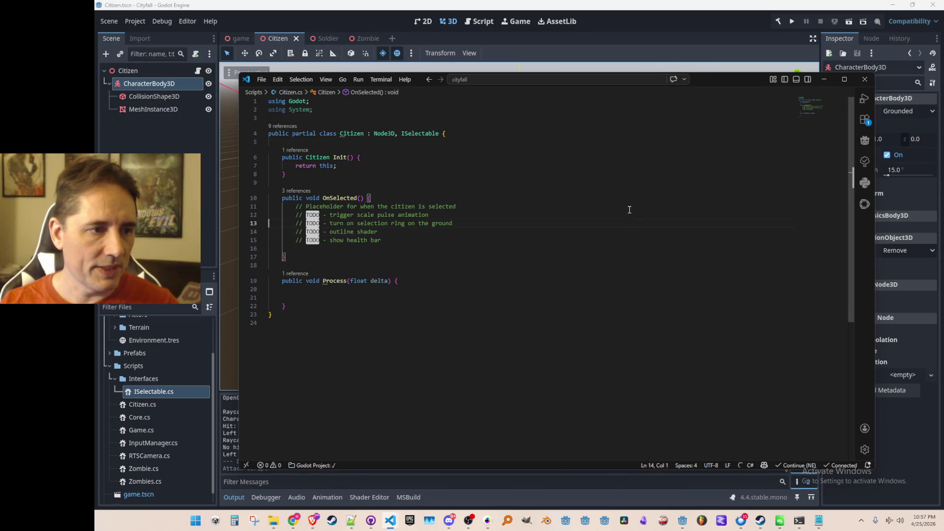
key(Return)
text(GD.Print("Citizen selected!");)
key(Return)
key(Return)
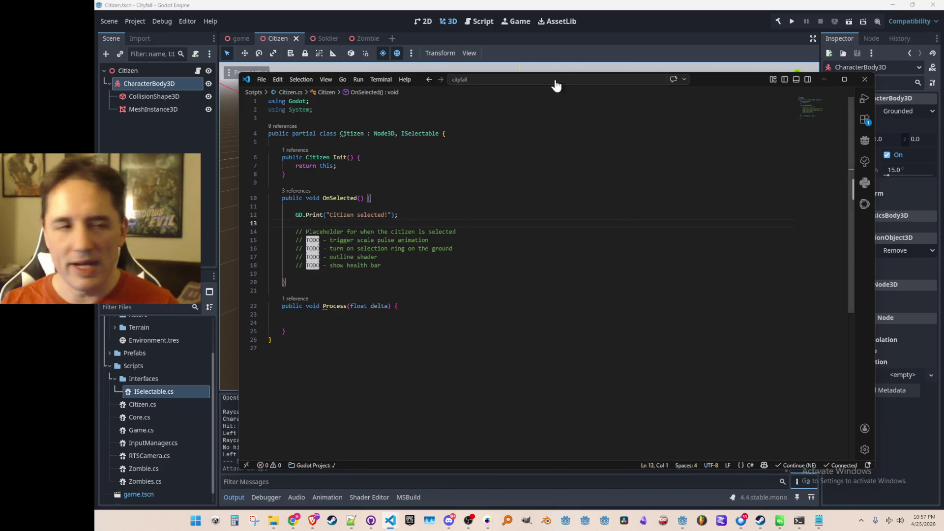
- Bring Godot forward and run the game with the new code
click(641, 9)
click(791, 21)
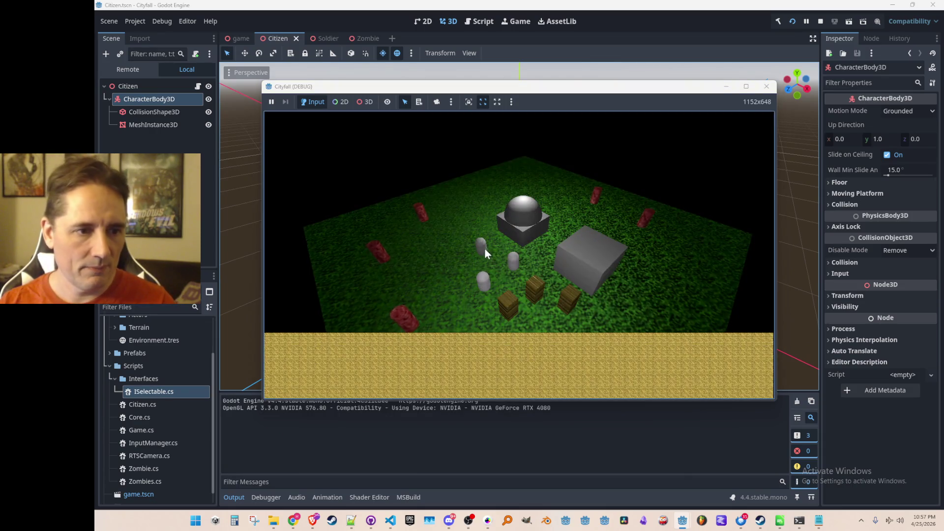
- Click citizens and empty ground to log Citizen selected! and No hit
click(483, 248)
click(476, 205)
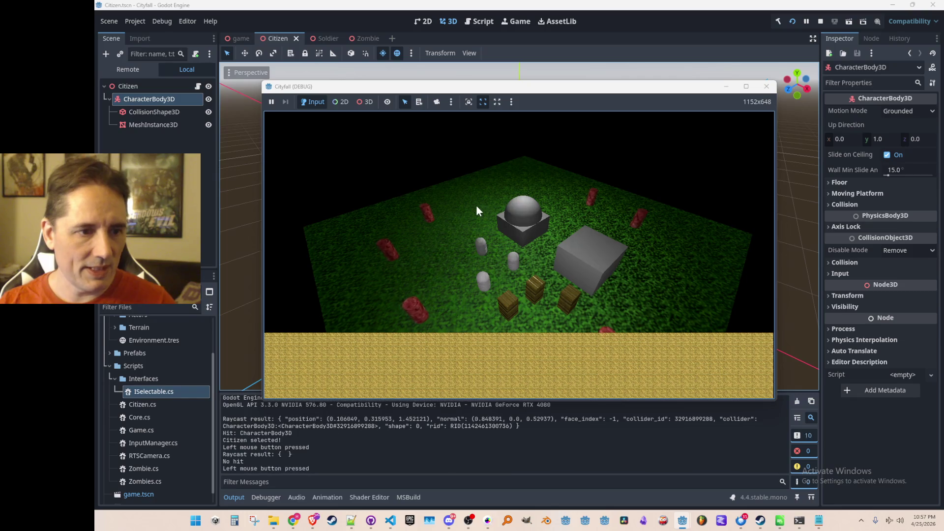
click(517, 264)
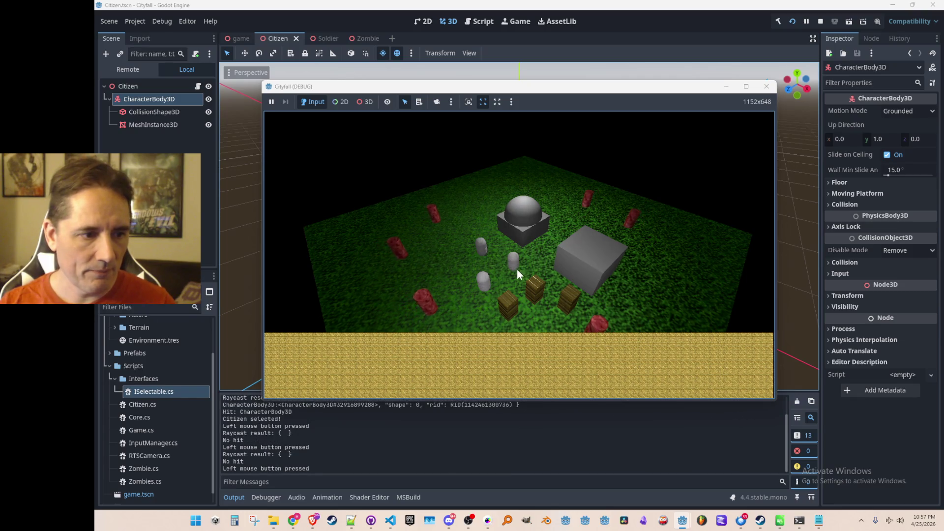
click(509, 266)
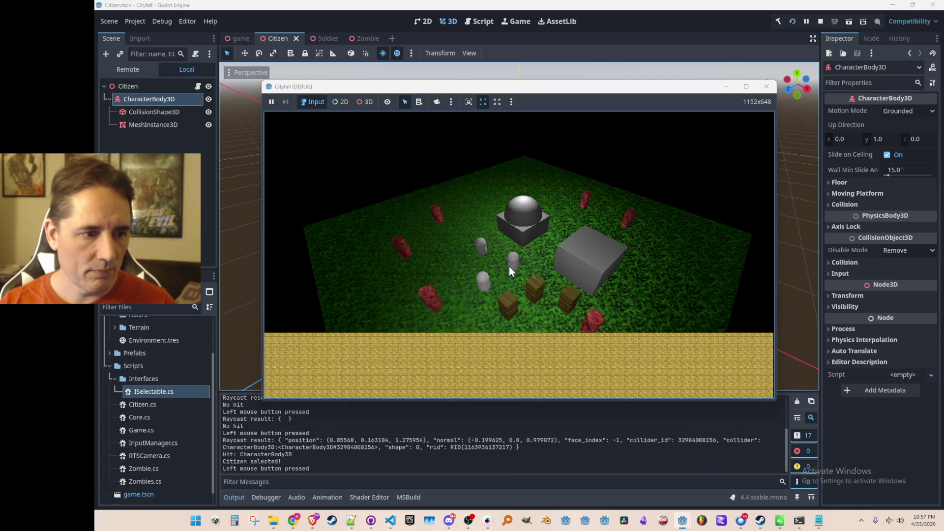
click(484, 287)
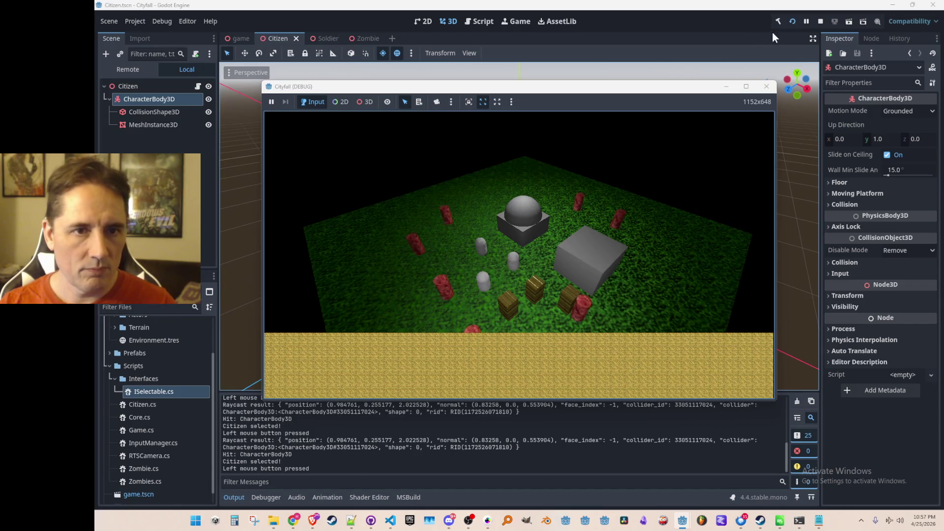
- Stop the running game and bring the Citizen script back into view
click(807, 21)
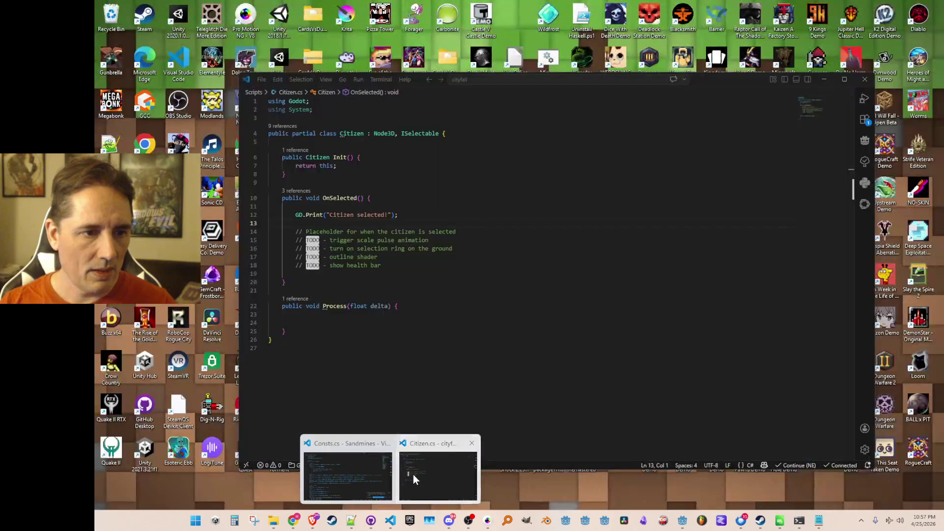
click(414, 475)
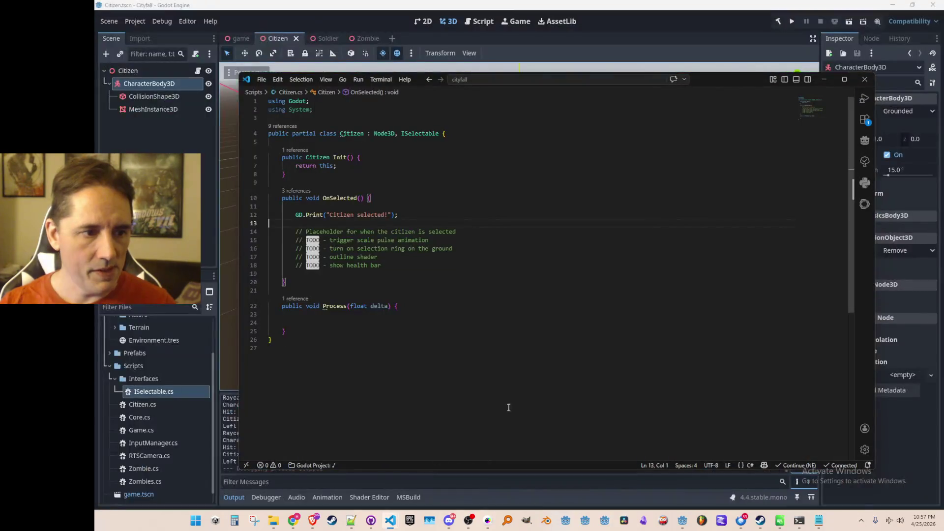
- Leave Citizen.cs unchanged and return to the Godot editor's Citizen scene
click(539, 291)
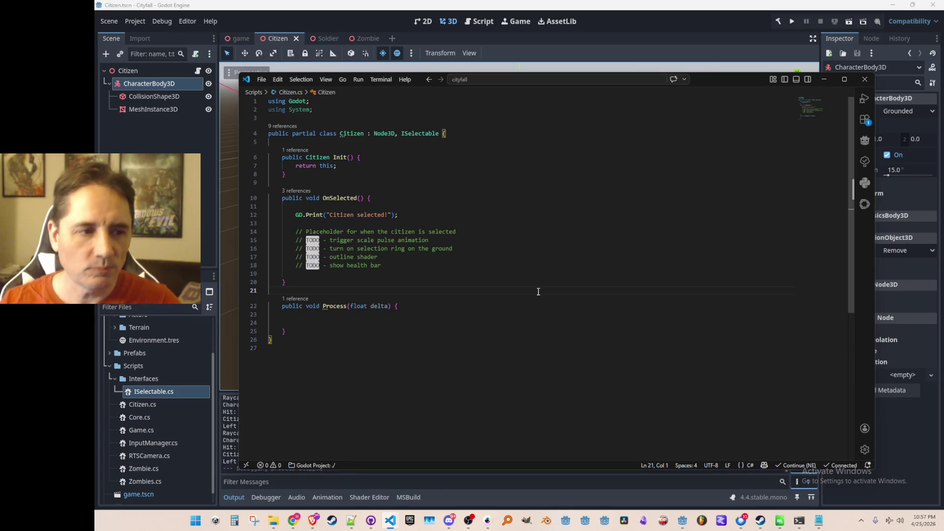
click(390, 20)
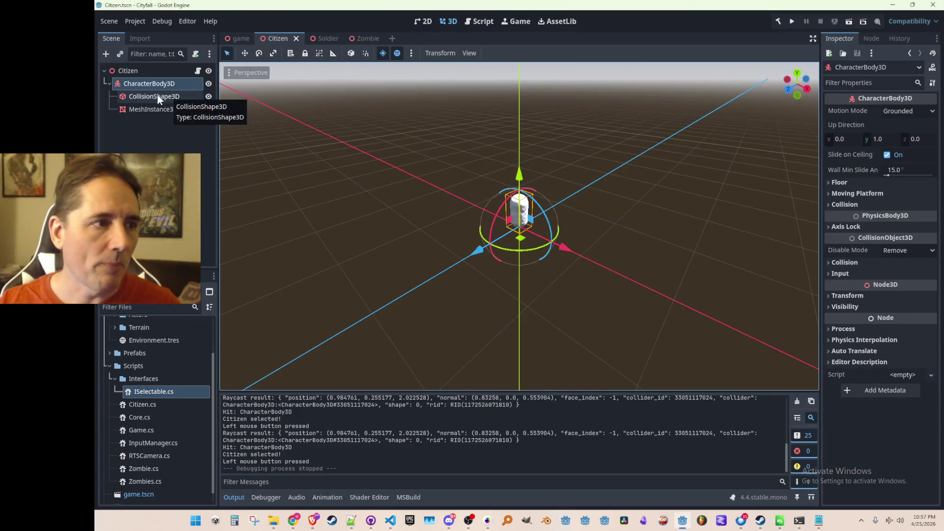
- Add a Sprite3D child node under the Citizen root, then reveal the desktop
click(127, 71)
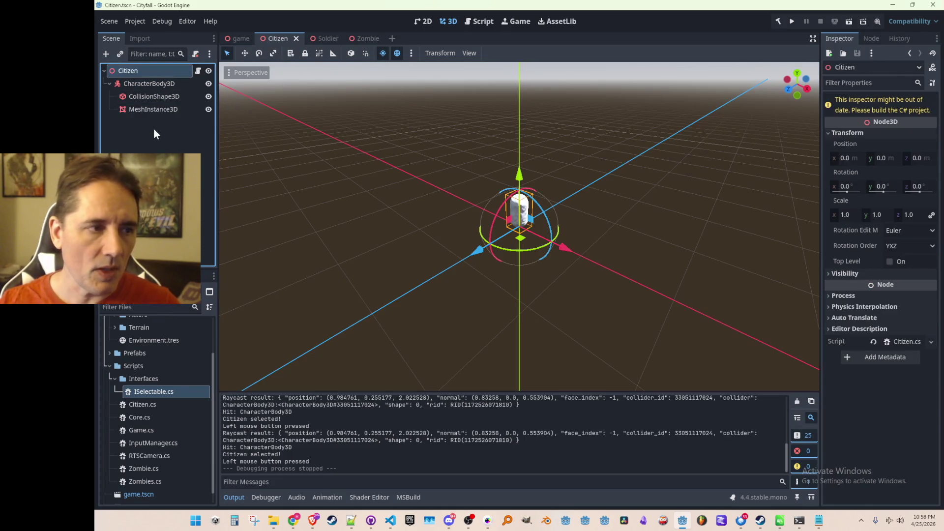
right_click(170, 74)
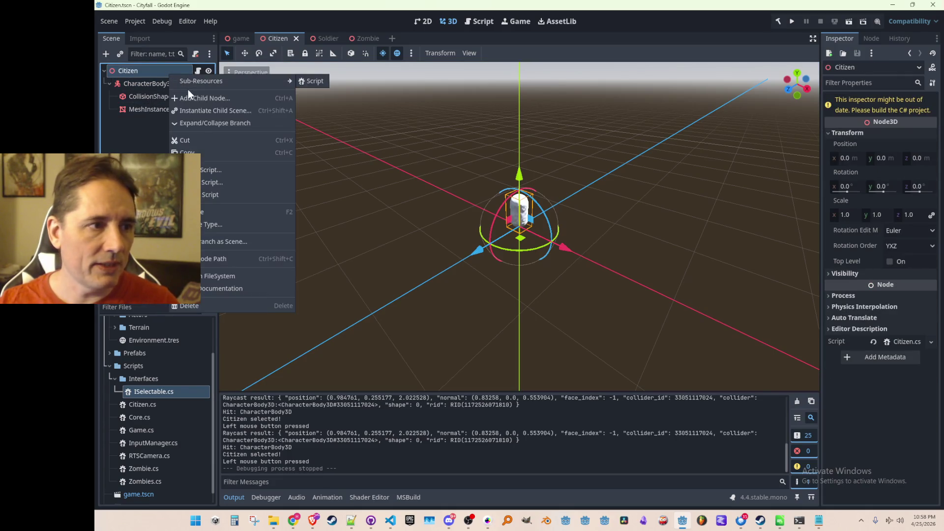
click(188, 89)
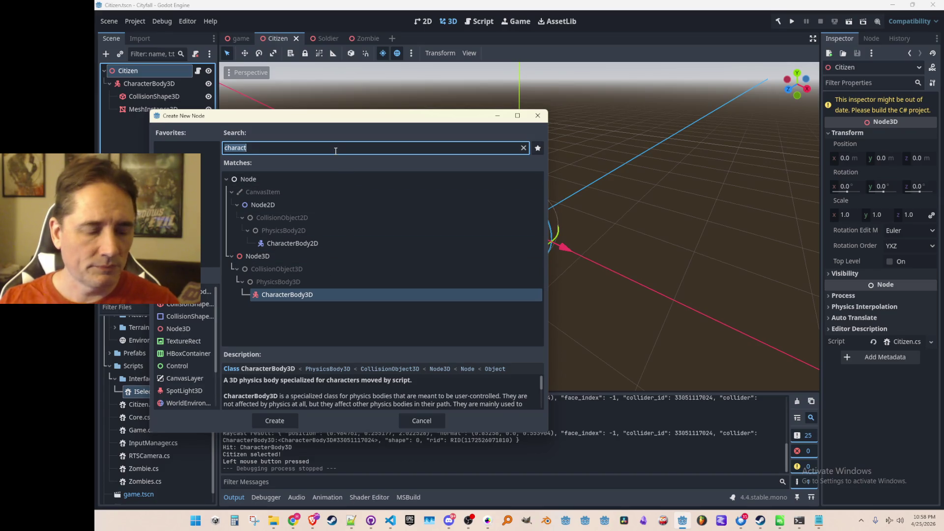
text(3d)
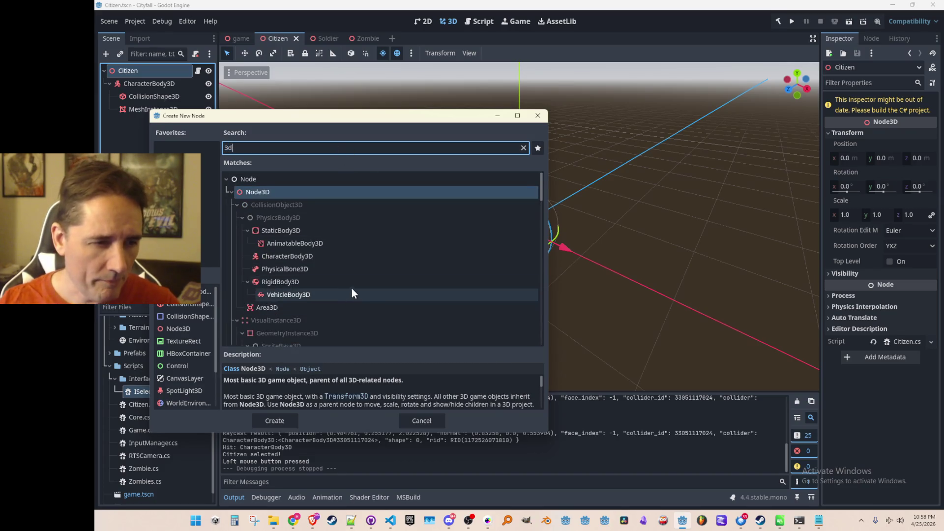
scroll(378, 285, down, 3)
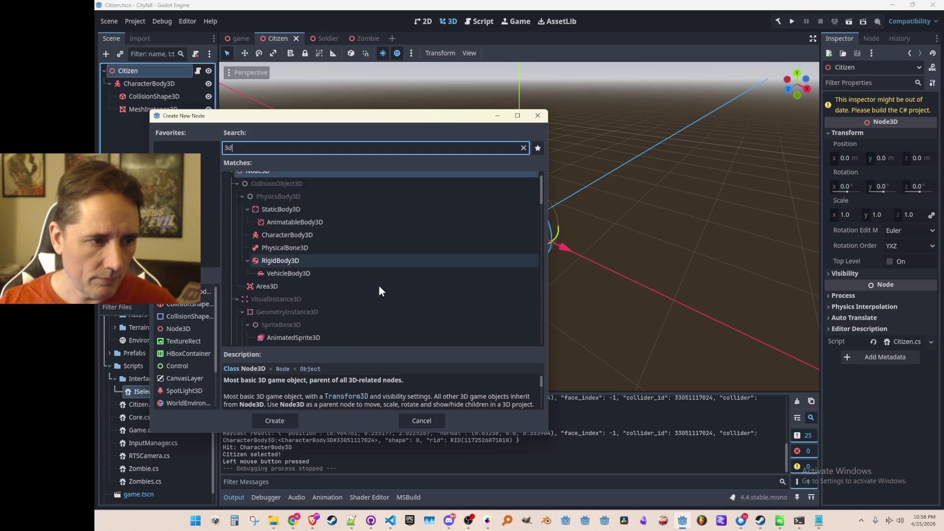
double_click(388, 245)
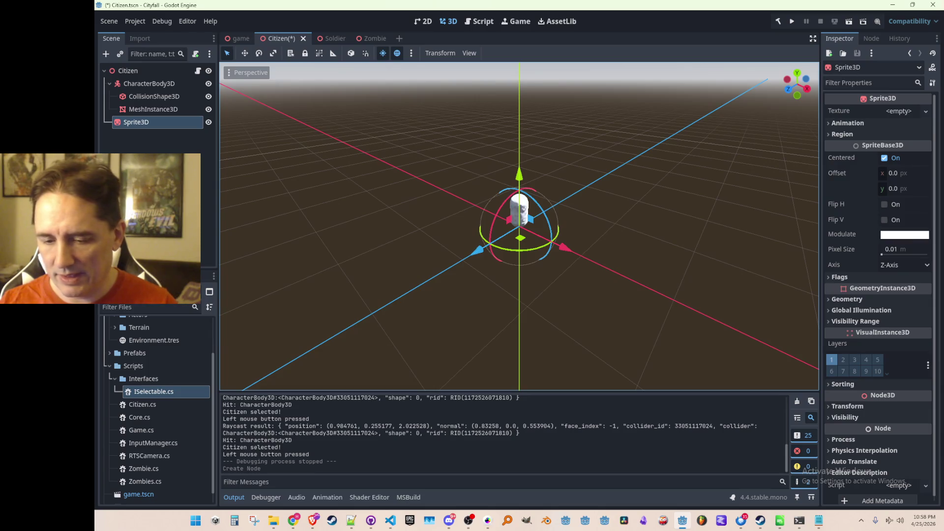
key(super+d)
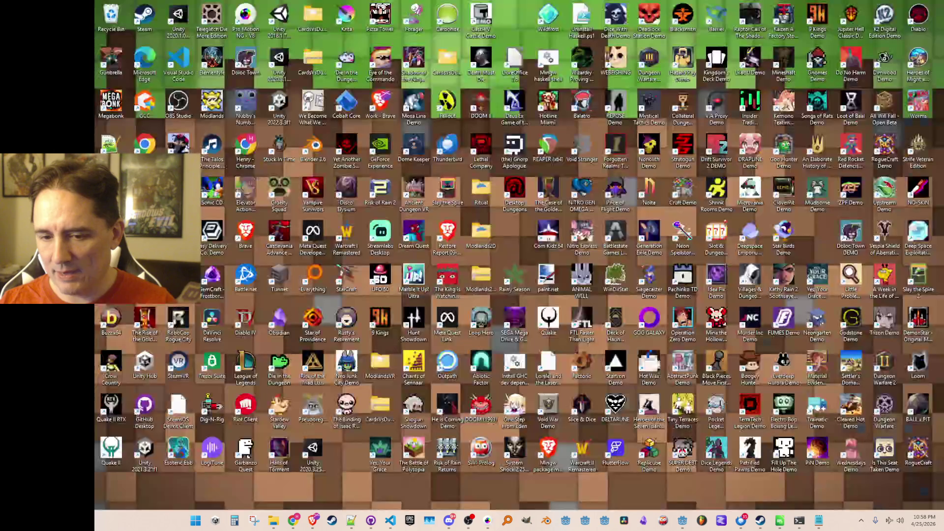
key(super+d)
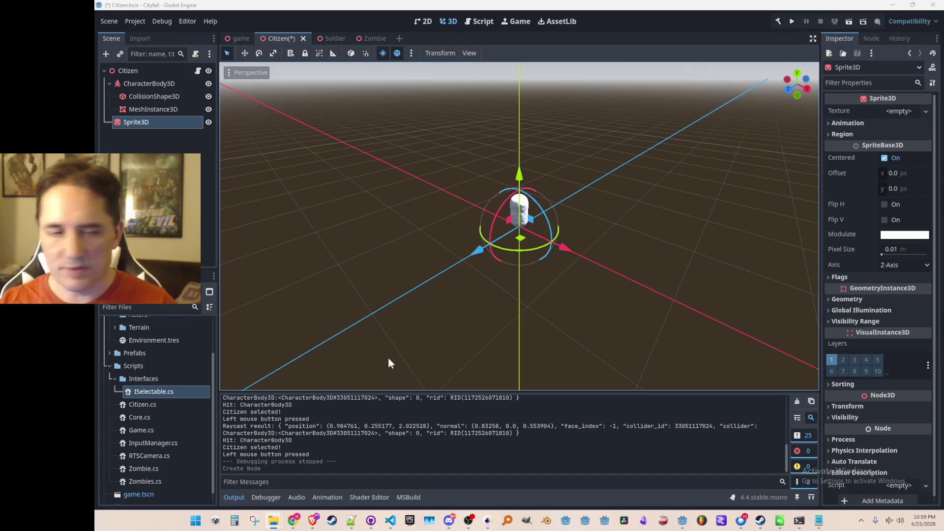
scroll(125, 370, up, 3)
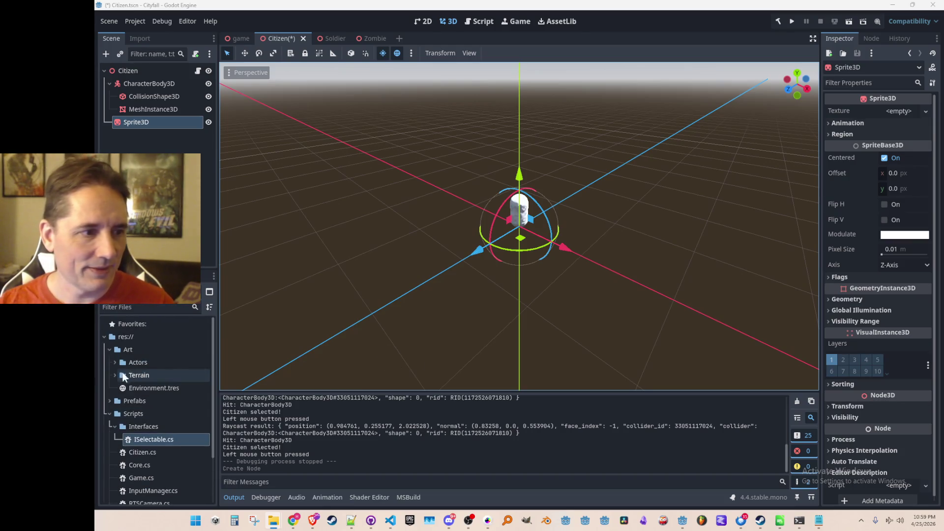
- Create a new UI folder inside the Art folder
click(126, 350)
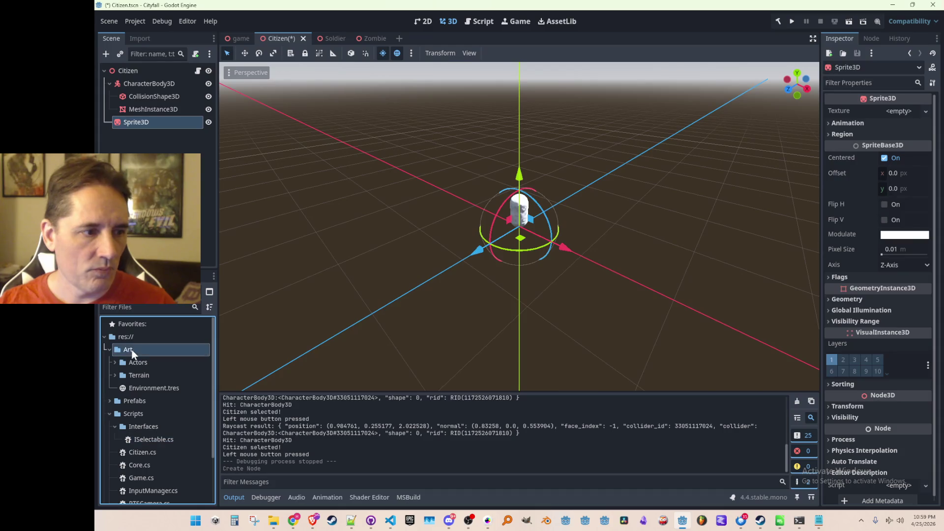
right_click(134, 349)
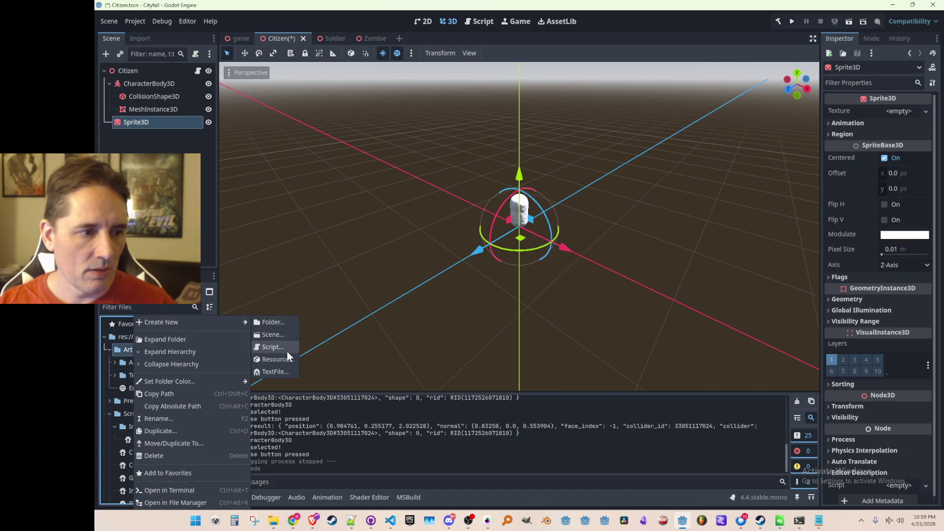
click(285, 324)
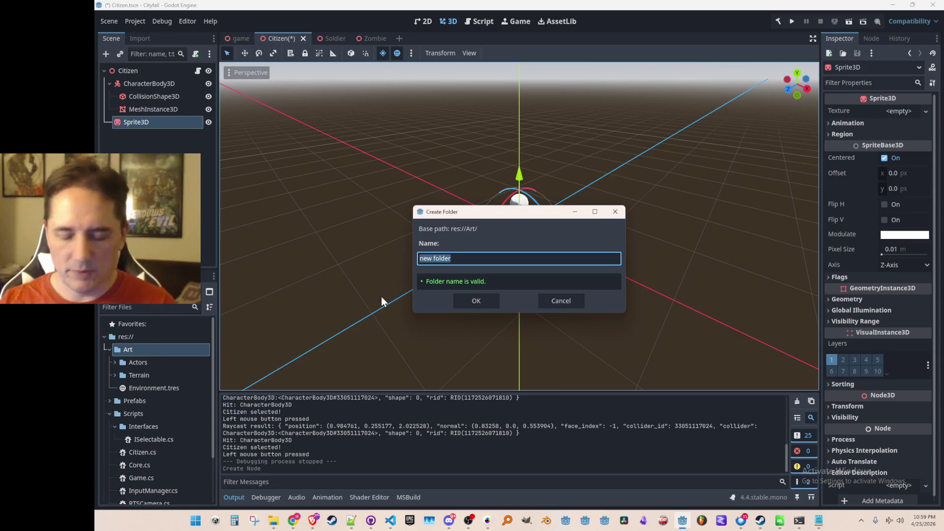
text(UI)
key(Return)
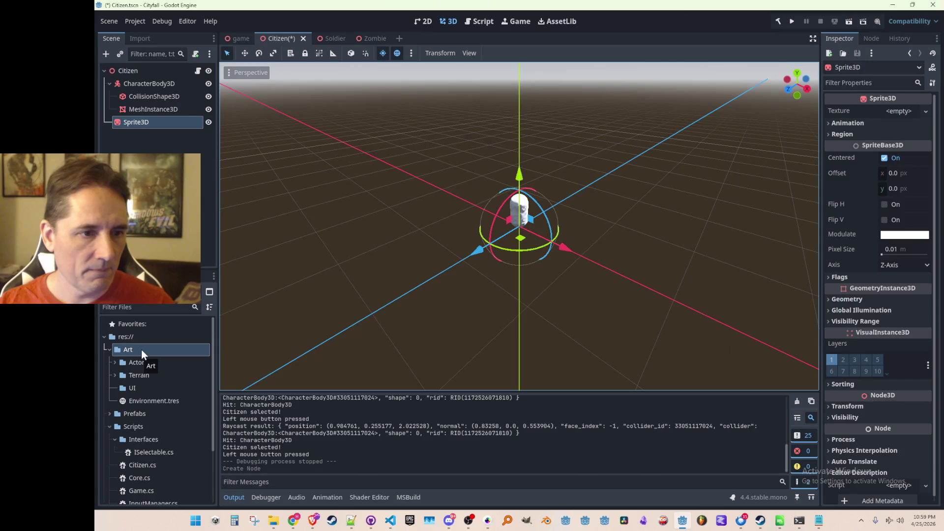
- Create an InWorldUI folder inside Art and expand it to show selection_ring.png
right_click(141, 350)
mouse_move(168, 323)
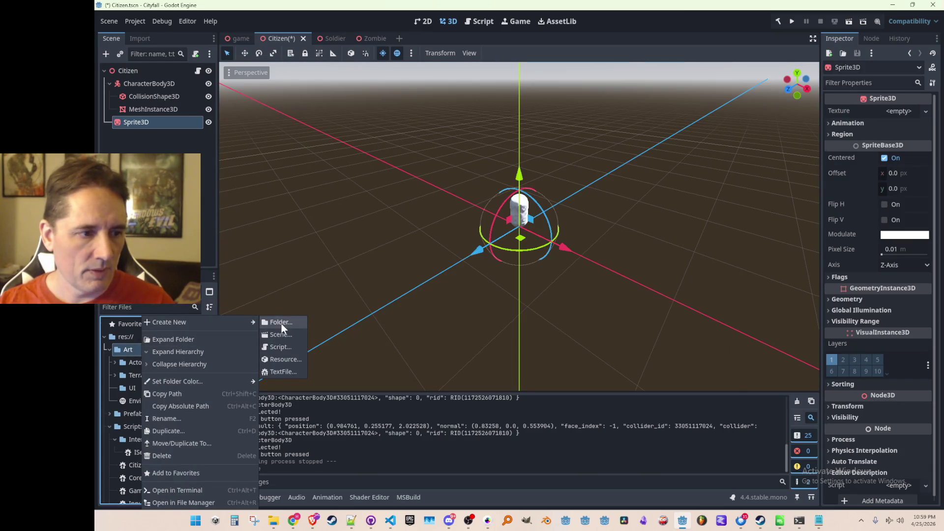
click(281, 322)
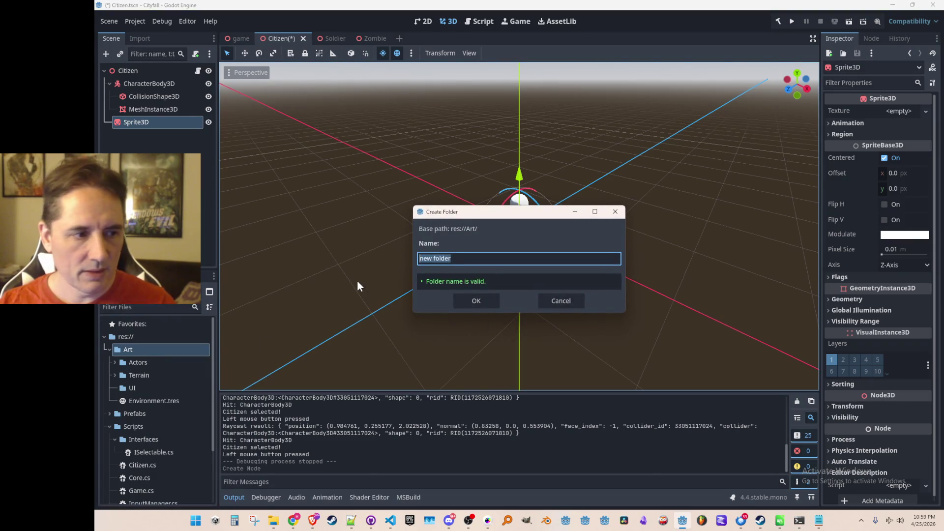
text(In)
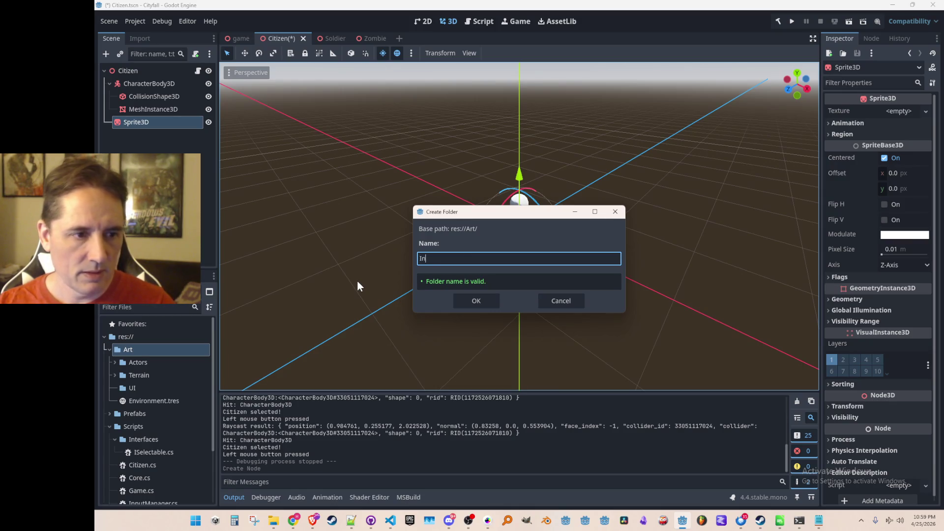
text(WorldUI)
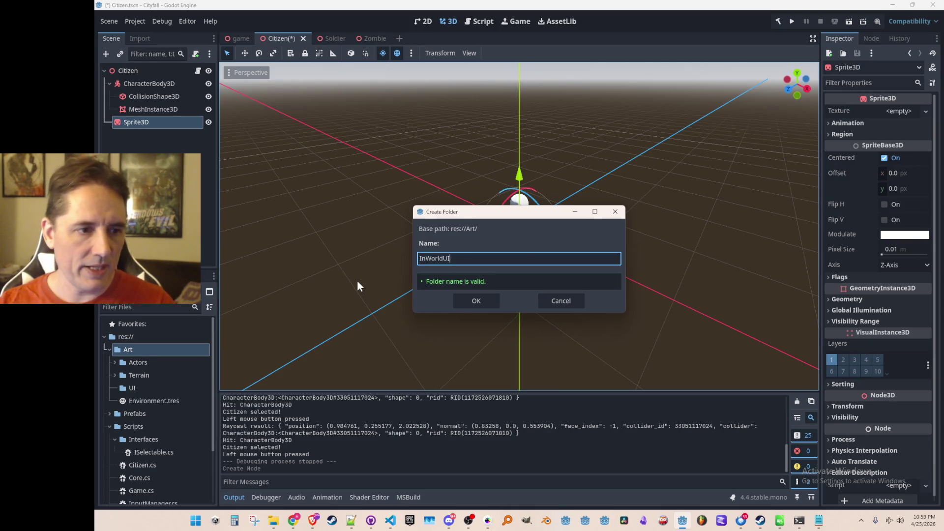
key(Return)
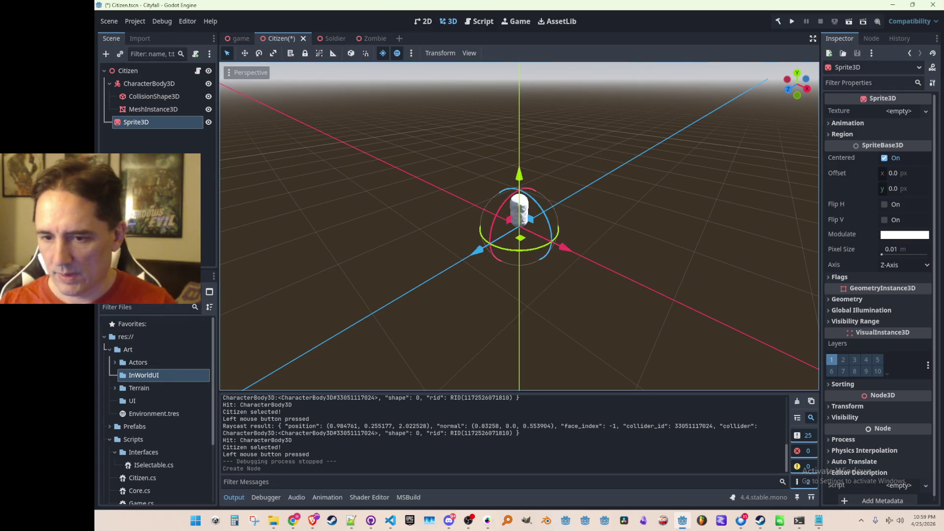
click(117, 375)
- Rename achievements_frame.png in InWorldUI to selection_ring.png
click(170, 389)
key(F2)
text(selection_)
text(ring)
key(Return)
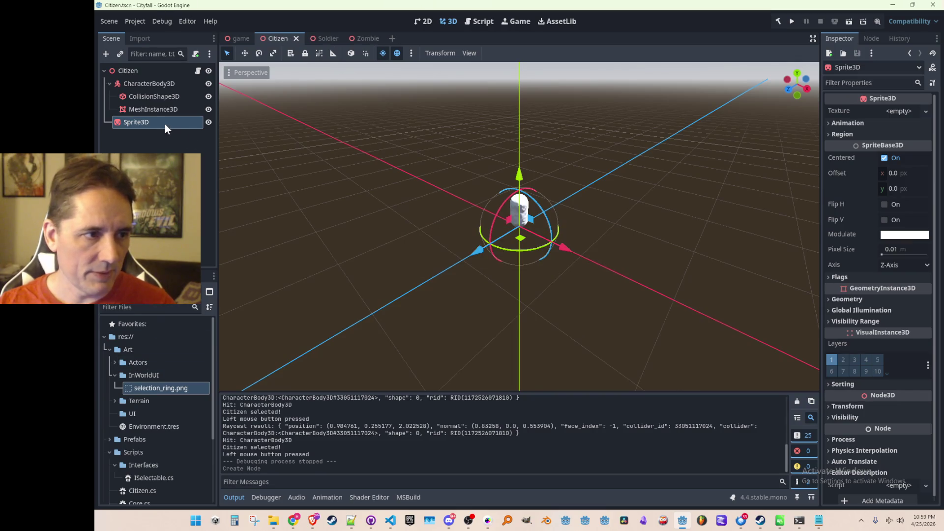
- Assign selection_ring.png as the Citizen Sprite3D texture and inspect it in the viewport
mouse_move(160, 388)
mouse_down()
mouse_move(772, 111)
mouse_move(900, 111)
mouse_up()
scroll(574, 249, up, 3)
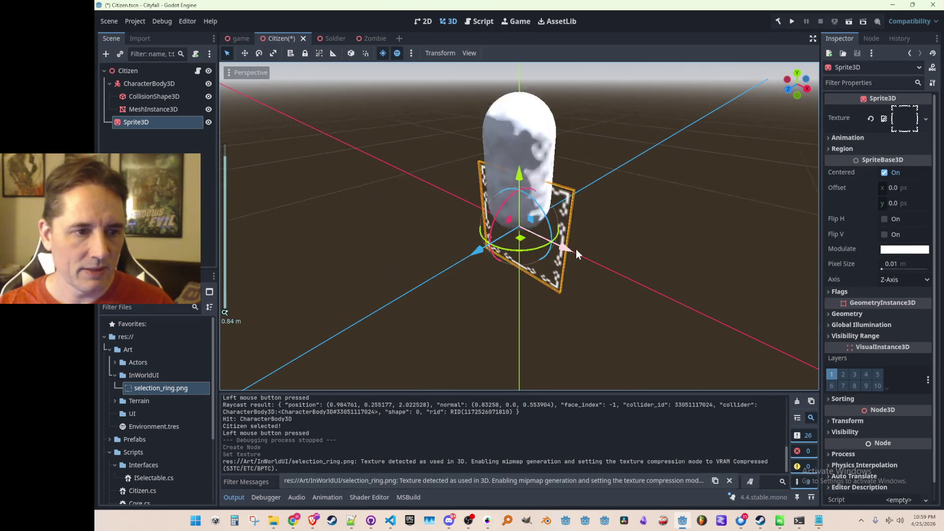
drag(579, 250, 579, 238)
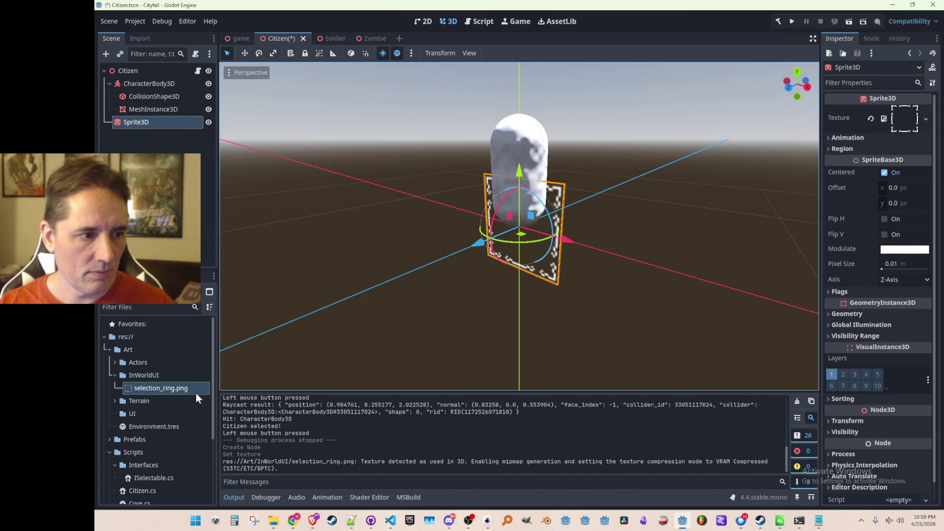
click(160, 389)
- Reimport selection_ring.png with Lossless mode, no mipmaps and no alpha-border fix
click(140, 38)
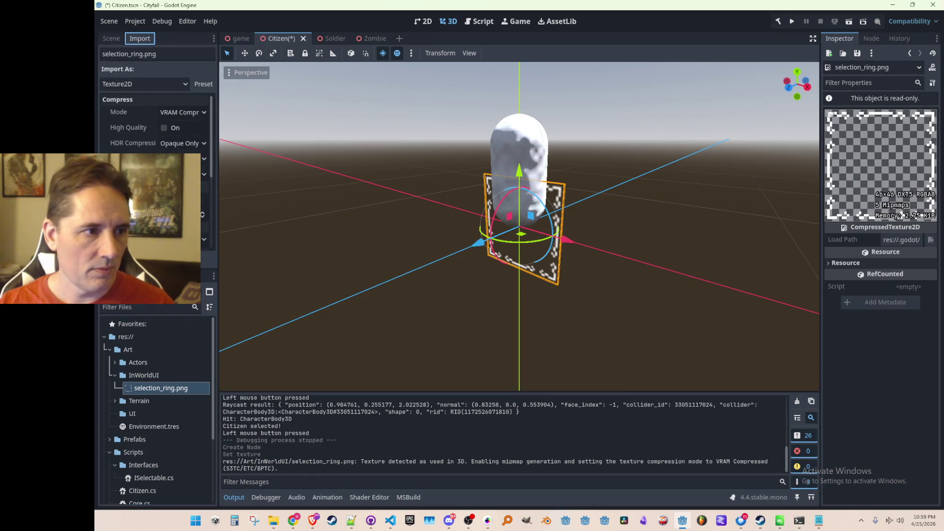
click(206, 200)
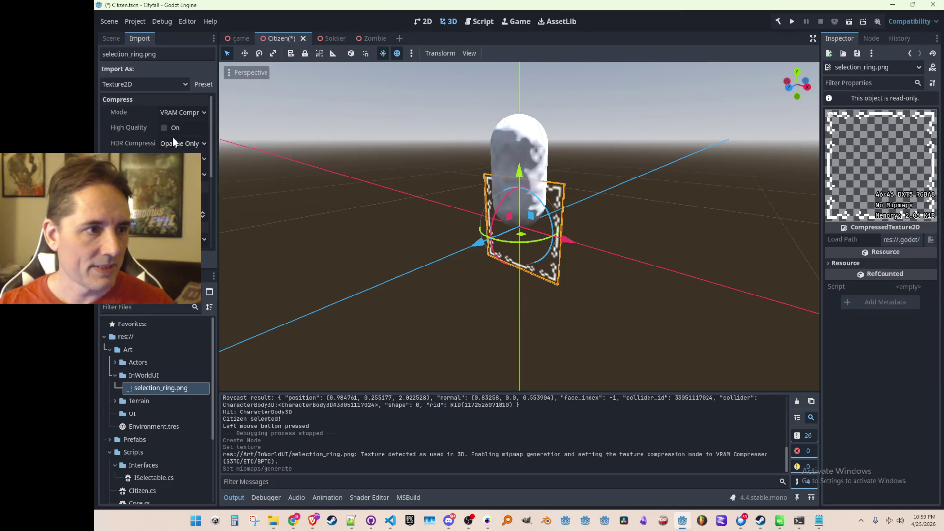
click(170, 111)
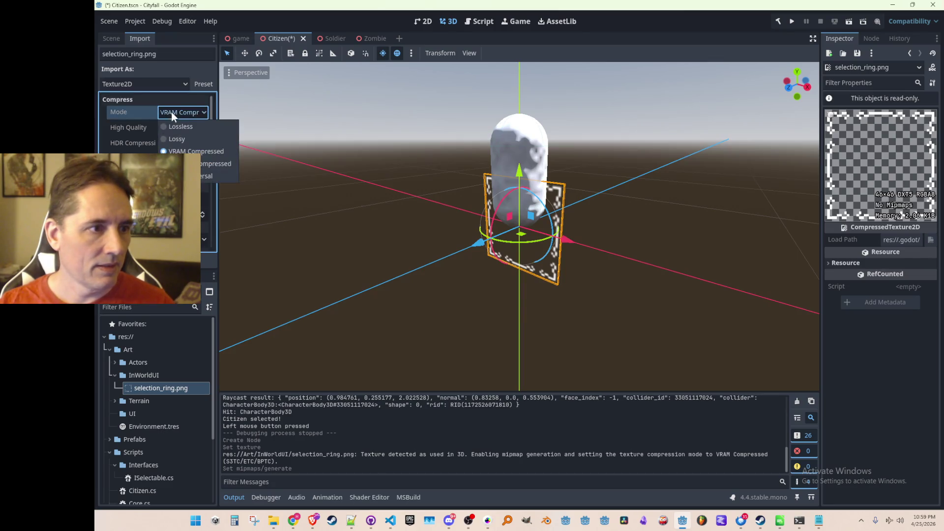
click(180, 126)
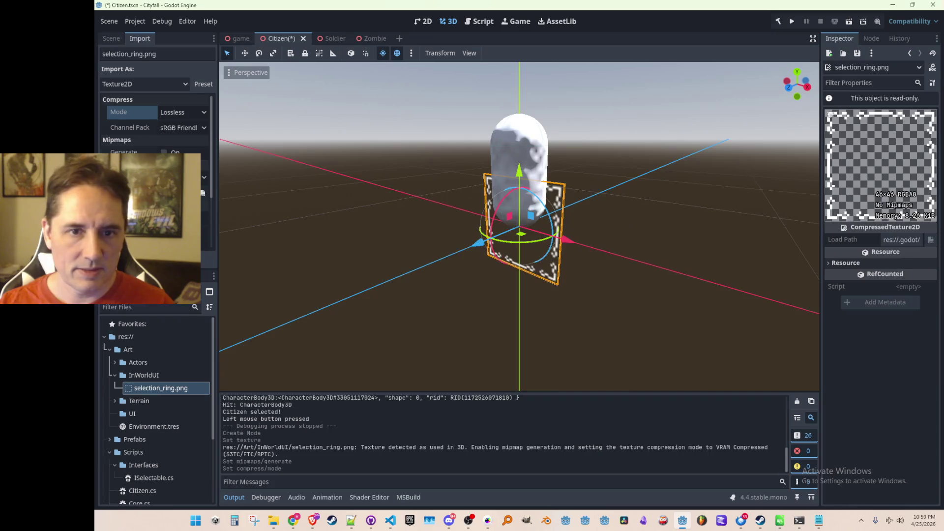
scroll(165, 133, down, 3)
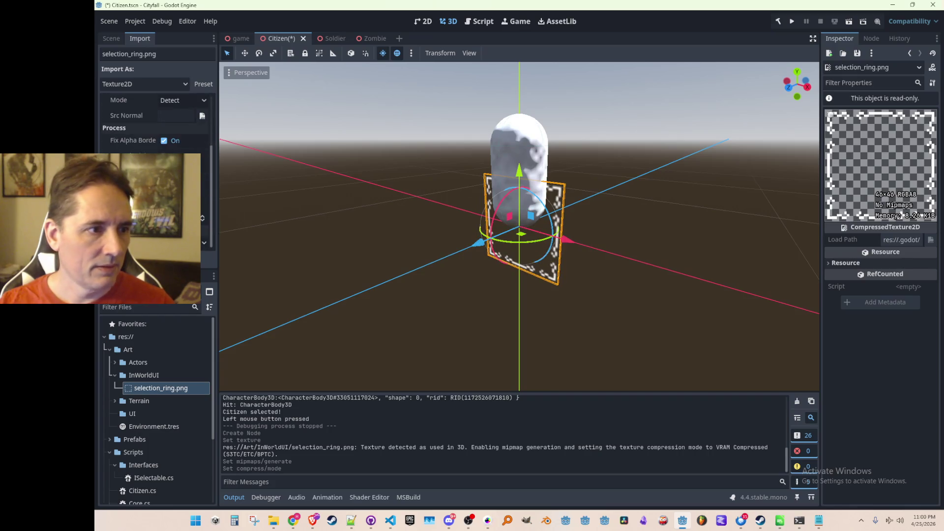
click(164, 140)
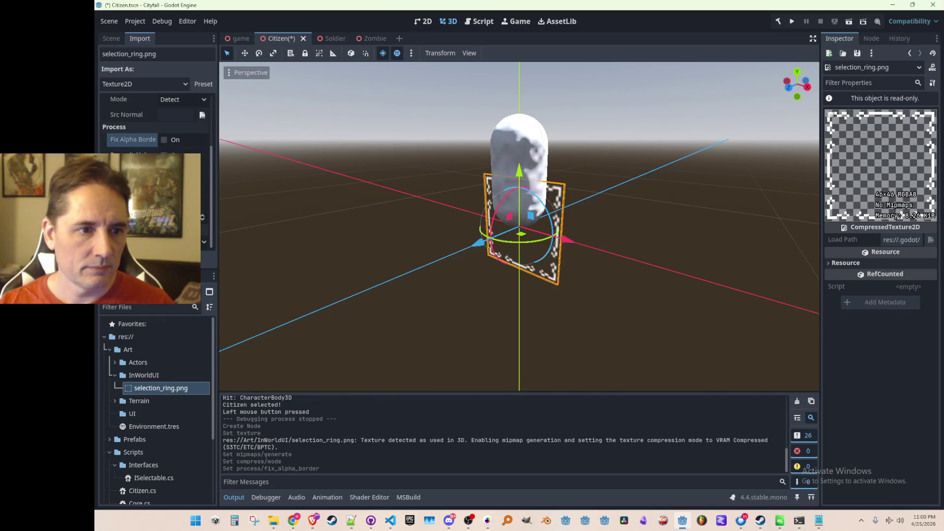
scroll(155, 125, up, 4)
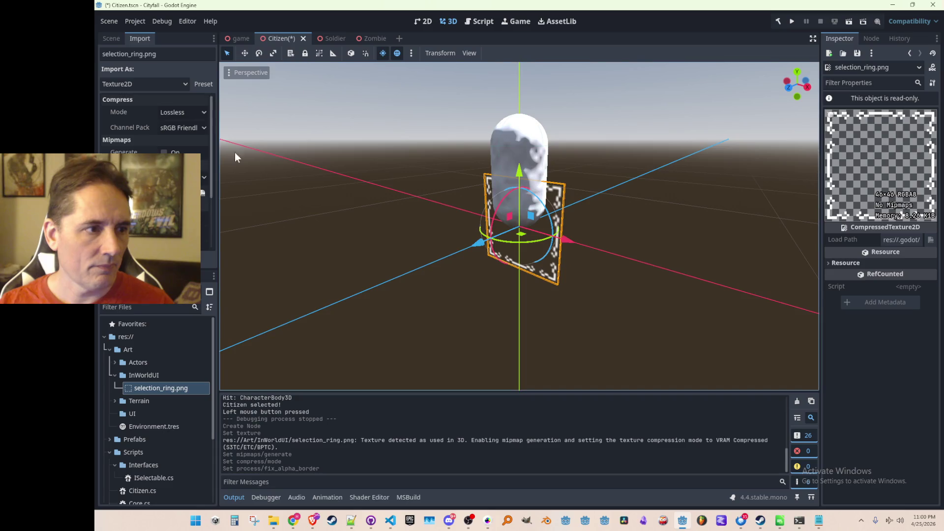
- Return to the Citizen scene tree and select the Sprite3D node
click(391, 149)
click(110, 38)
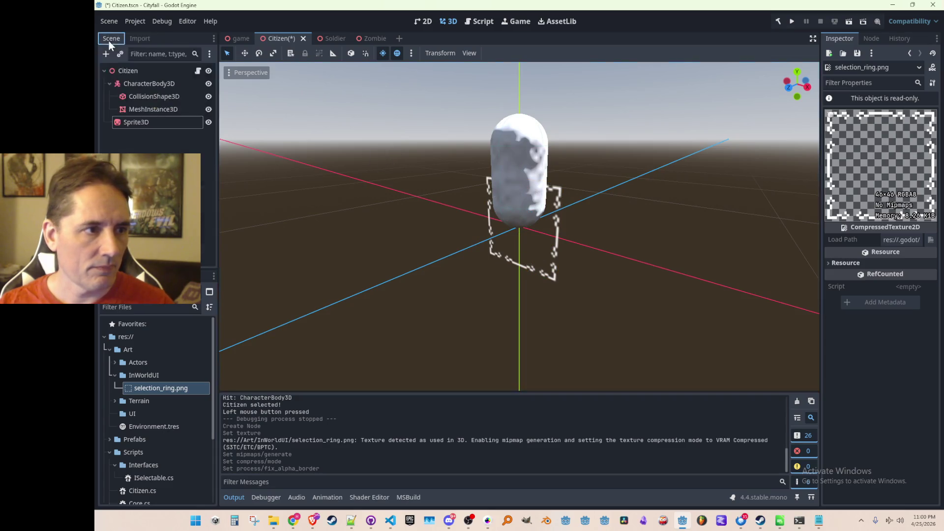
click(560, 214)
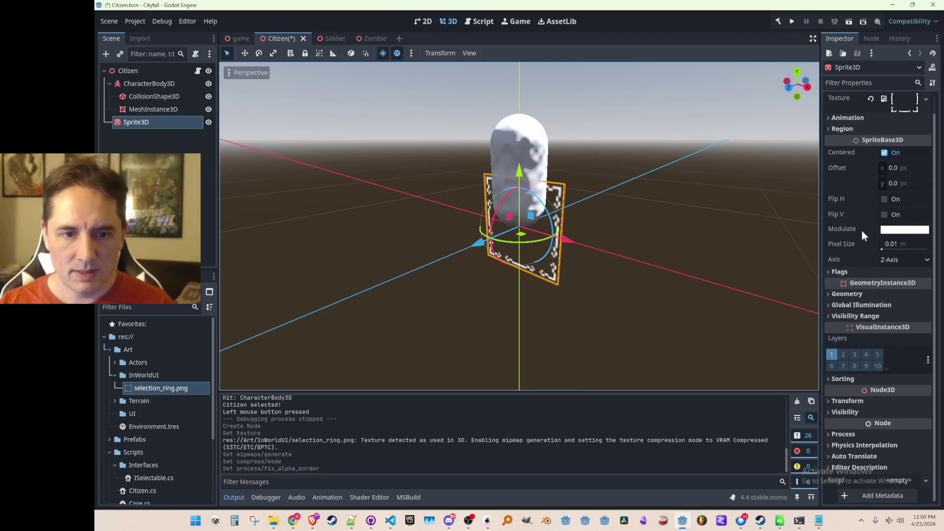
- Set the sprite's texture filter to Nearest and save the Citizen scene
click(906, 118)
click(909, 118)
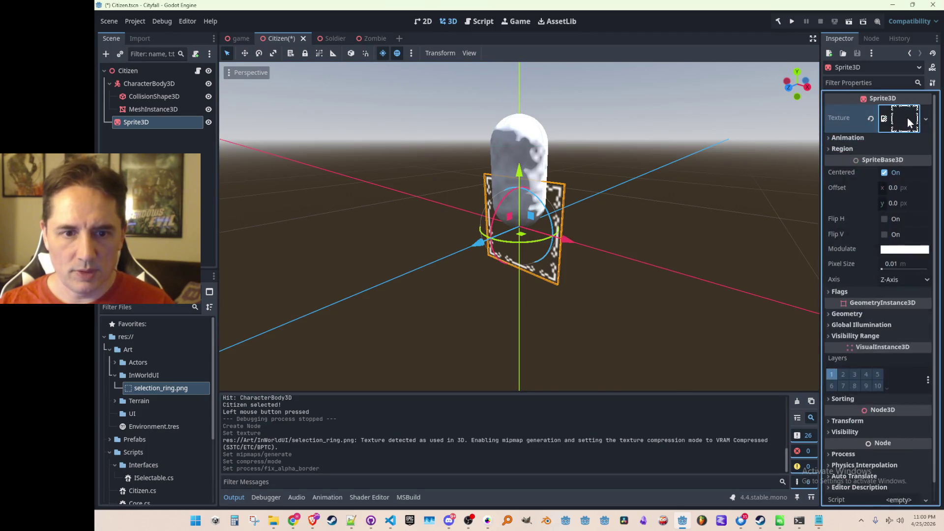
scroll(884, 215, down, 2)
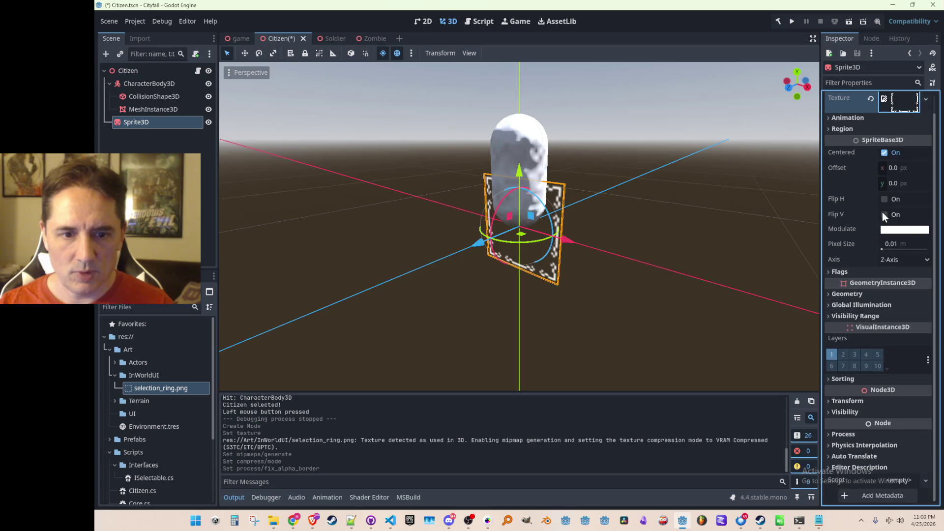
click(851, 273)
scroll(856, 288, down, 2)
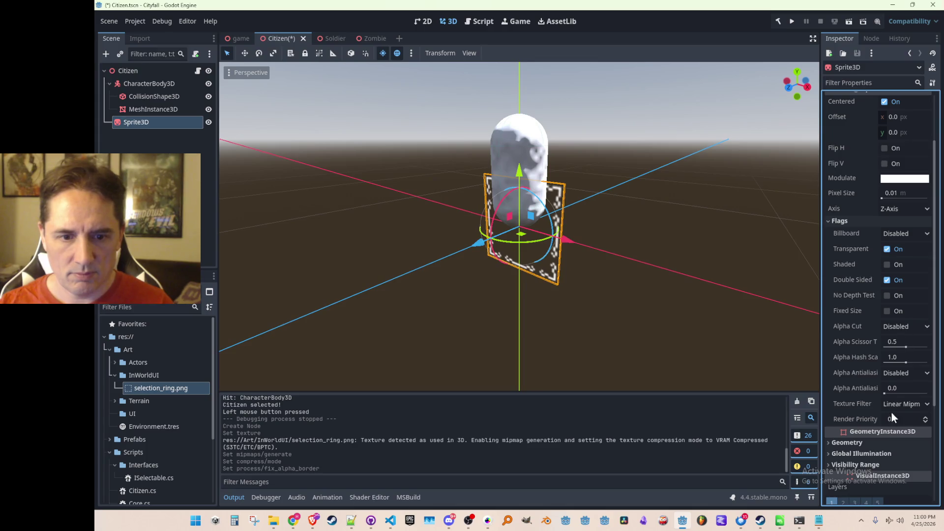
click(906, 404)
click(873, 420)
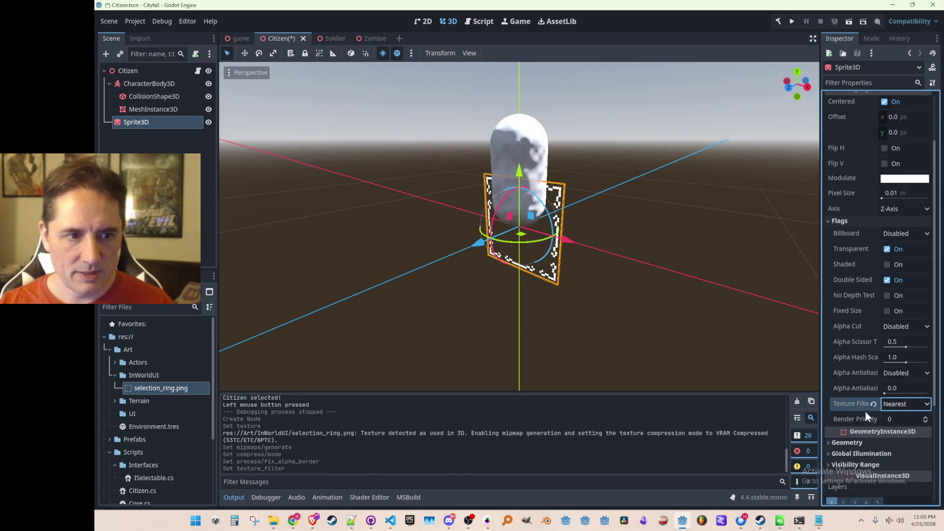
key(ctrl+s)
click(669, 256)
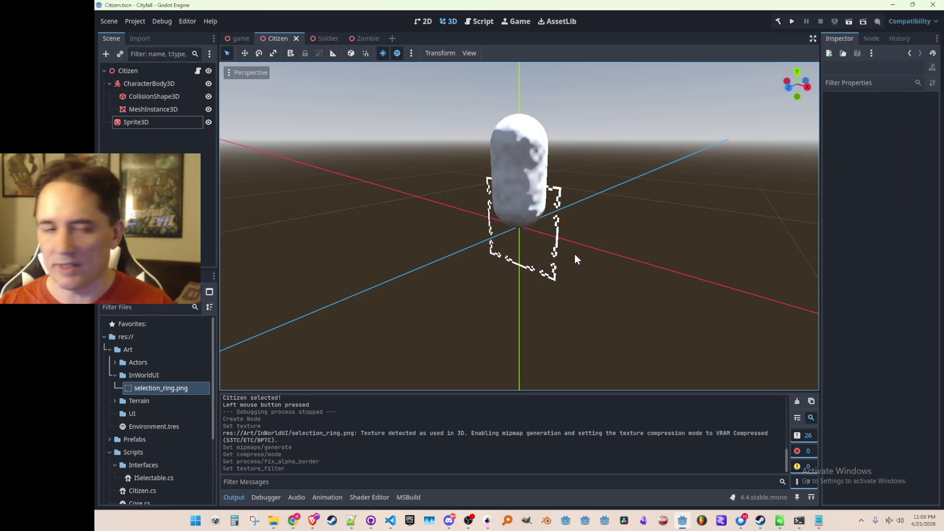
- Set the sprite's Rotation X to 90 so the ring lies flat, undoing a Y-rotation try
click(543, 251)
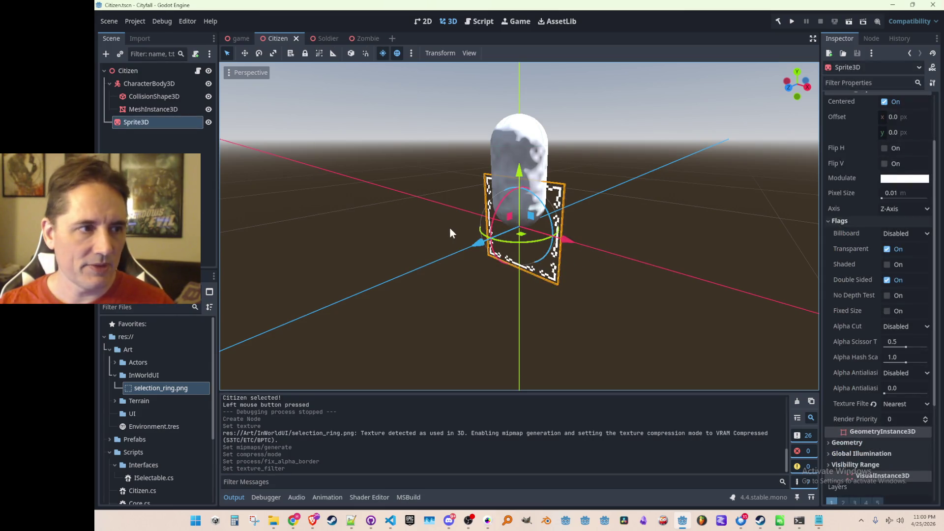
scroll(450, 232, down, 1)
scroll(451, 233, down, 3)
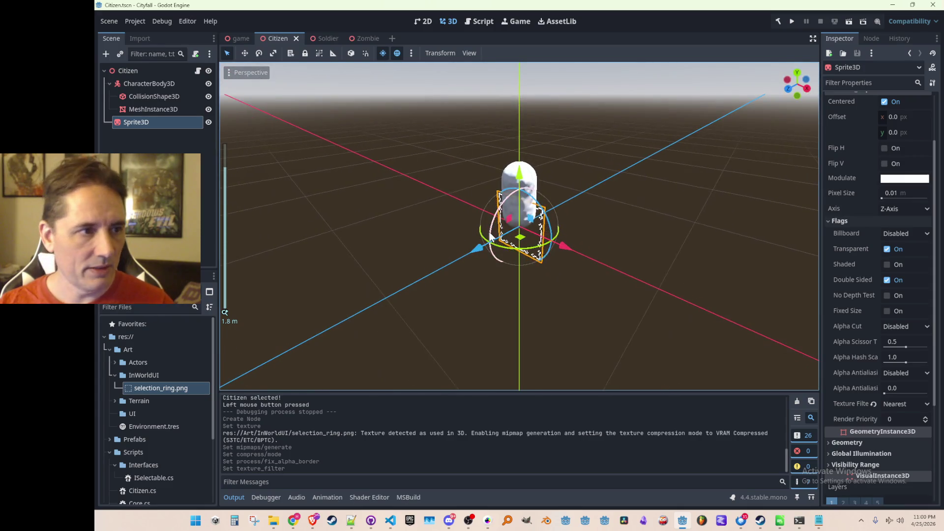
click(153, 109)
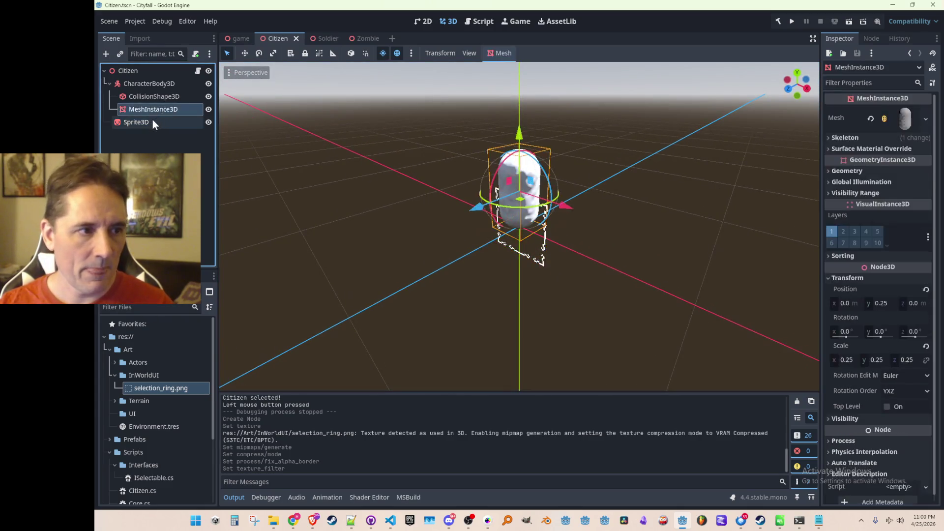
scroll(877, 325, down, 3)
scroll(859, 299, up, 2)
scroll(860, 299, up, 3)
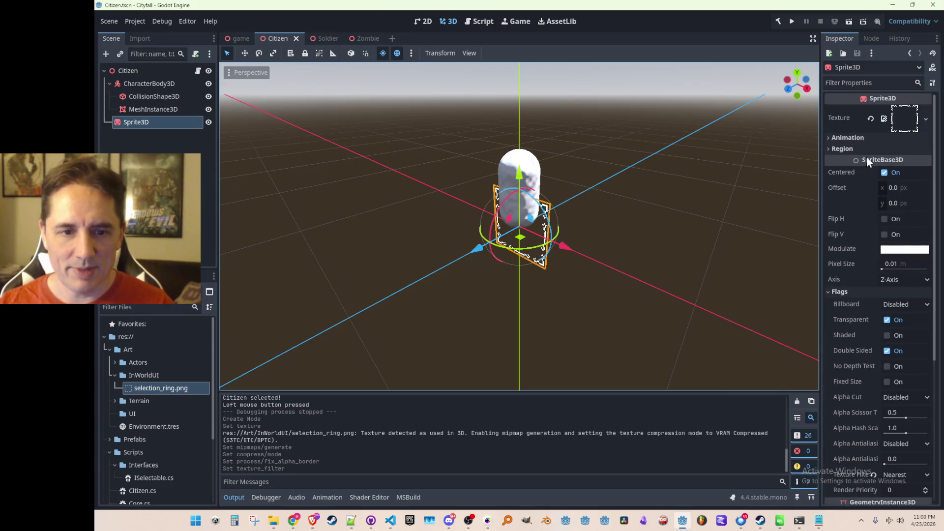
click(843, 292)
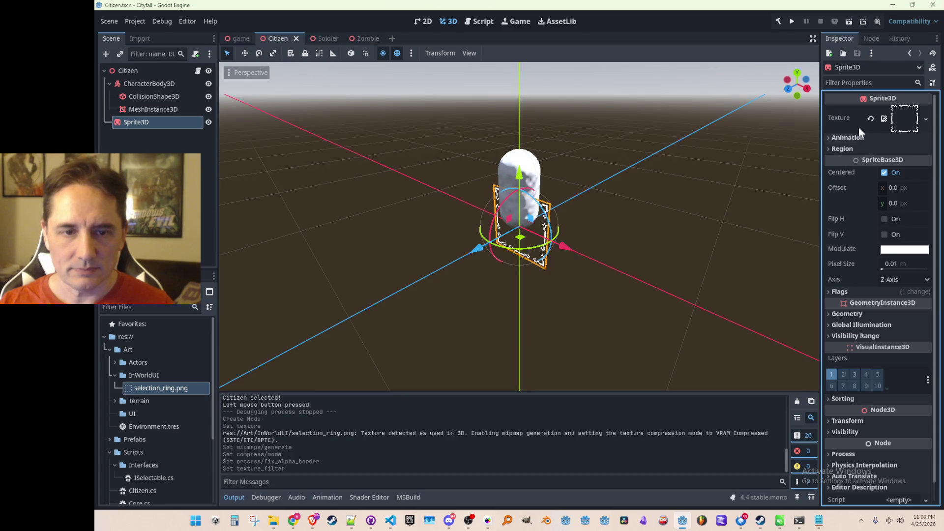
click(848, 421)
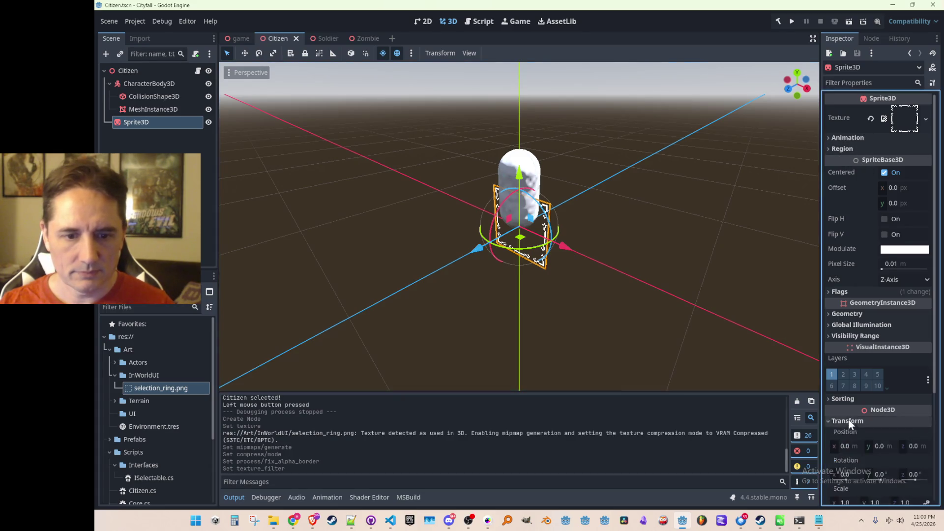
scroll(851, 421, down, 4)
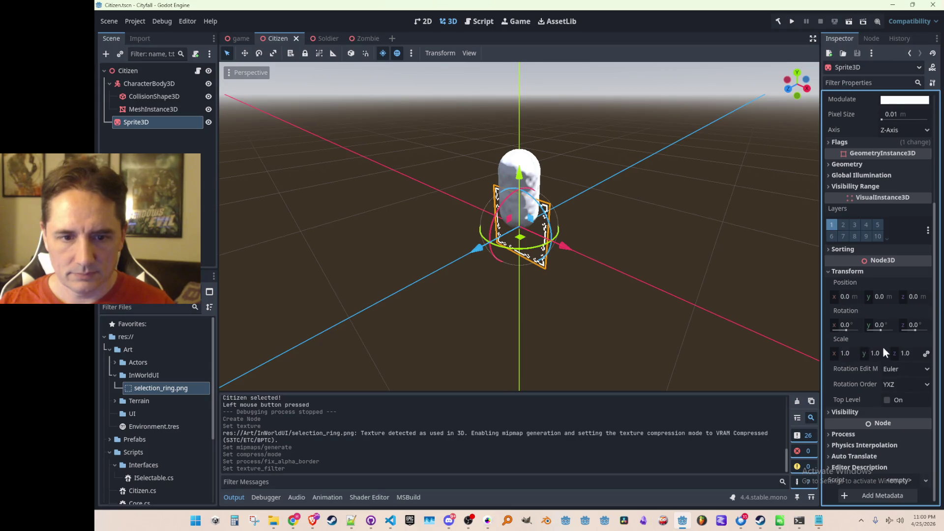
click(886, 326)
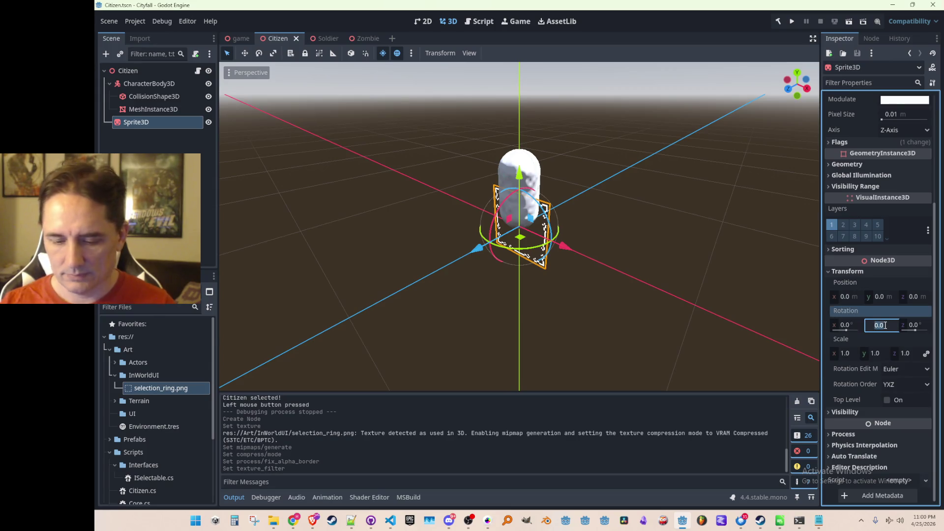
text(90)
key(Return)
key(ctrl+z)
click(847, 326)
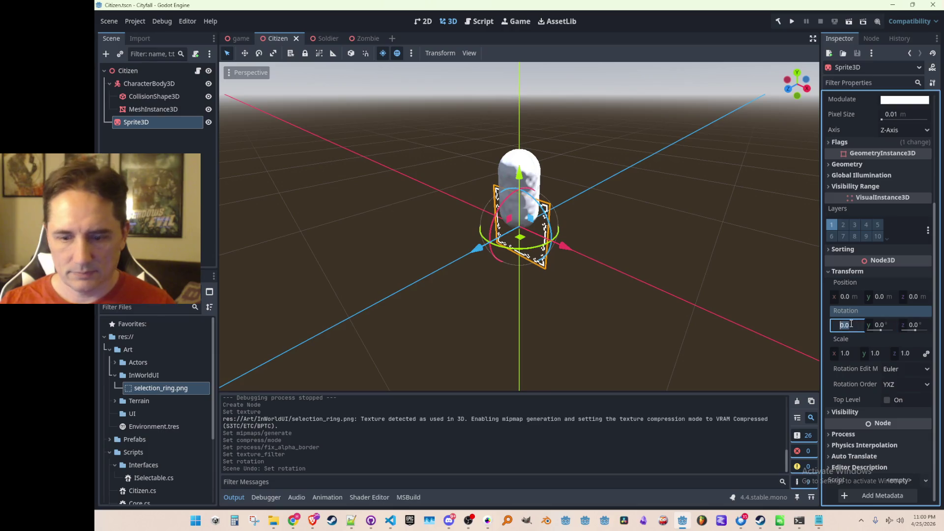
text(-90)
key(Return)
click(741, 301)
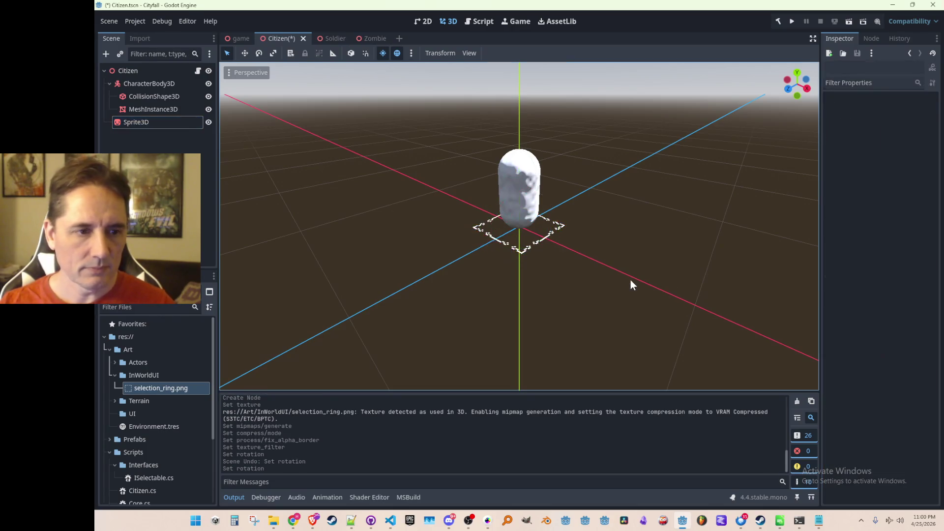
scroll(610, 285, down, 1)
scroll(610, 283, up, 1)
- Hide the ring sprite via its visibility toggle and save the scene
key(ctrl+s)
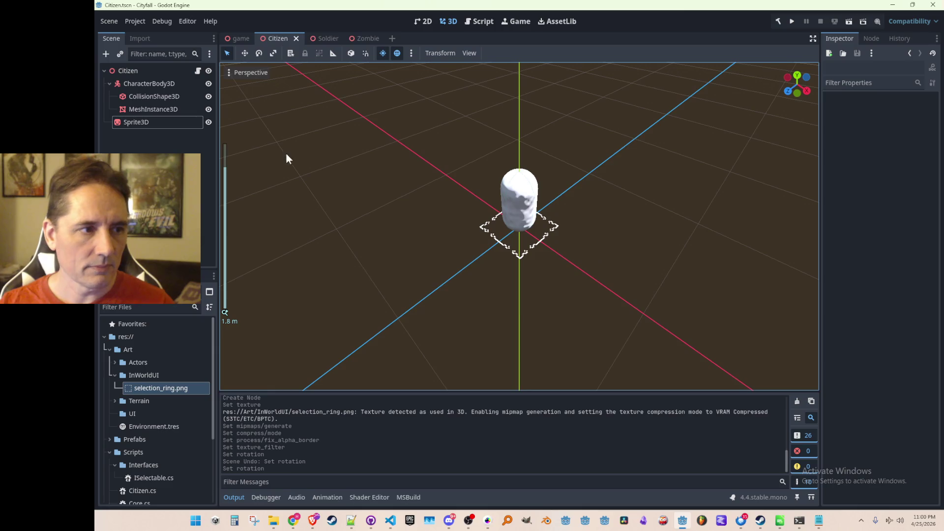
click(208, 122)
click(209, 122)
click(210, 122)
click(210, 122)
click(210, 122)
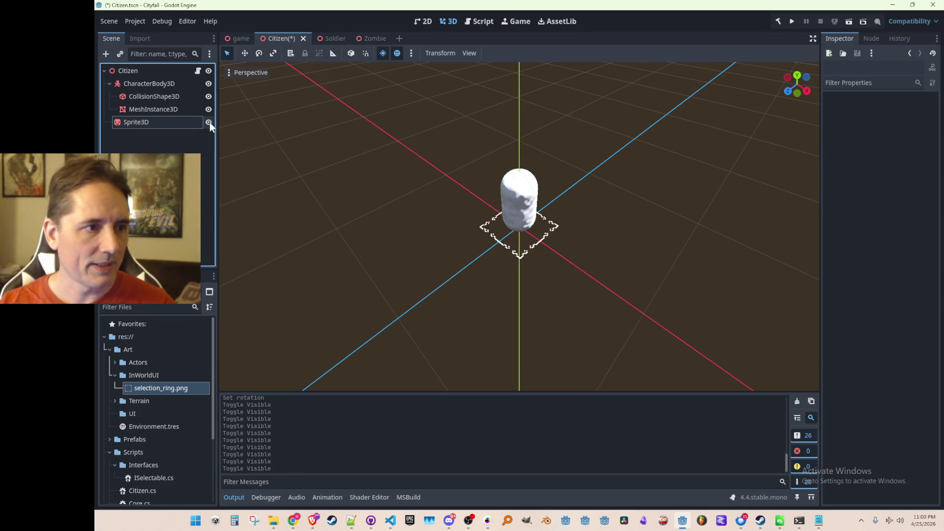
click(210, 122)
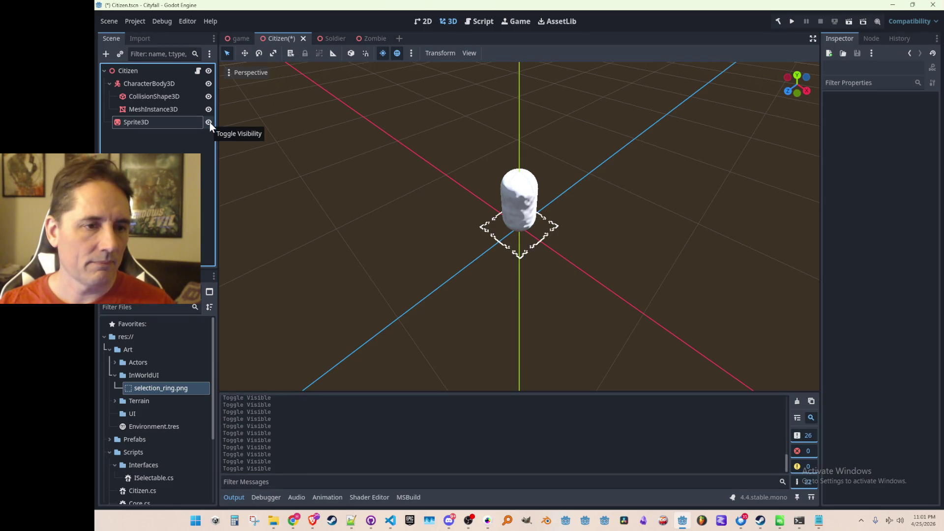
click(210, 122)
key(ctrl+s)
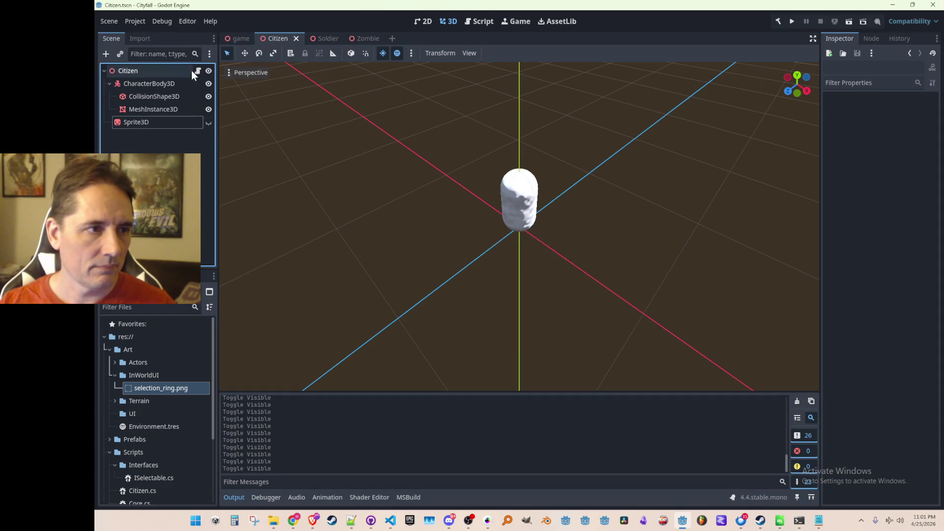
- Rename the sprite node to SelectionRing, save, and bring up Citizen.cs for a new field
click(197, 71)
key(ctrl+F3)
key(ctrl+F2)
click(147, 121)
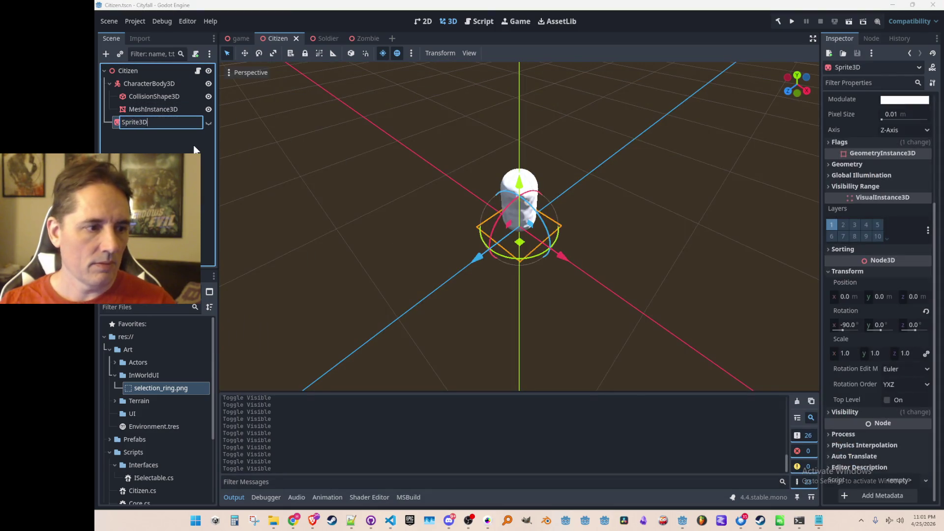
text(SelectionRin)
key(Return)
key(ctrl+s)
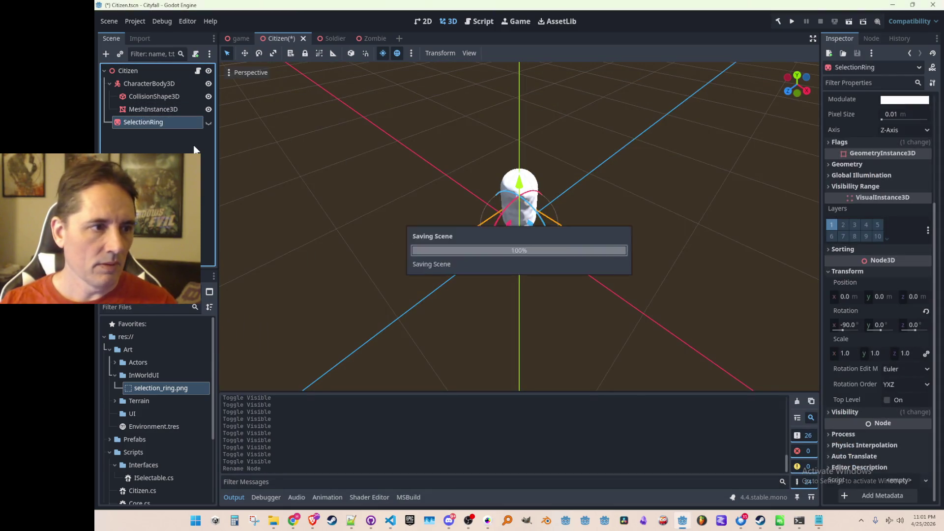
key(ctrl+F3)
key(ctrl+shift+Return)
key(ctrl+shift+Return)
text(SelectionRing = GetNode<SelectionRing>("SelectionRing");)
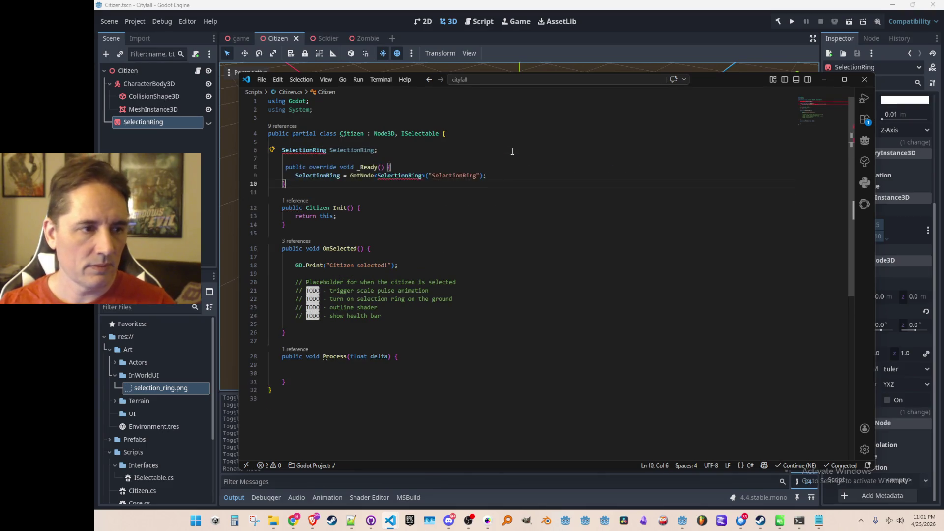
- Add a Sprite3D SelectionRing field and move its GetNode call from _Ready into Init
key(Tab)
key(Left)
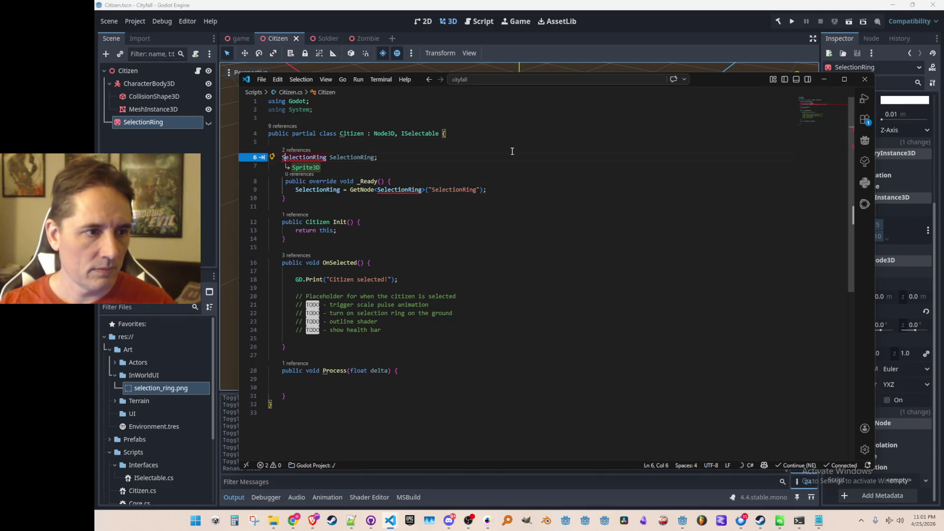
key(Tab)
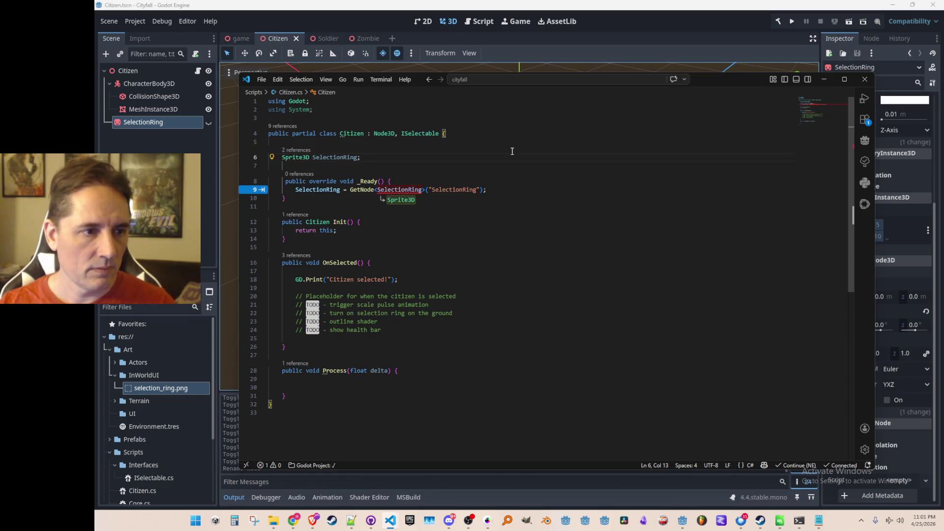
key(Tab)
key(shift+Home)
key(ctrl+c)
key(ctrl+shift+k)
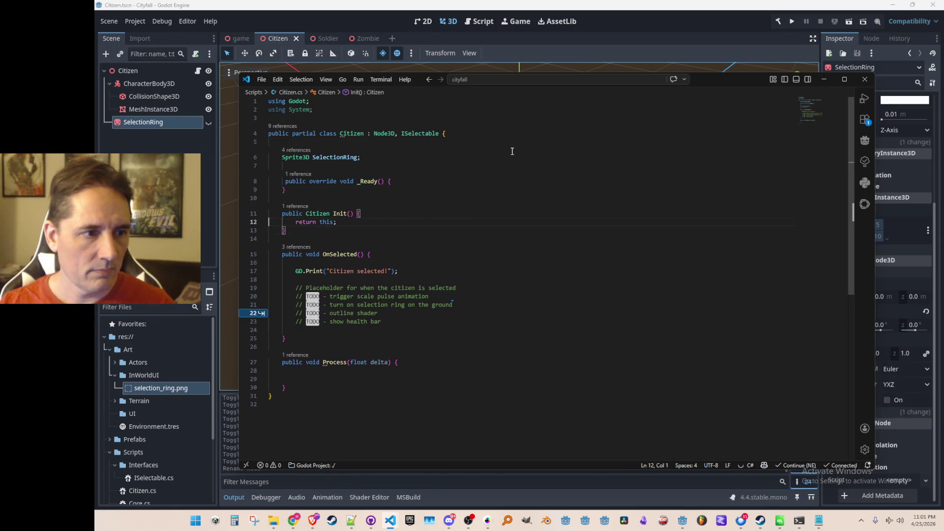
key(ctrl+v)
key(Up)
key(Up)
key(Up)
key(shift+Up)
key(shift+Up)
key(ctrl+shift+k)
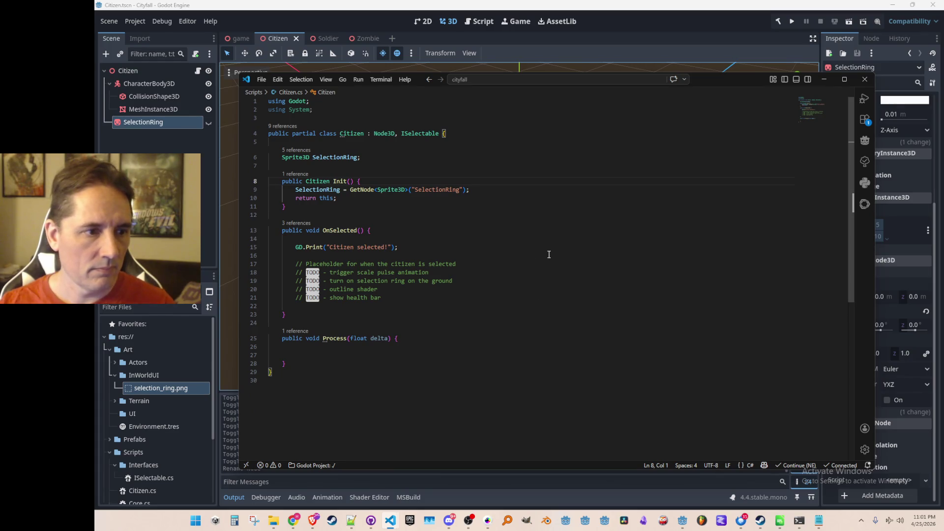
- Set SelectionRing.Visible false in Init and true in OnSelected, then run the game
click(361, 181)
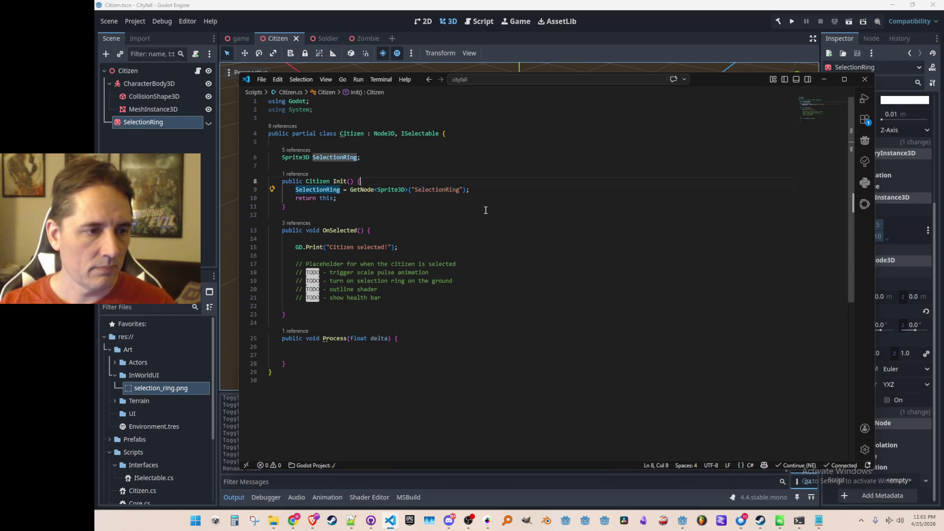
key(Return)
key(End)
key(Return)
key(Return)
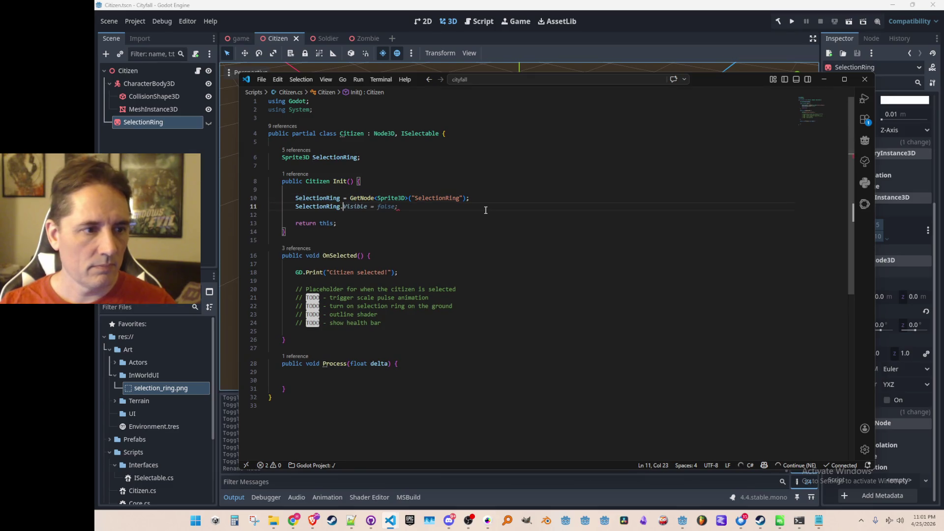
key(Down)
key(Down)
key(End)
key(Return)
text(SelectionRing)
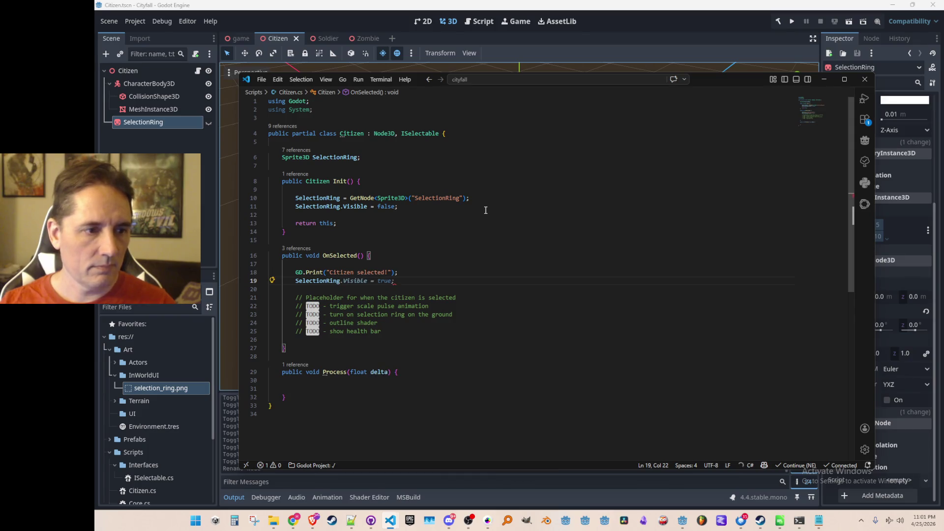
scroll(586, 262, down, 2)
scroll(561, 237, down, 2)
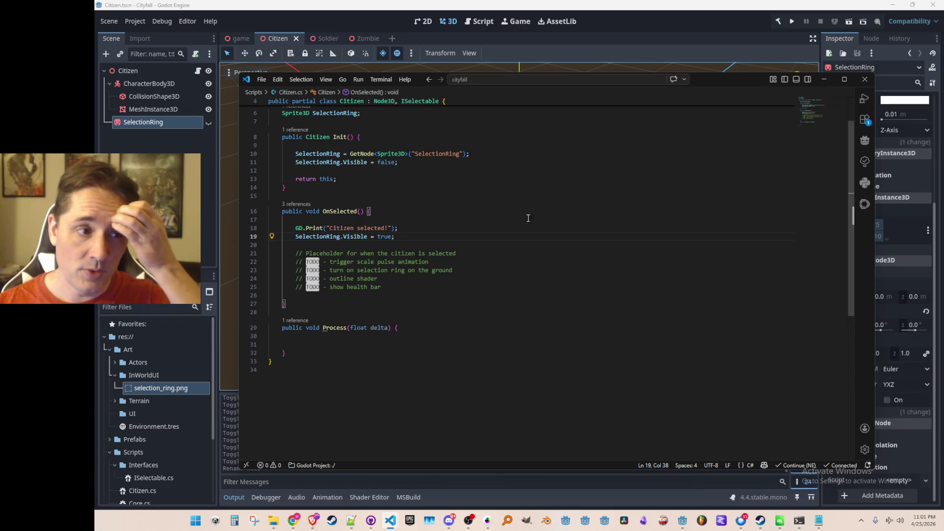
scroll(550, 219, up, 3)
click(790, 21)
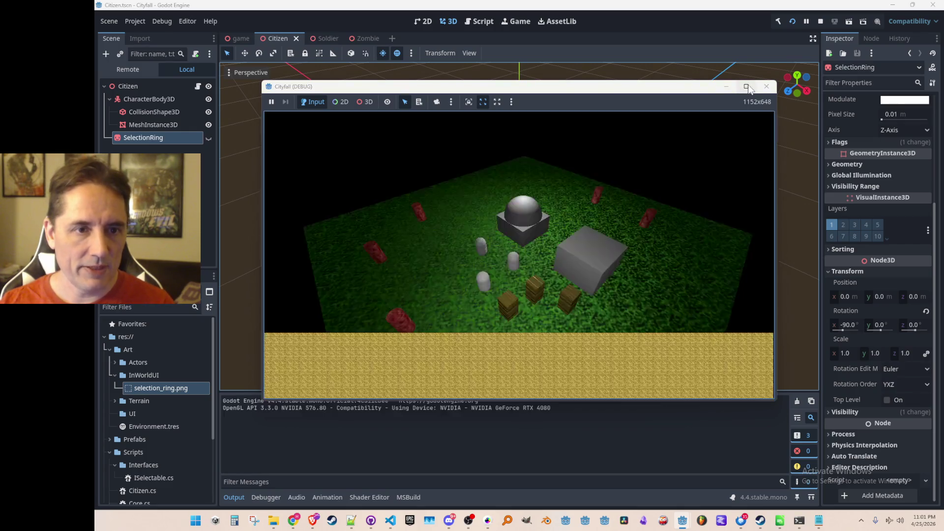
- Test the running game, stop it, and show the debugger's NullReferenceException error list
click(746, 86)
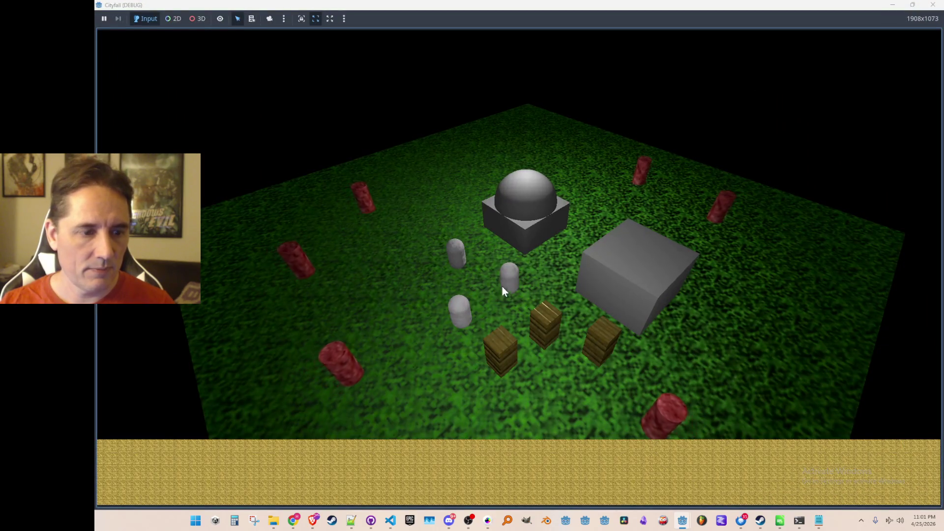
double_click(639, 6)
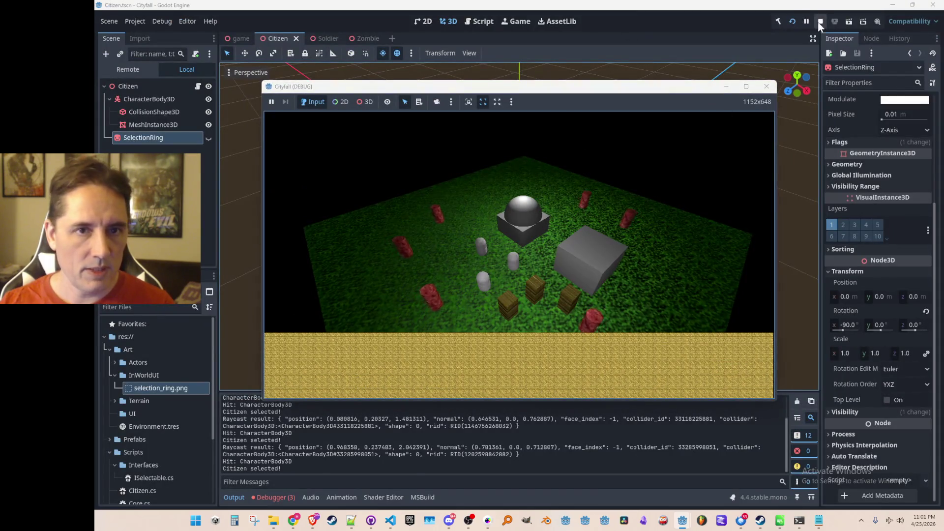
click(807, 21)
click(275, 497)
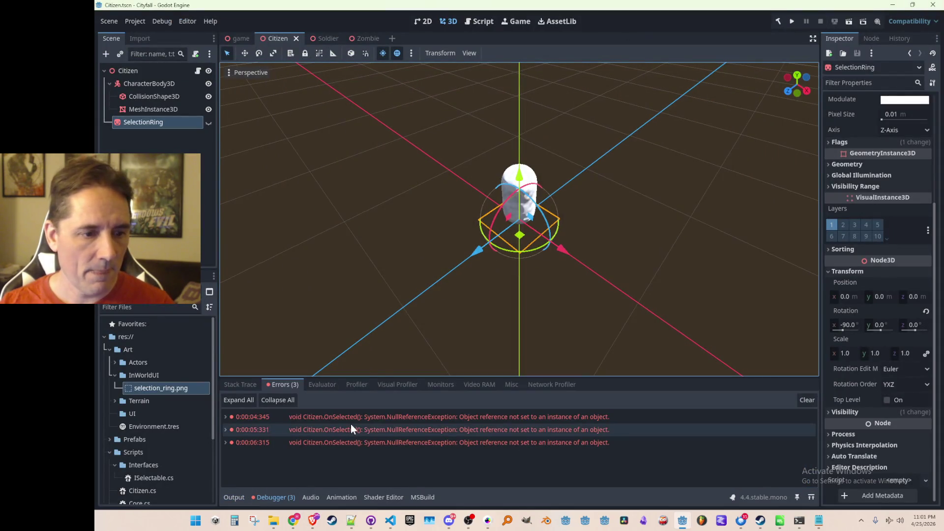
- Switch from the Citizen script back to the game scene
click(197, 70)
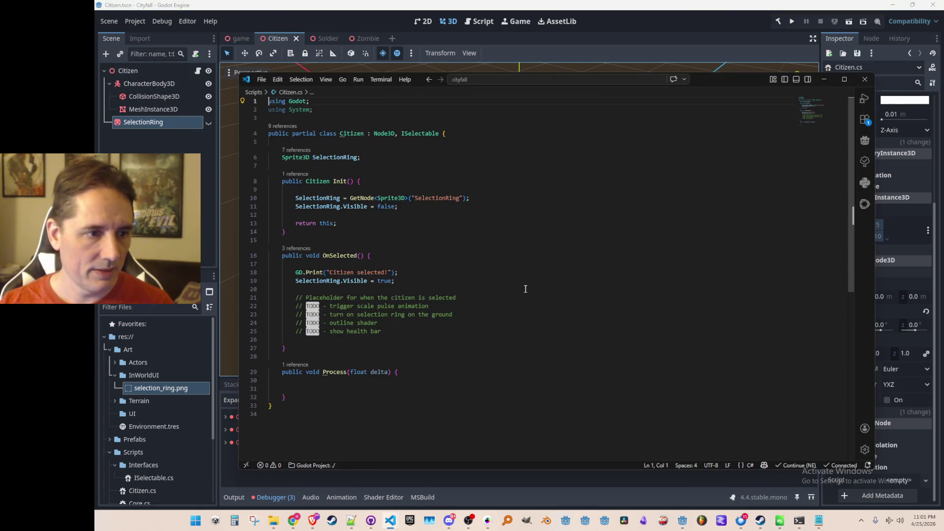
click(145, 375)
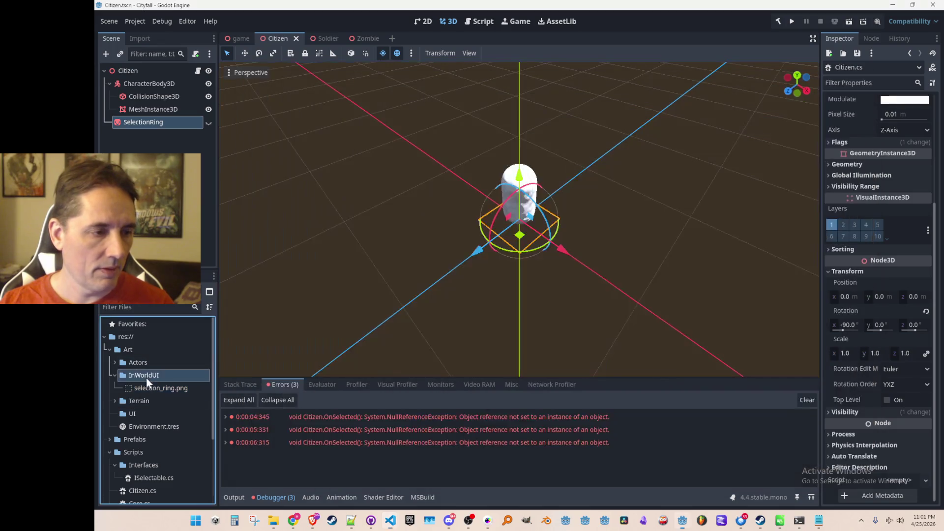
scroll(129, 369, down, 2)
scroll(133, 356, down, 2)
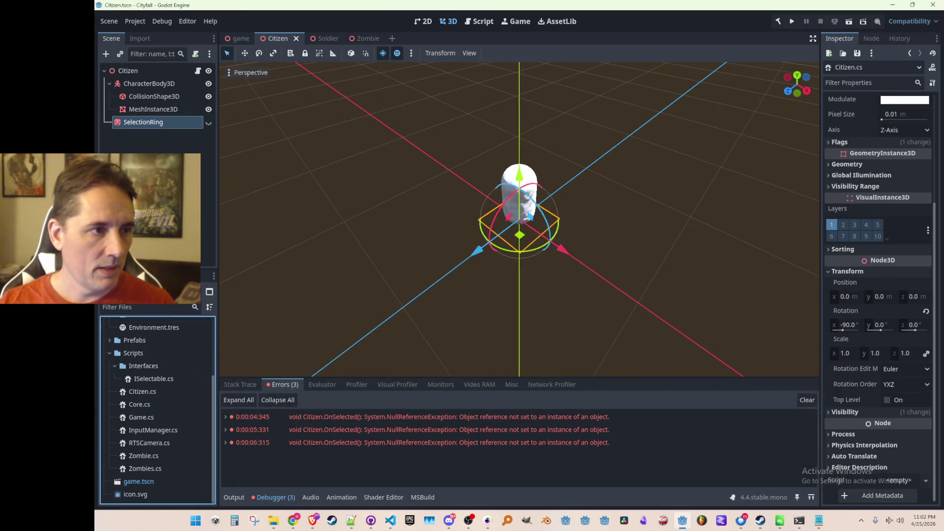
click(241, 39)
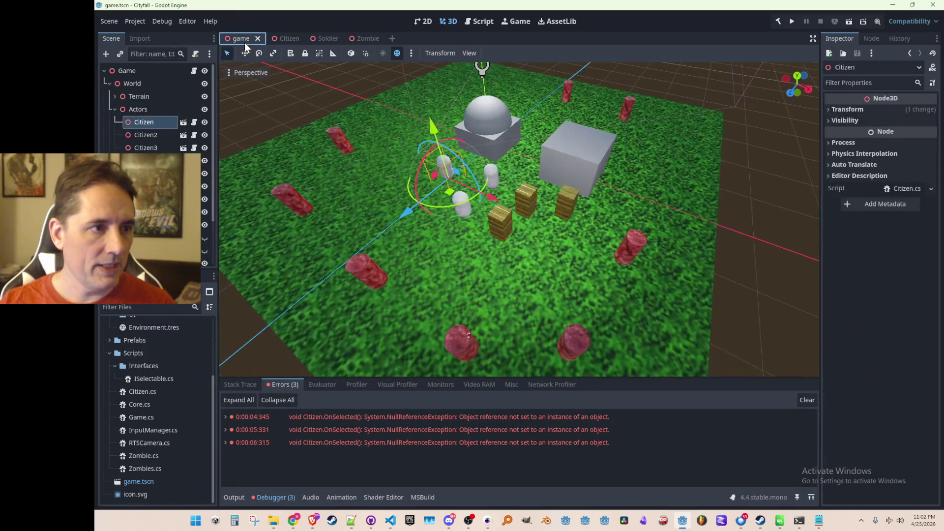
- Expand and select the Actors node and bring up its context options
click(122, 109)
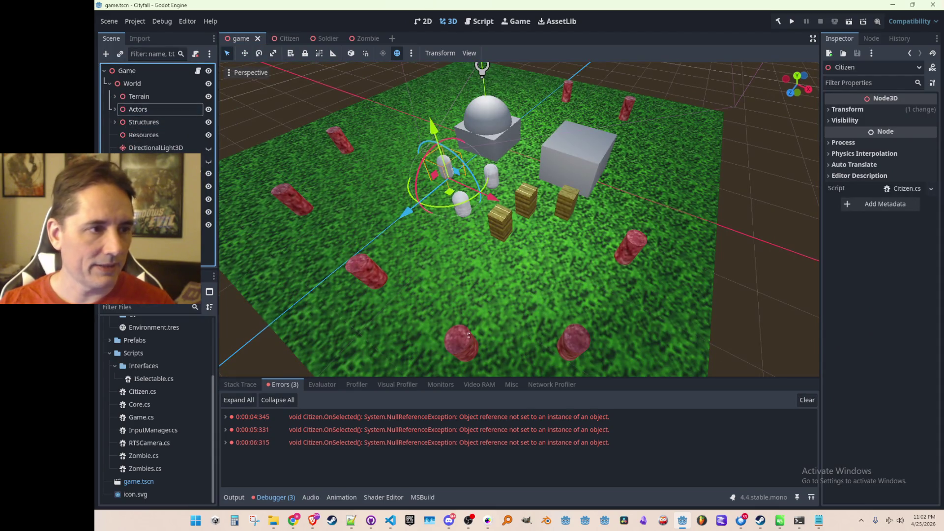
click(123, 110)
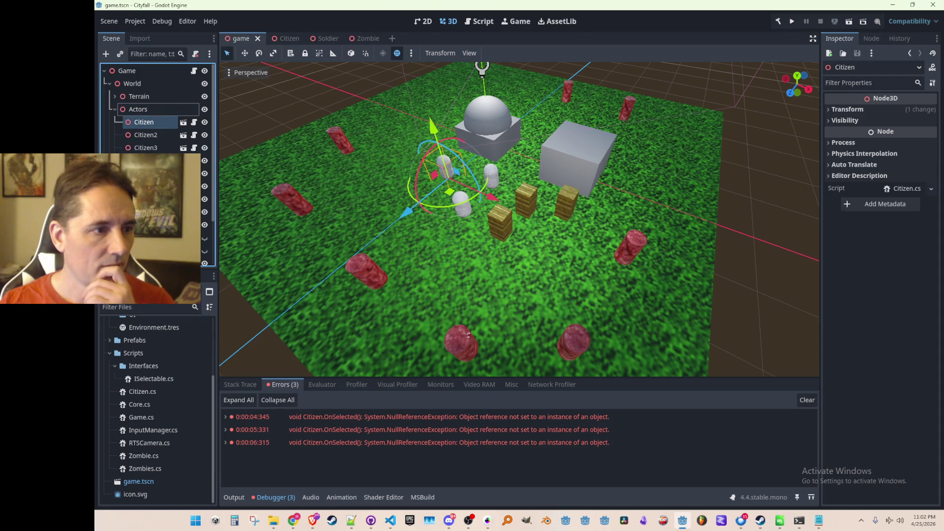
click(151, 109)
right_click(148, 111)
- Add a Node3D child under Actors named Friendlies and save
click(179, 120)
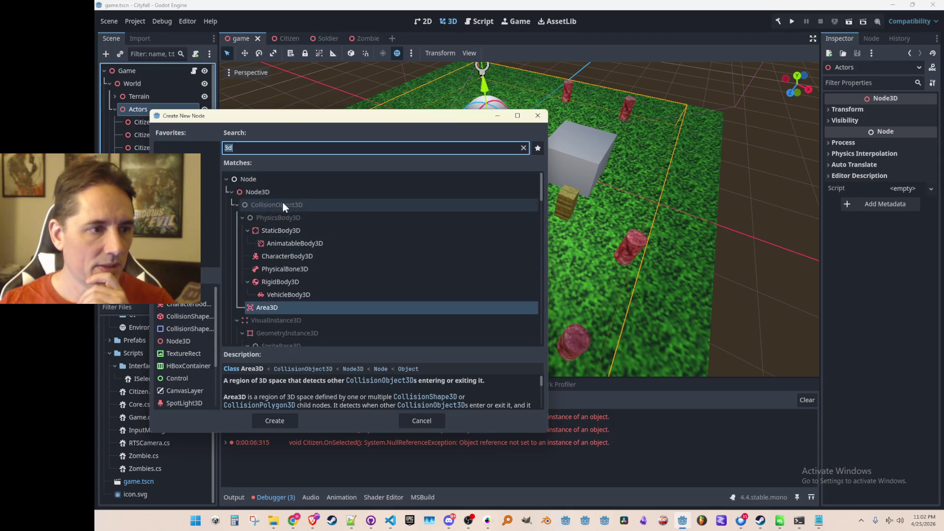
double_click(280, 192)
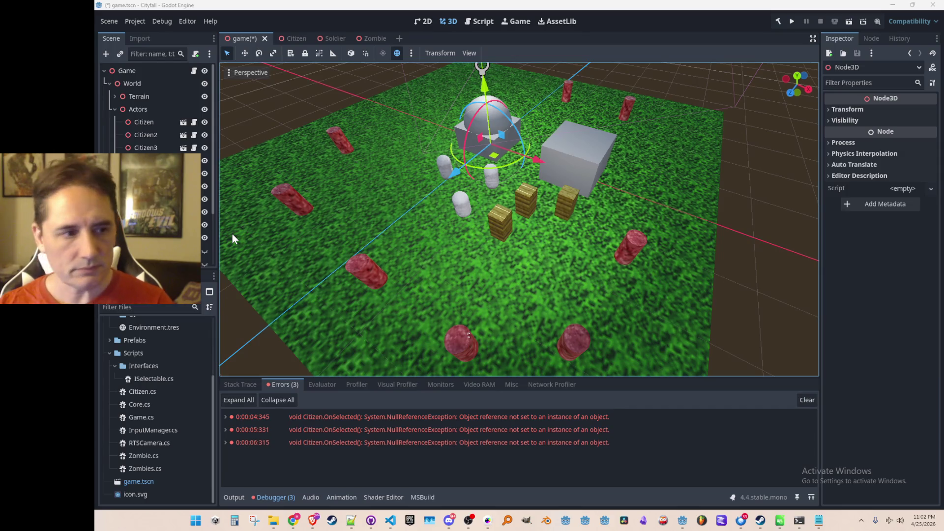
key(Return)
key(ctrl+s)
- Move all six Citizen nodes under Friendlies and save the scene
drag(158, 158, 163, 122)
click(144, 135)
shift+click(146, 149)
key(ctrl+s)
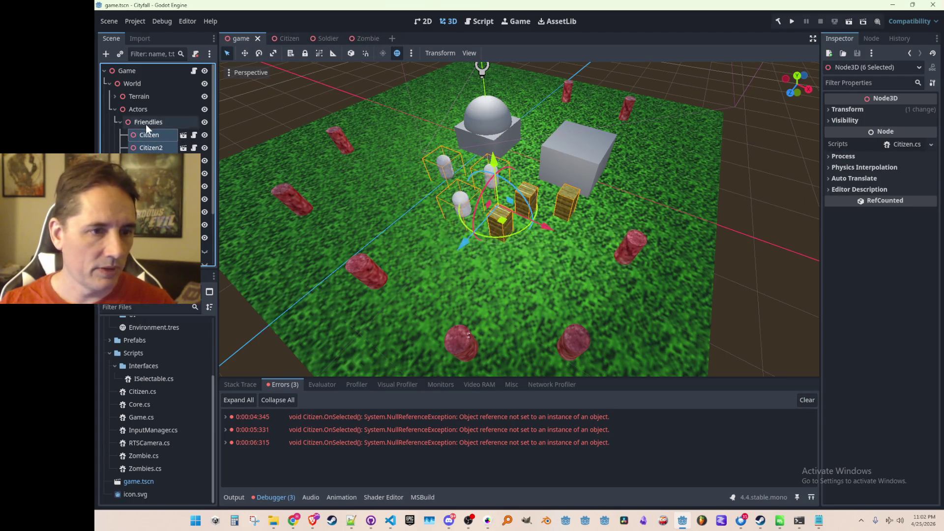
click(148, 122)
click(639, 162)
drag(640, 163, 489, 155)
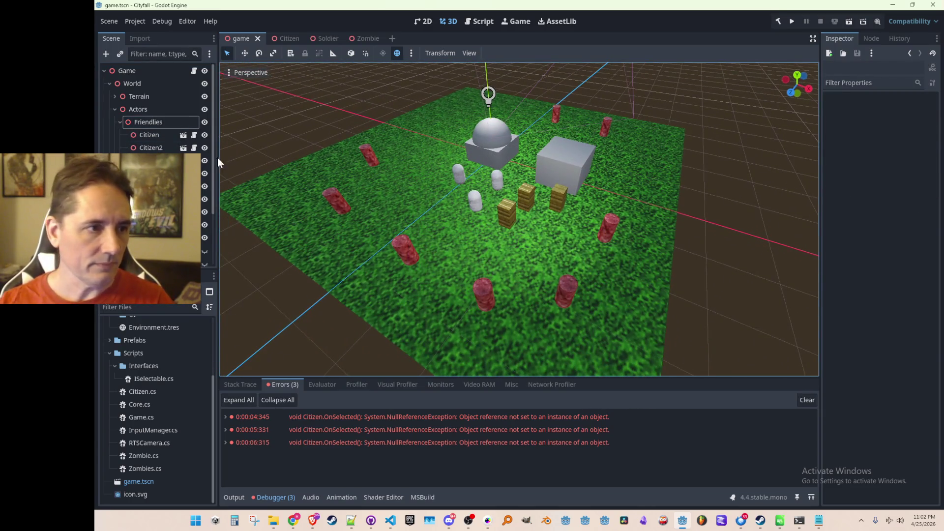
- Create a new Friendlies.cs script in the Scripts folder
right_click(145, 354)
click(302, 345)
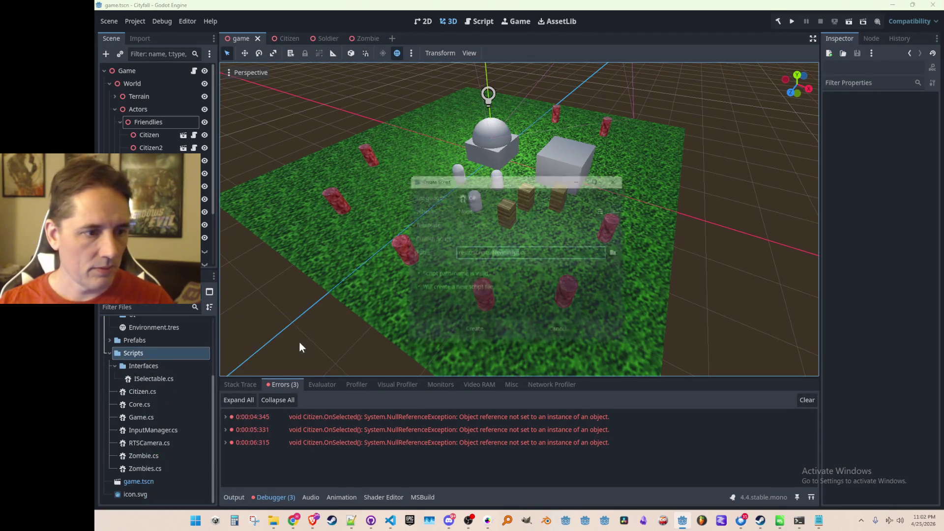
text(riendlies)
key(Return)
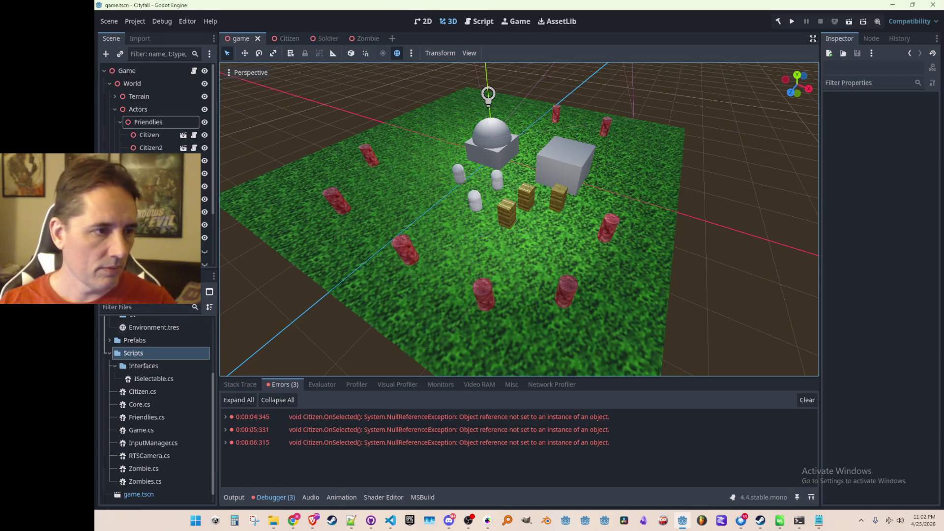
- Attach Friendlies.cs to the Friendlies node and open it for editing
click(156, 122)
drag(146, 417, 155, 119)
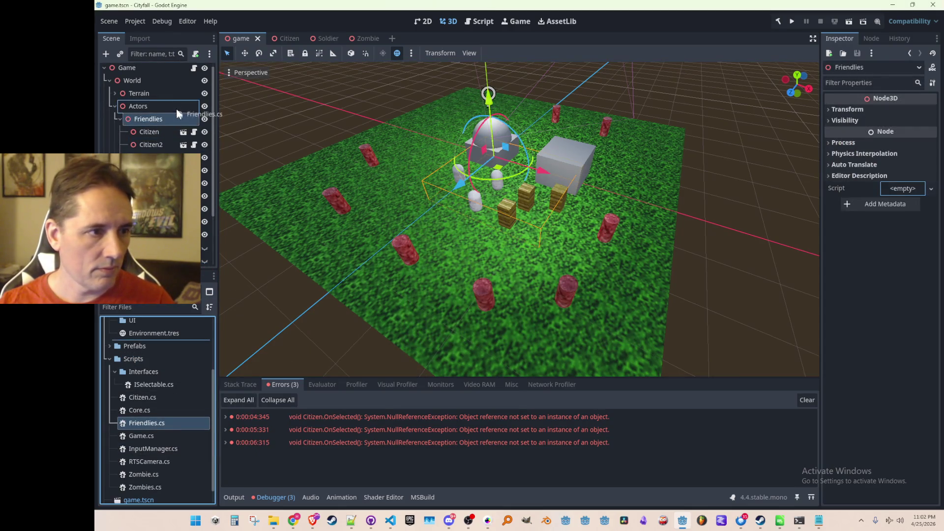
click(194, 119)
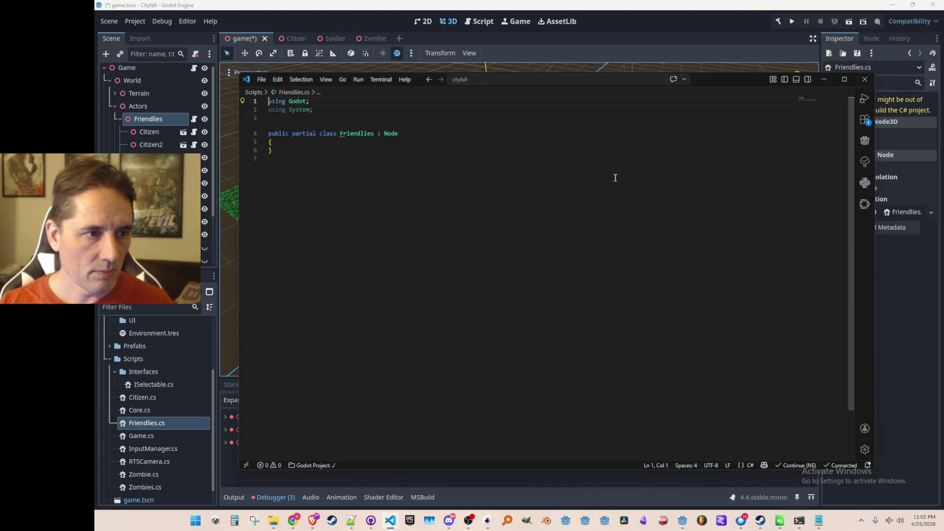
double_click(634, 134)
- Make Friendlies extend Node3D and accept the suggested Init and Process methods
key(BackSpace)
text(3D)
key(Escape)
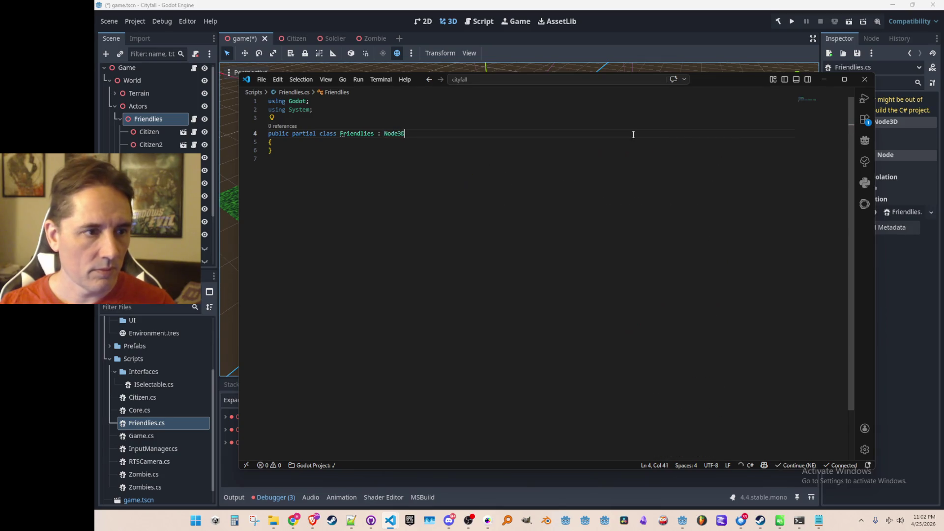
key(End)
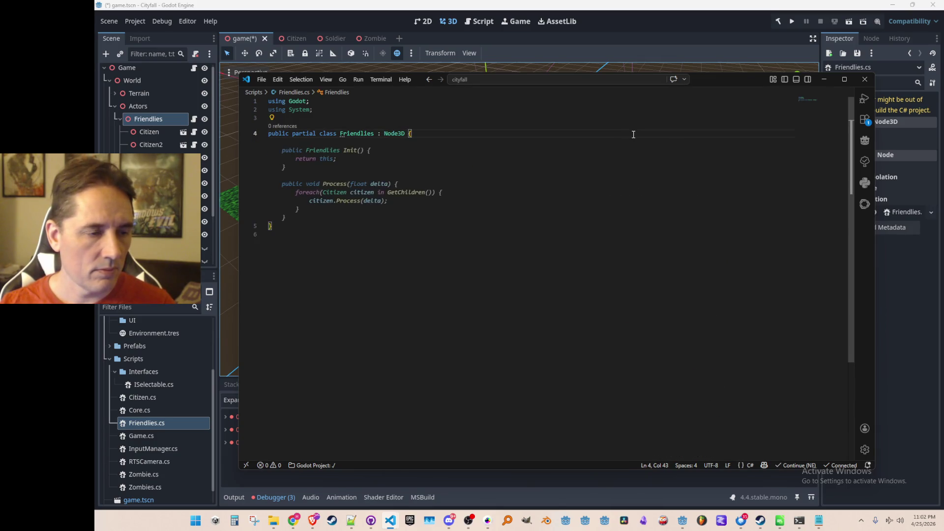
key(Tab)
key(ctrl+Home)
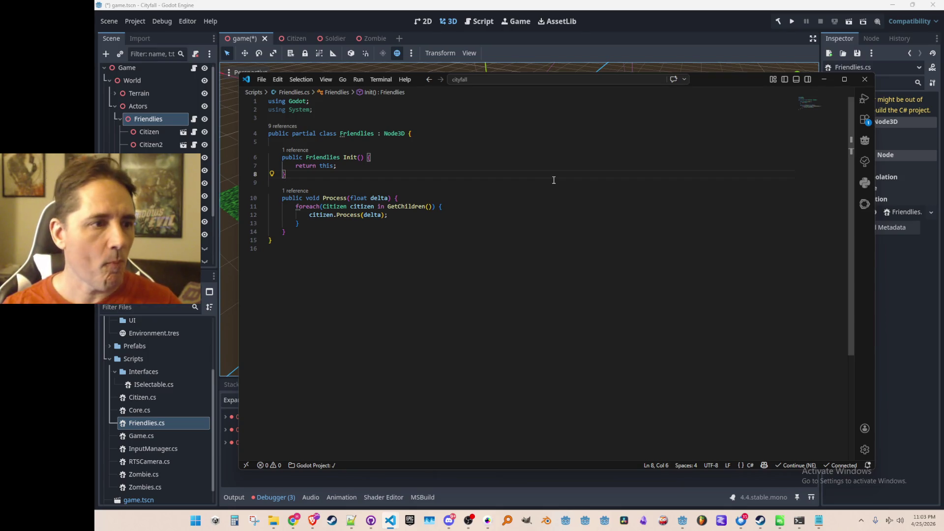
- Add a foreach loop in Init that calls citizen.Init() for each child Citizen
key(Down)
key(Up)
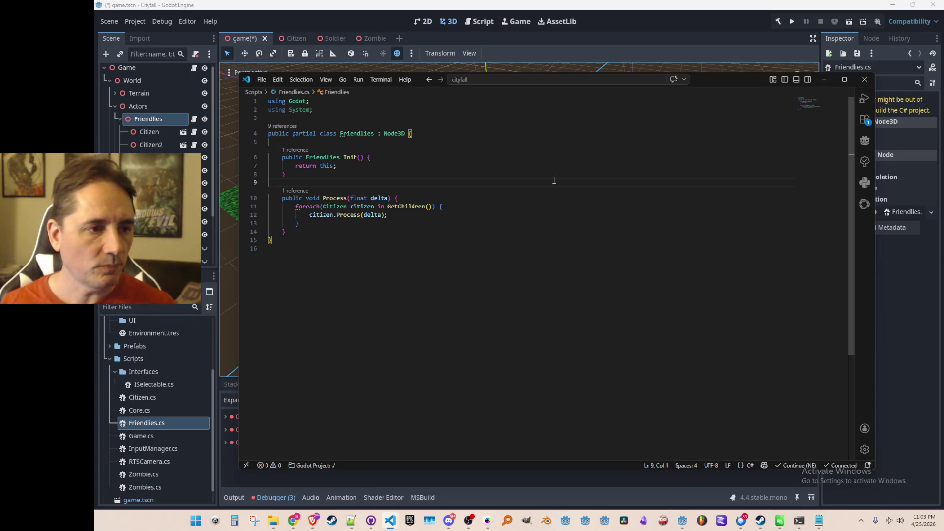
key(Up)
key(Up)
key(Up)
key(Down)
key(Down)
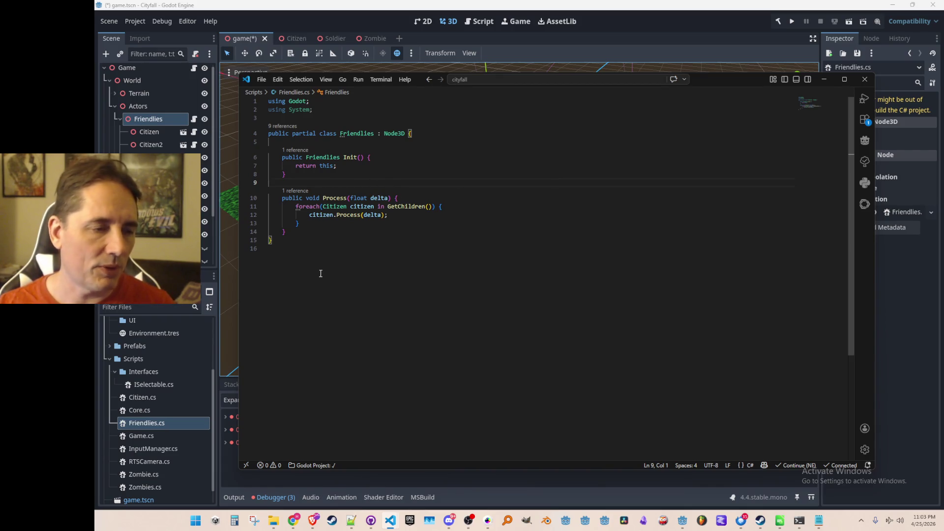
click(391, 170)
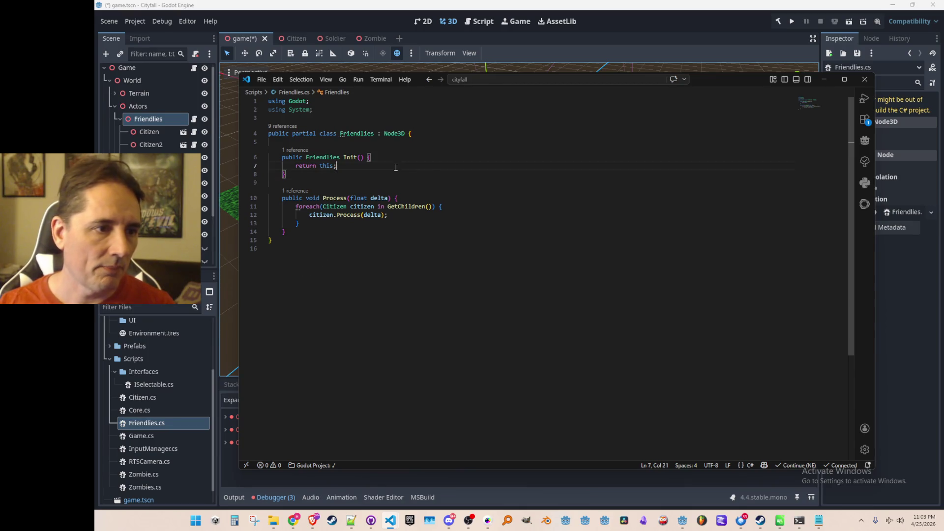
key(Return)
key(Return)
key(Return)
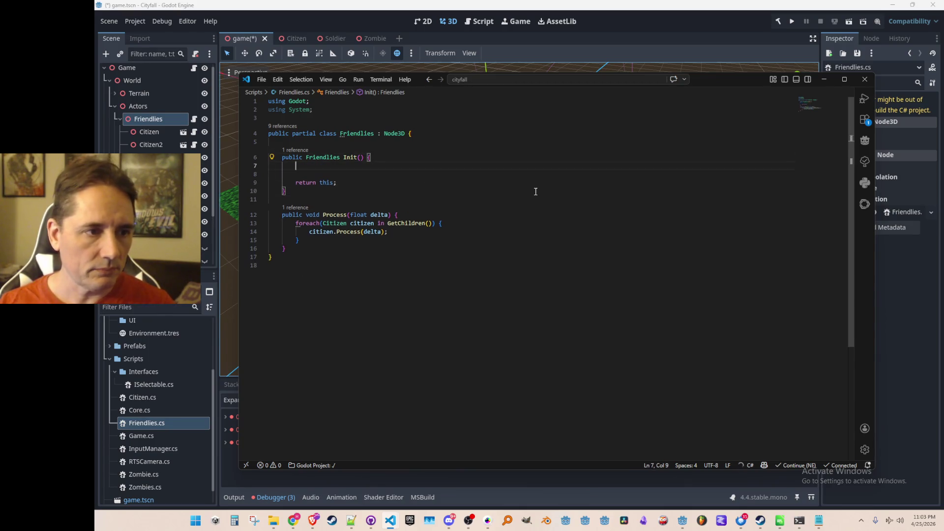
text(//init)
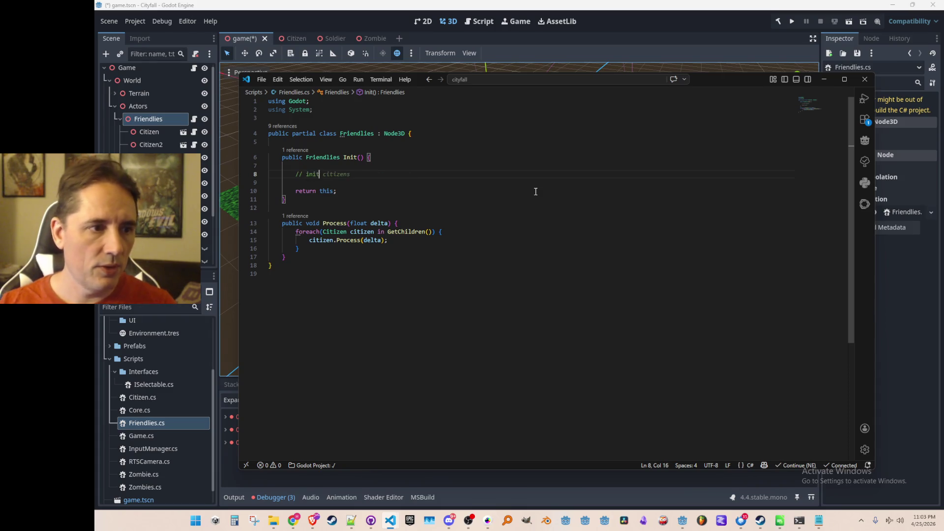
key(Return)
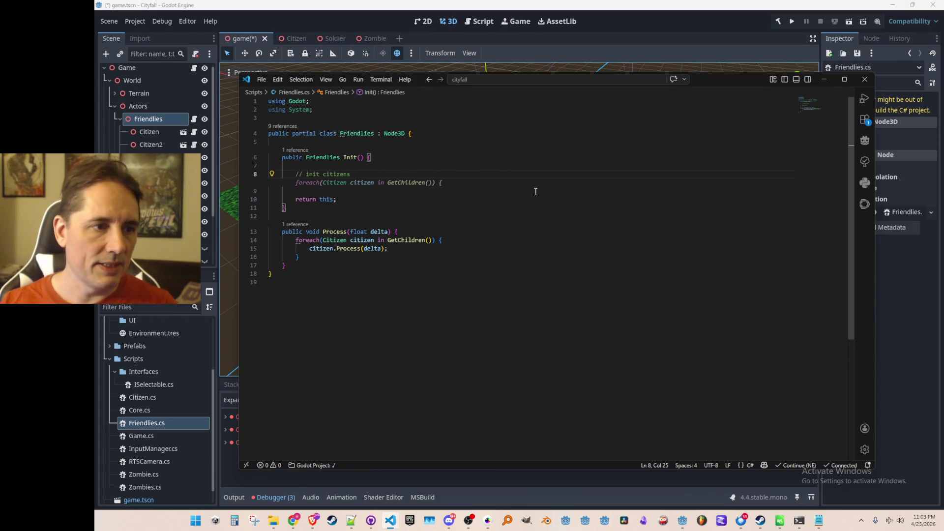
key(Tab)
key(Return)
key(Tab)
key(Return)
key(Down)
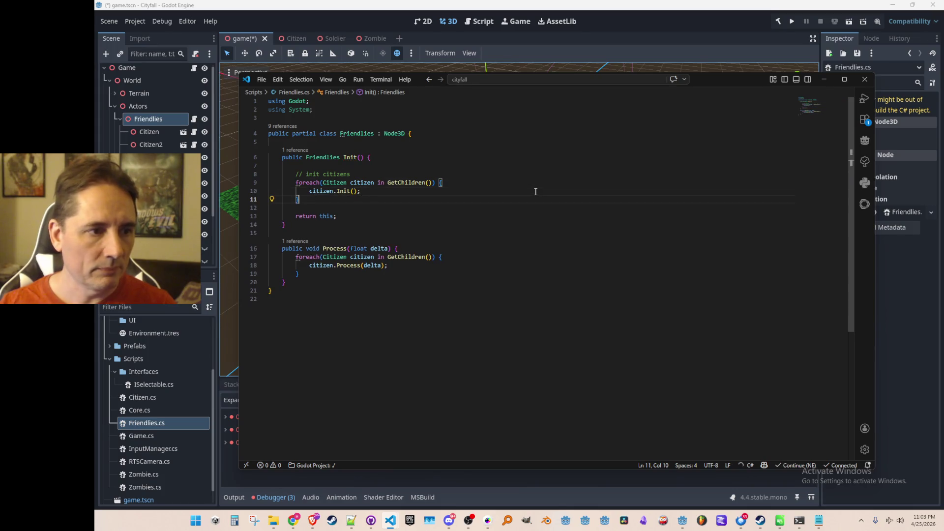
key(Return)
key(Return)
text(//)
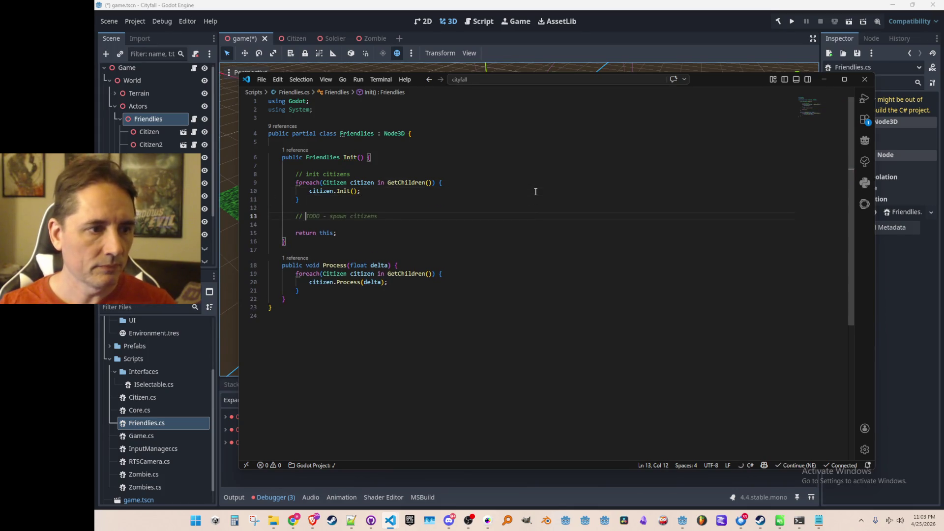
key(ctrl+z)
key(ctrl+z)
key(ctrl+z)
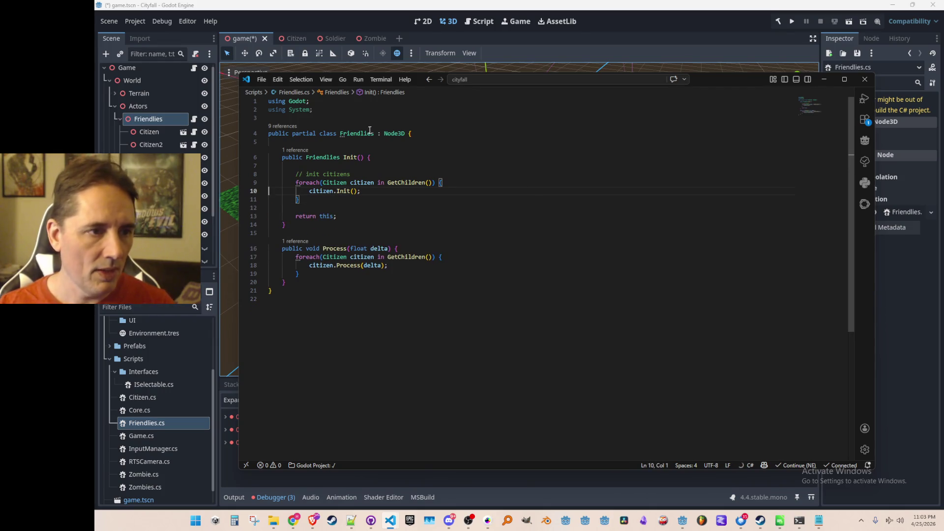
click(531, 194)
- Switch to Game.cs via file search and declare a Friendlies field below the camera field
key(ctrl+p)
text(Game)
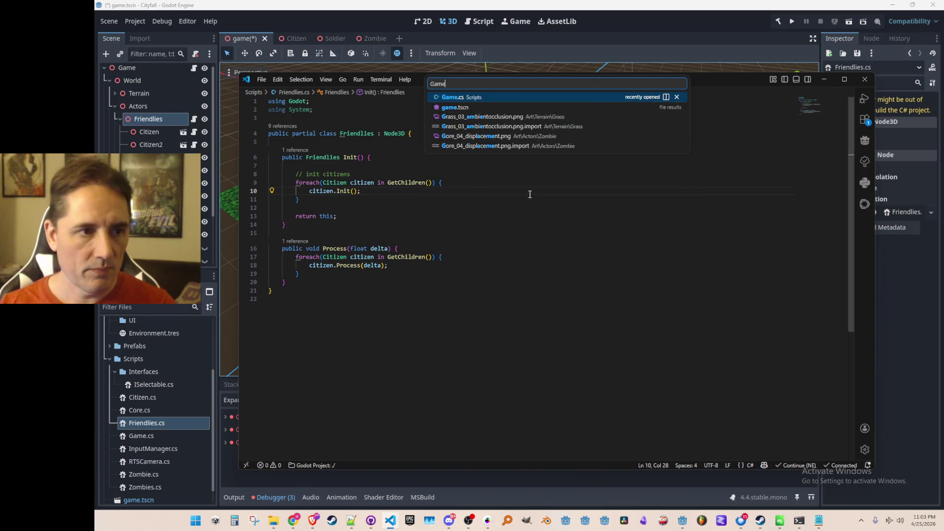
click(505, 96)
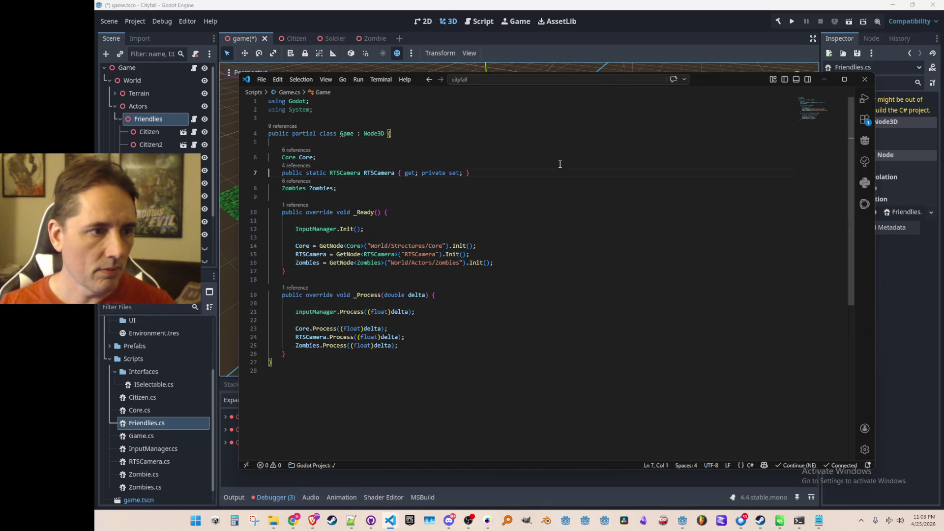
key(End)
key(Return)
text(Friendlies Friendlies;)
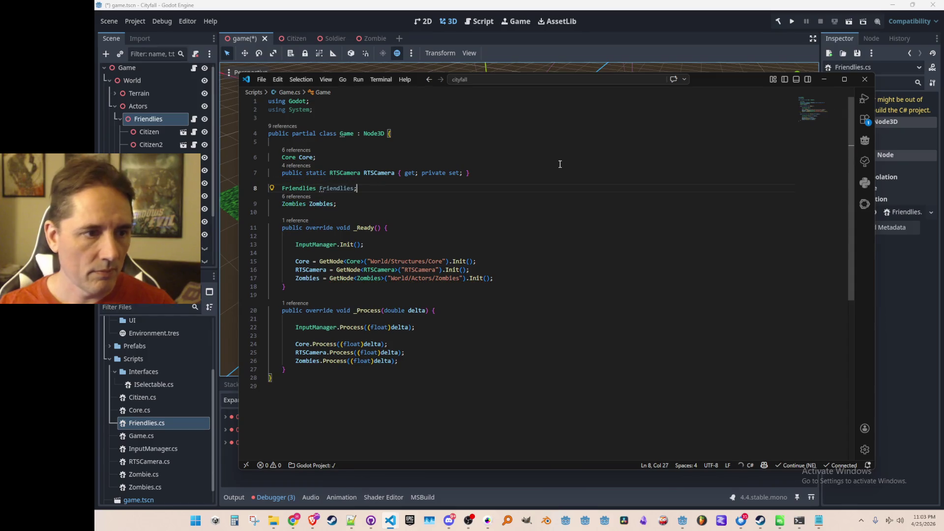
- Initialise Friendlies with GetNode<Friendlies>().Init() in _Ready, call Friendlies.Process in _Process, then jump to Init
key(Down)
key(Down)
key(Down)
key(End)
key(Return)
text(Friendlies = GetNode<Friendlies>("World/Actors/Friendlies").Init();)
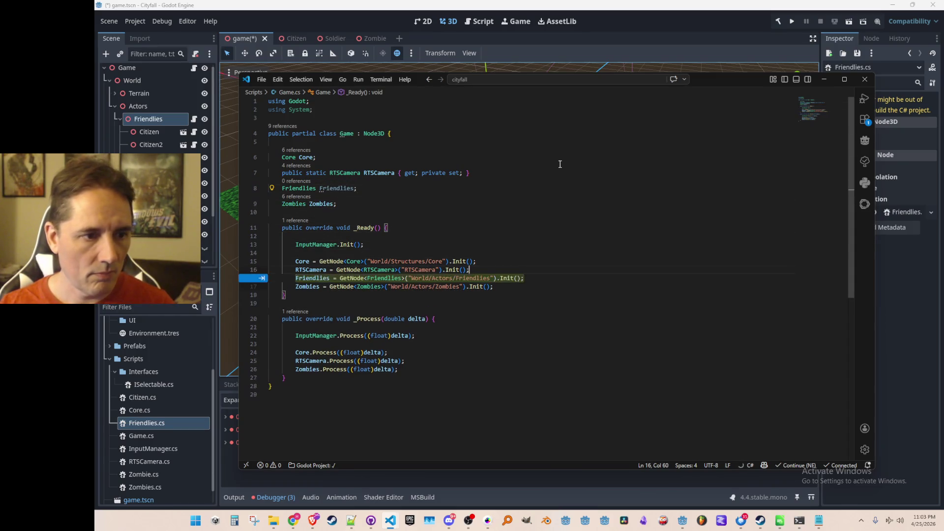
key(End)
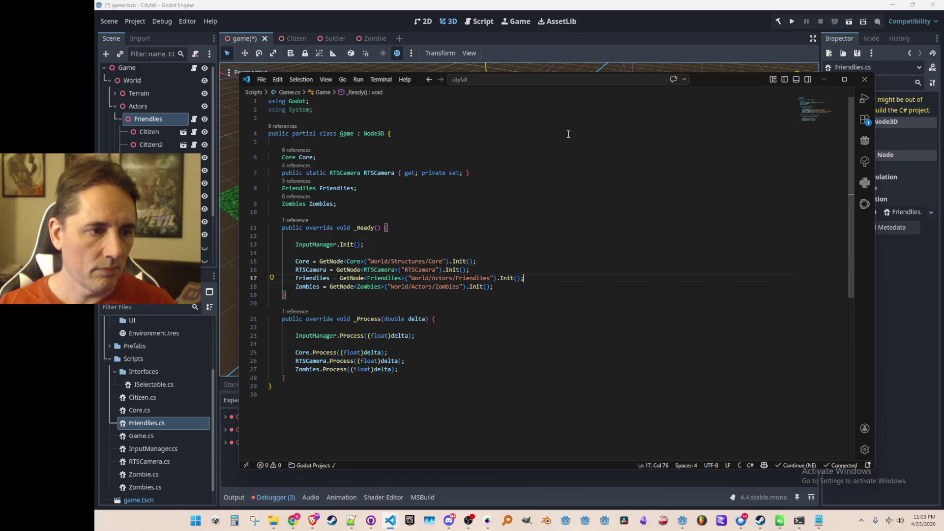
key(Down)
key(Down)
key(Down)
key(End)
key(Return)
text(Friendlies.Process((float)delta);)
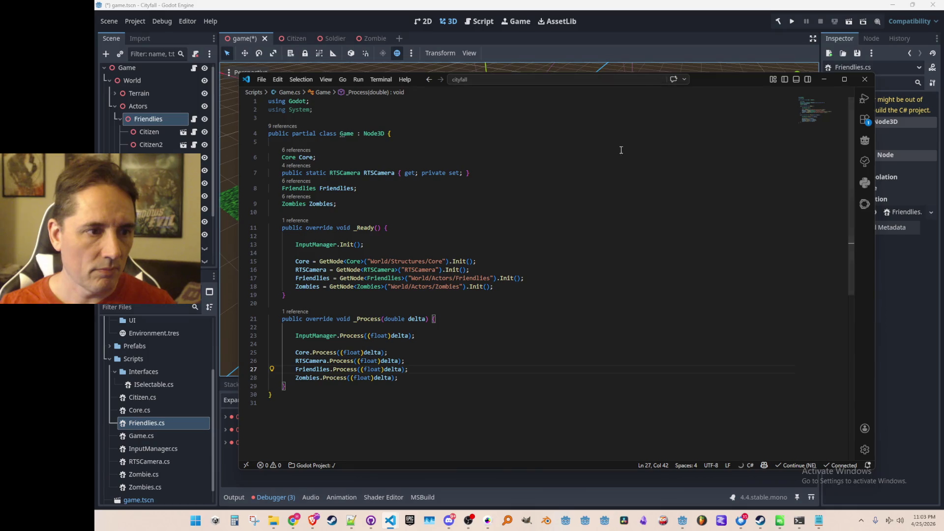
ctrl+click(507, 278)
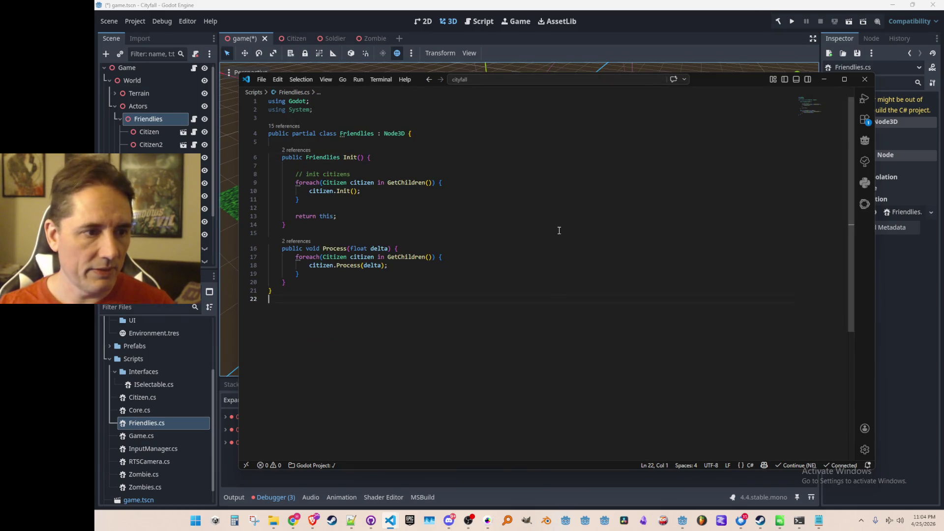
- Run the game, select the three citizens and an empty spot, then stop the game
key(alt+Tab)
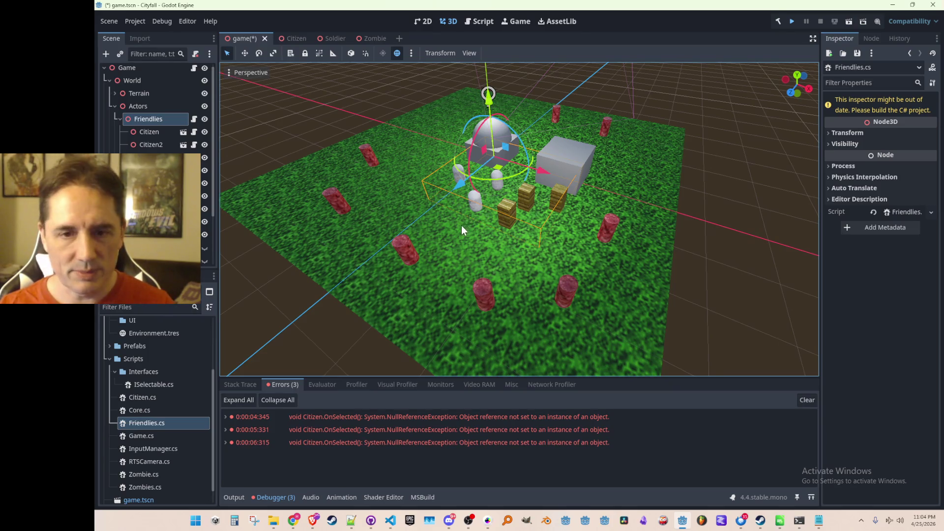
click(791, 23)
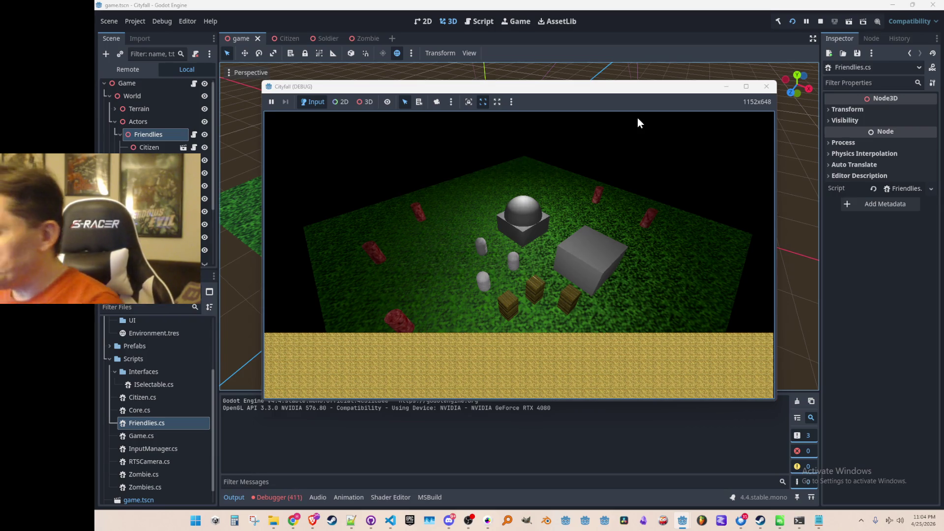
click(484, 248)
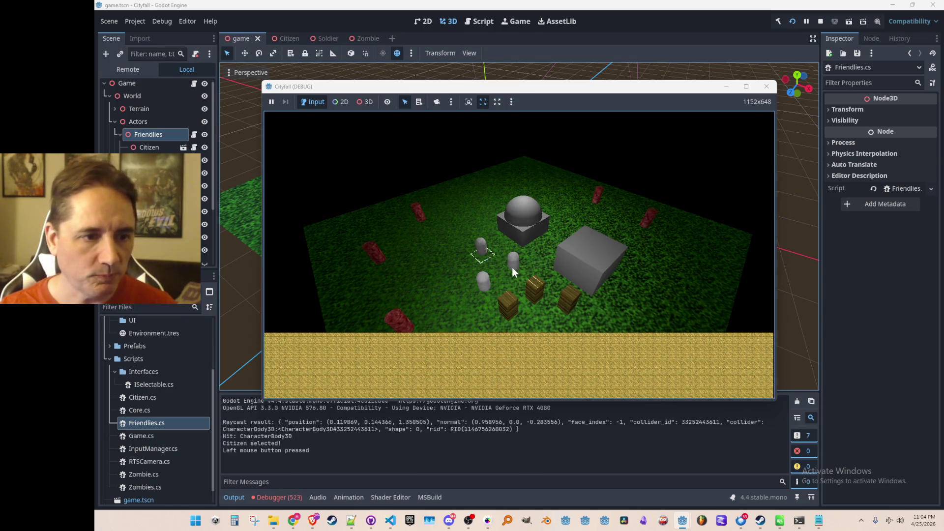
click(512, 266)
click(486, 285)
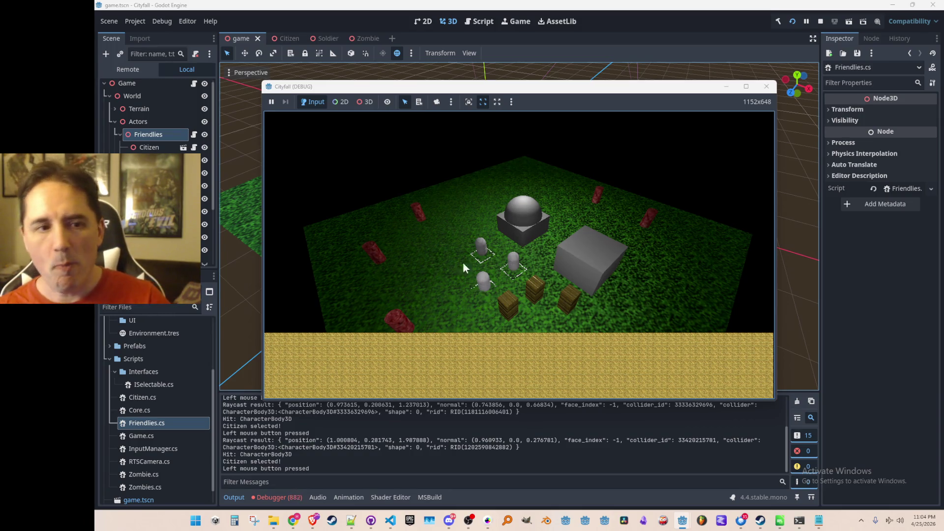
click(590, 238)
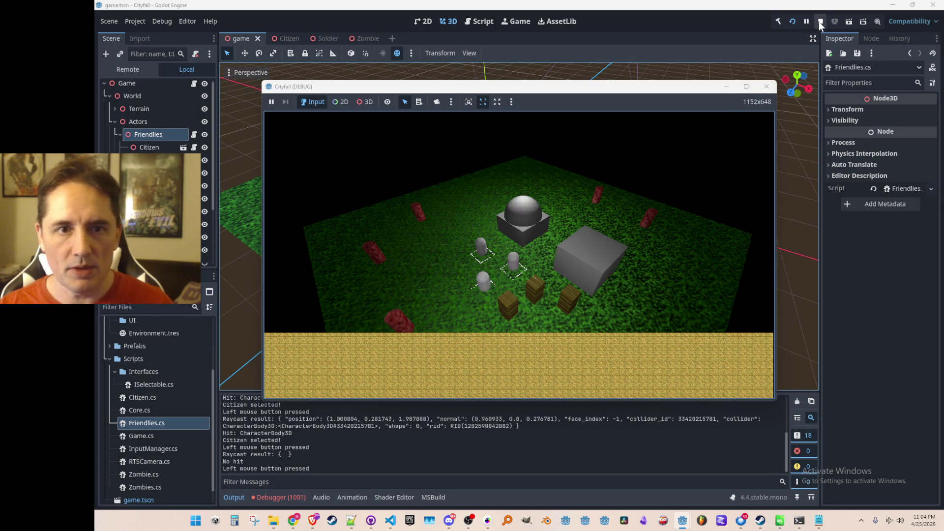
click(806, 21)
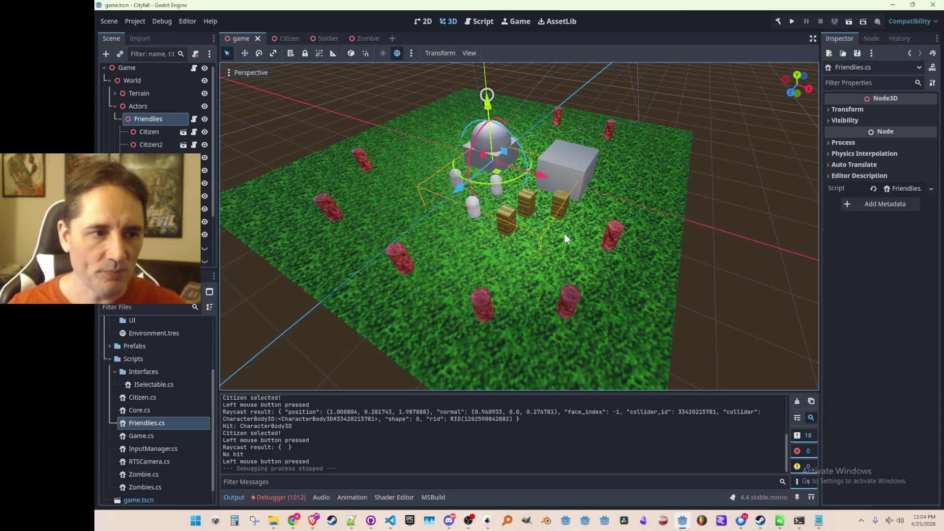
- Show the debugger's error list with the InvalidCastException and bring Friendlies.cs back up
mouse_move(391, 520)
click(277, 497)
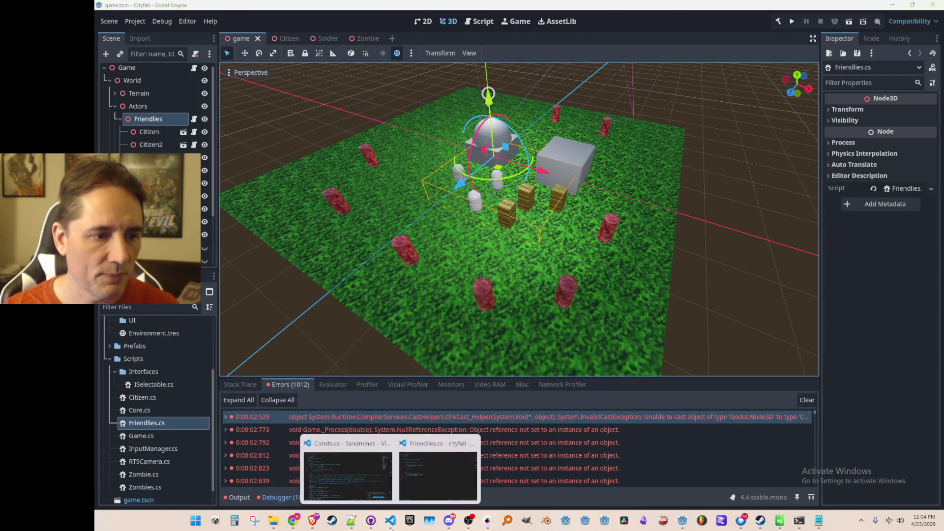
click(428, 481)
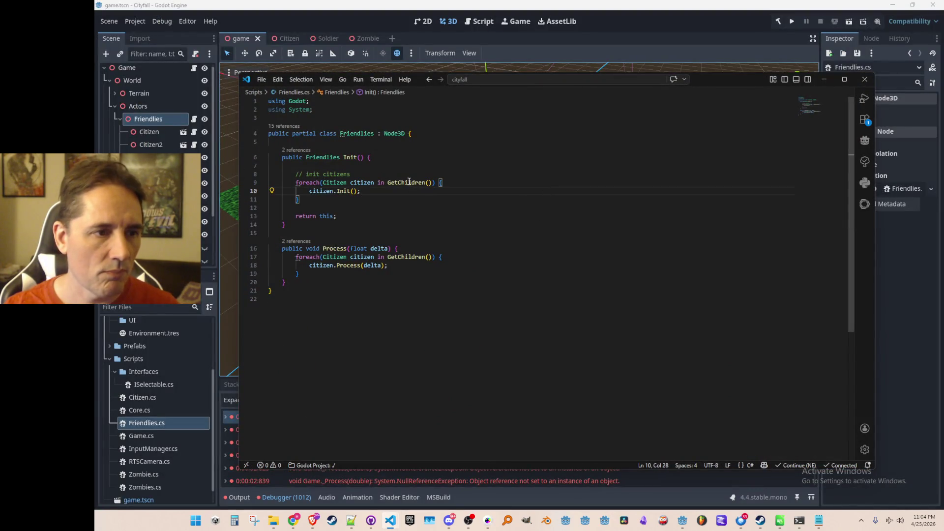
- Make the Init loop use 'var node' and wrap its body in 'if(node is Citizen)' with a cast
key(ctrl+shift+Left)
key(ctrl+shift+Left)
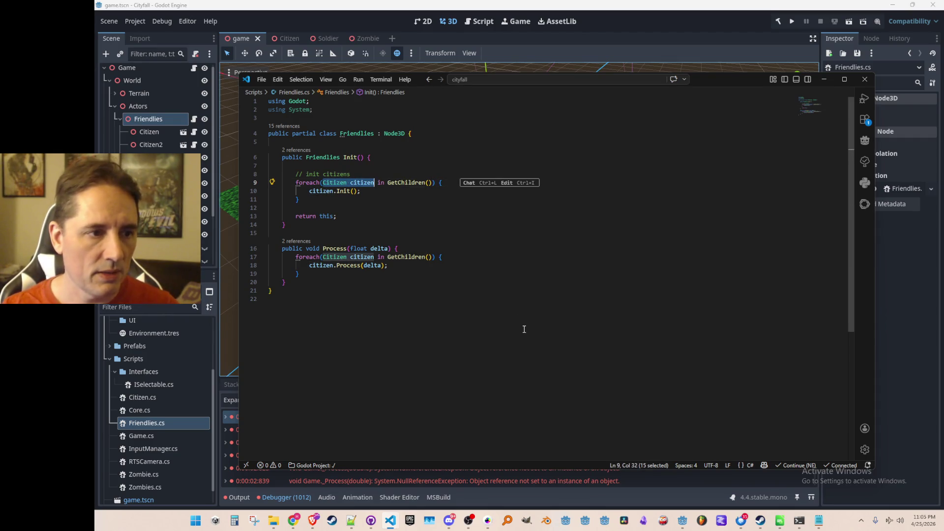
text(var node)
key(End)
key(Return)
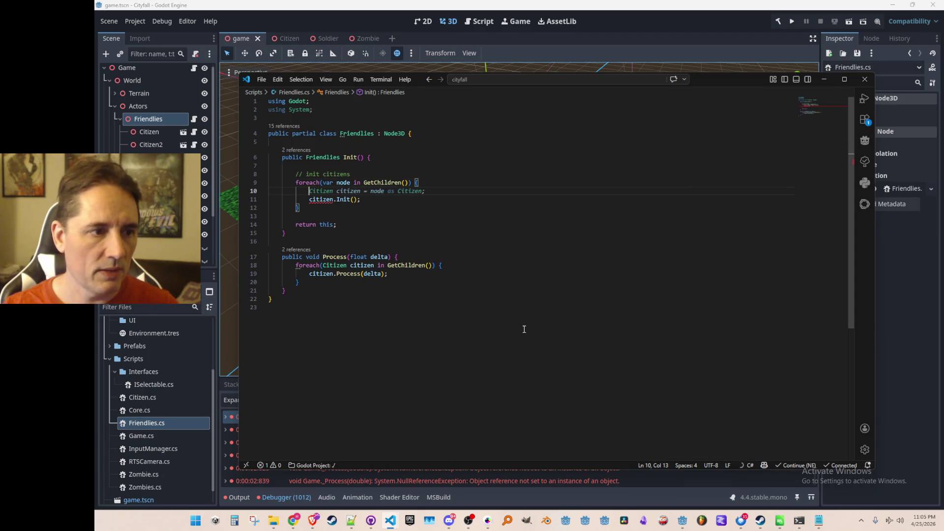
text(if)
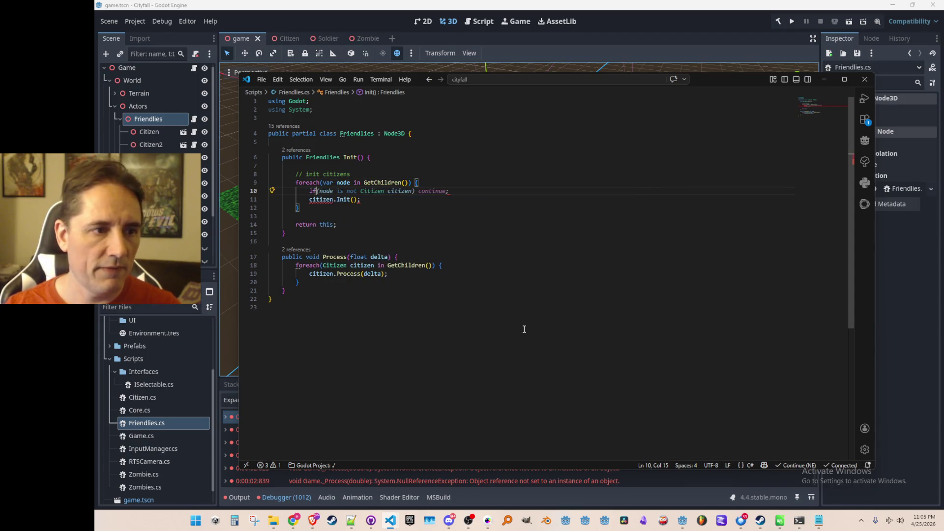
key(Tab)
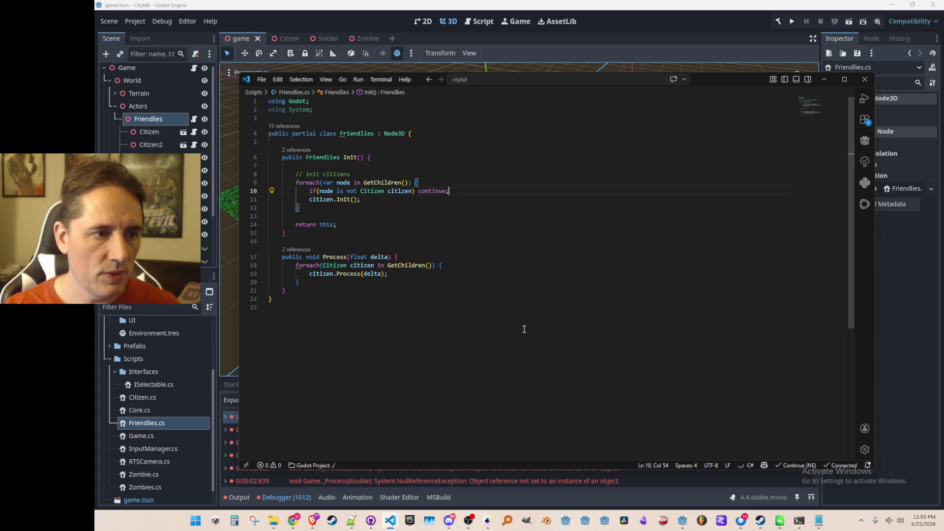
key(shift+End)
text(Citizen citizen)
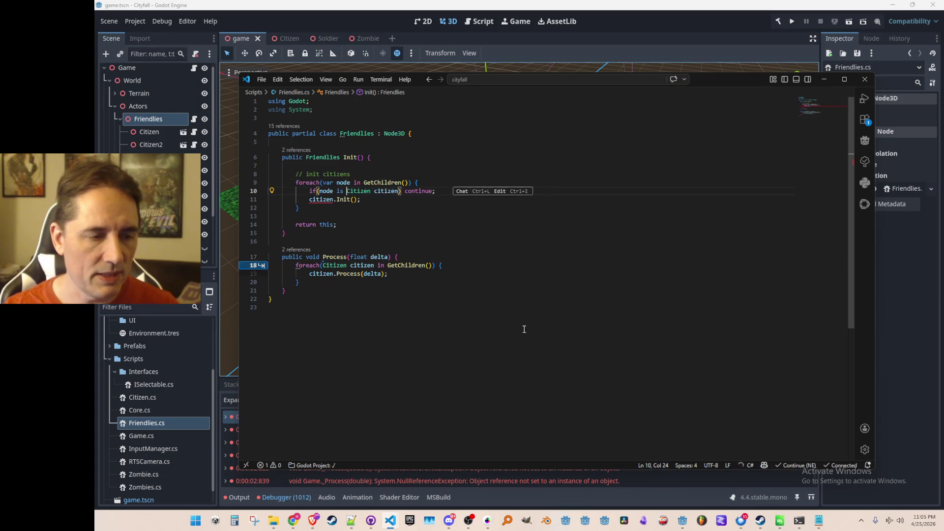
key(ctrl+BackSpace)
key(BackSpace)
key(Right)
key(shift+End)
key(Delete)
key(Tab)
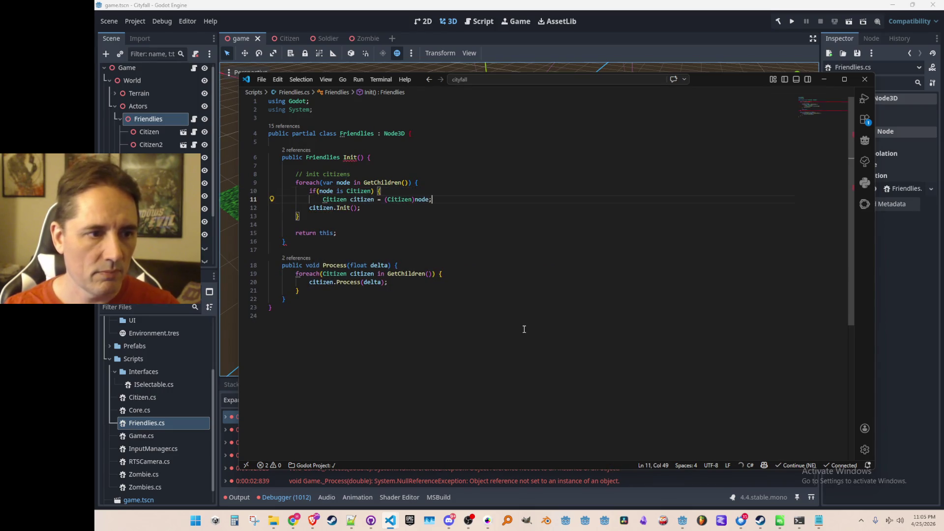
- Close the if block around citizen.Init(), apply the same type-checked loop in Process, and run the game
key(Down)
key(End)
key(Return)
text(})
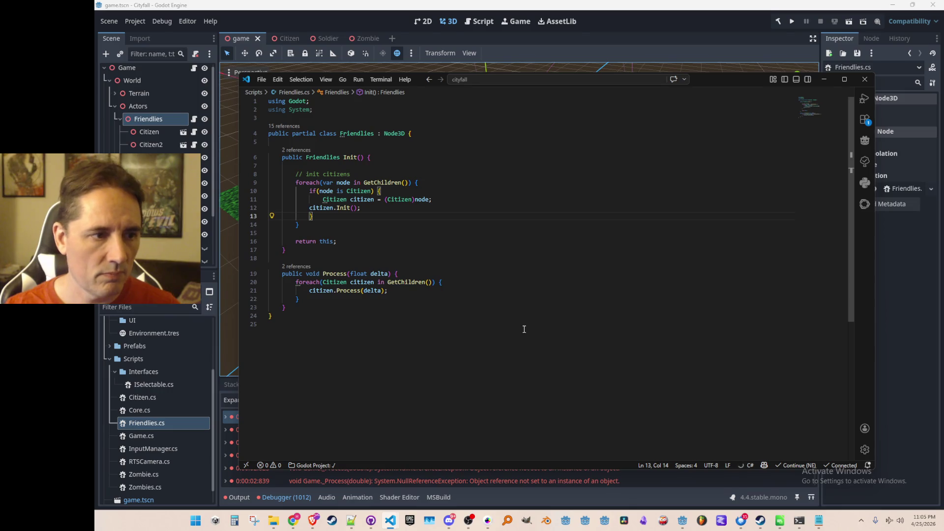
key(Tab)
key(Up)
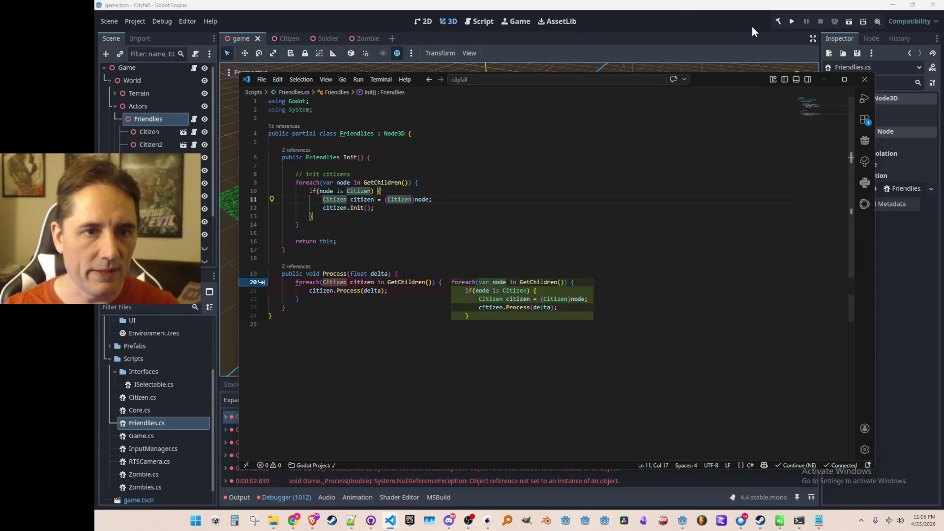
key(Tab)
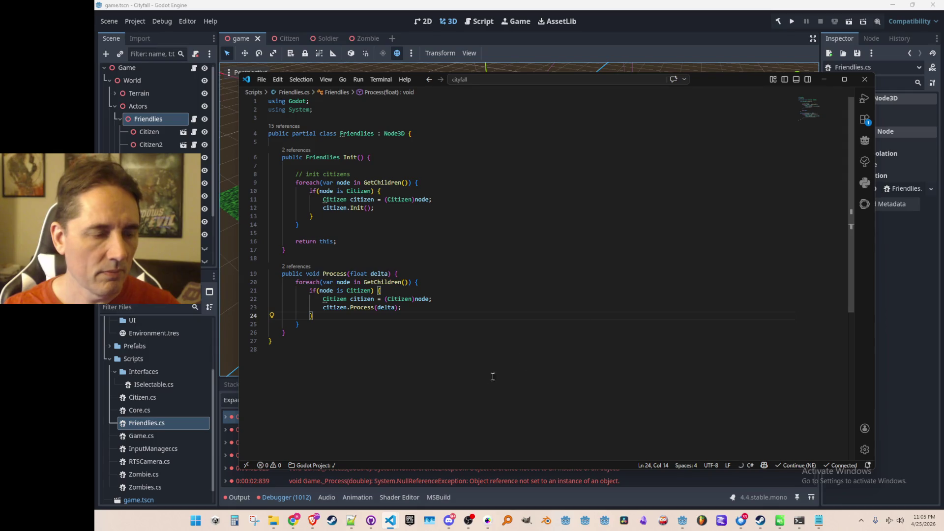
click(578, 272)
key(Return)
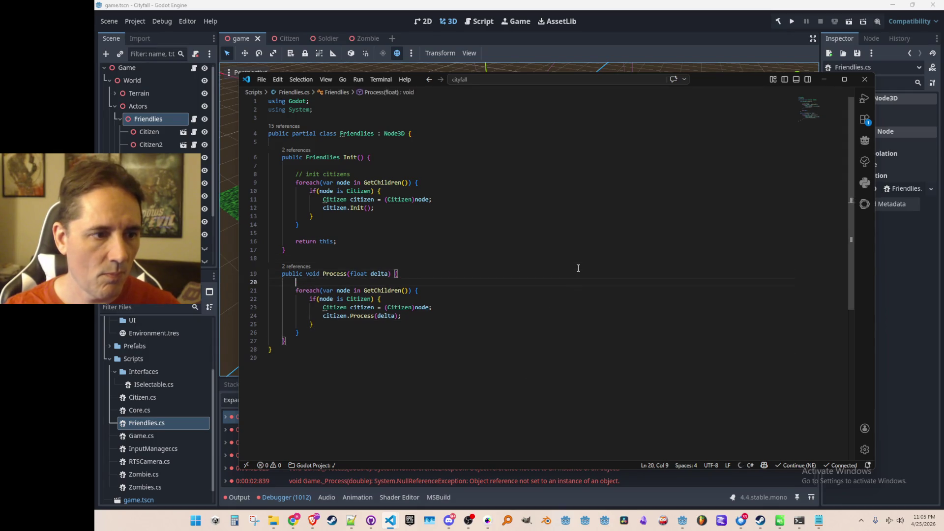
click(515, 366)
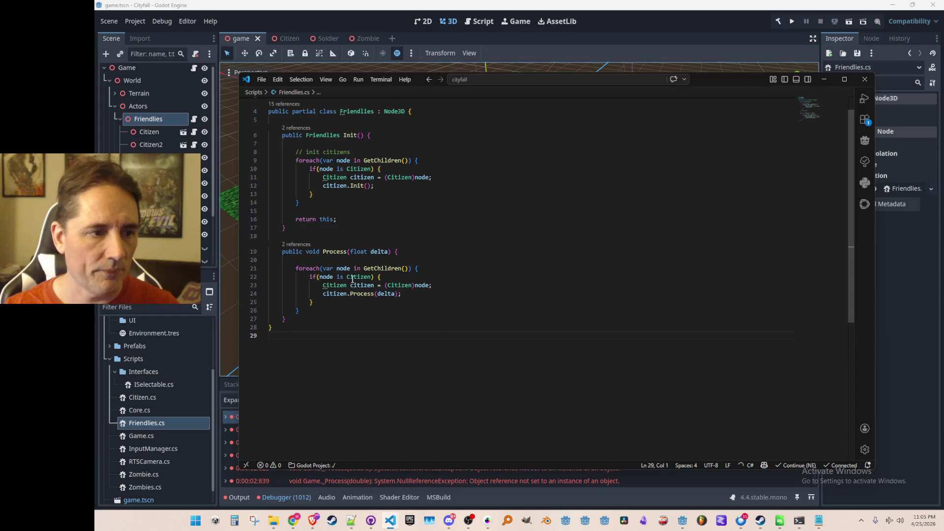
click(796, 22)
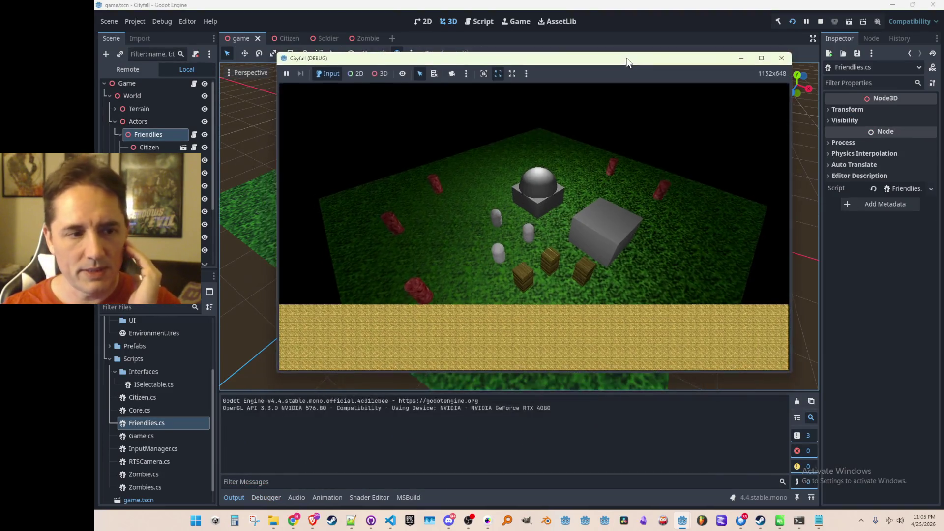
- Select each of the three citizens in the running game with no errors, then stop it
click(535, 234)
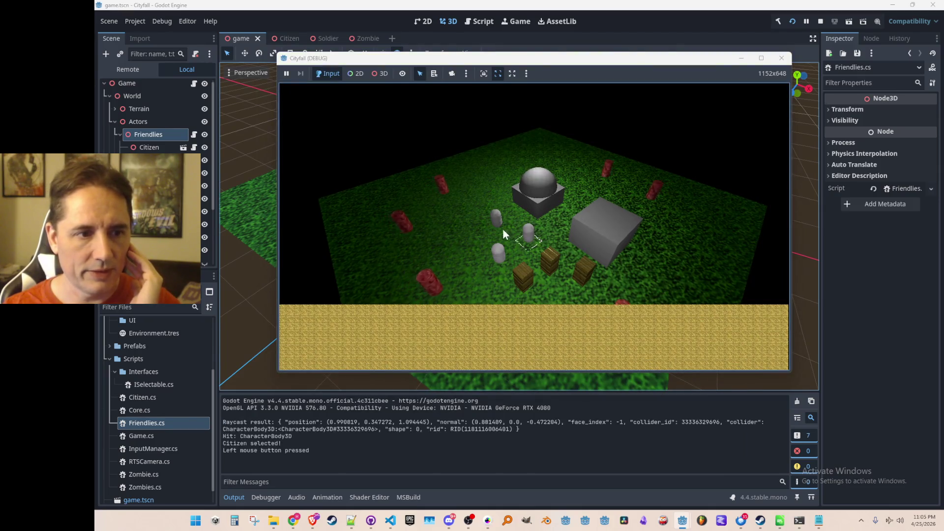
click(502, 225)
click(499, 251)
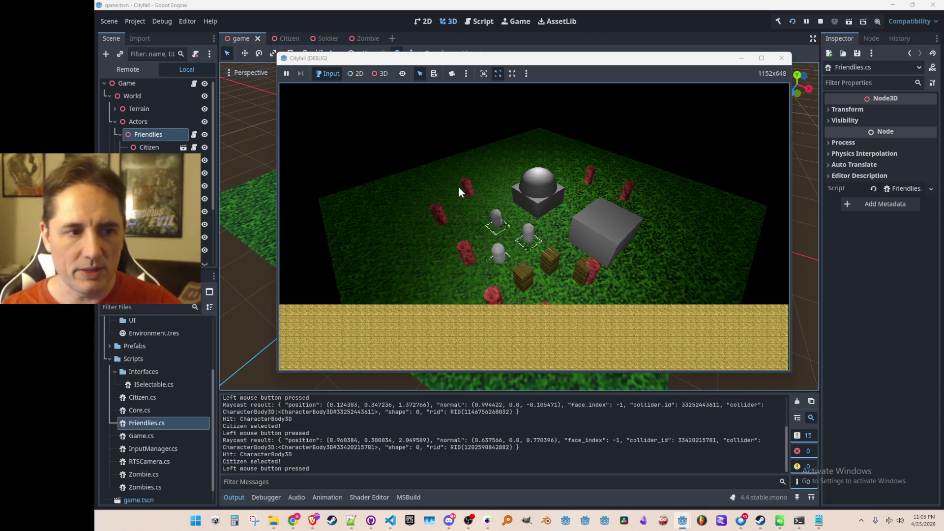
click(821, 21)
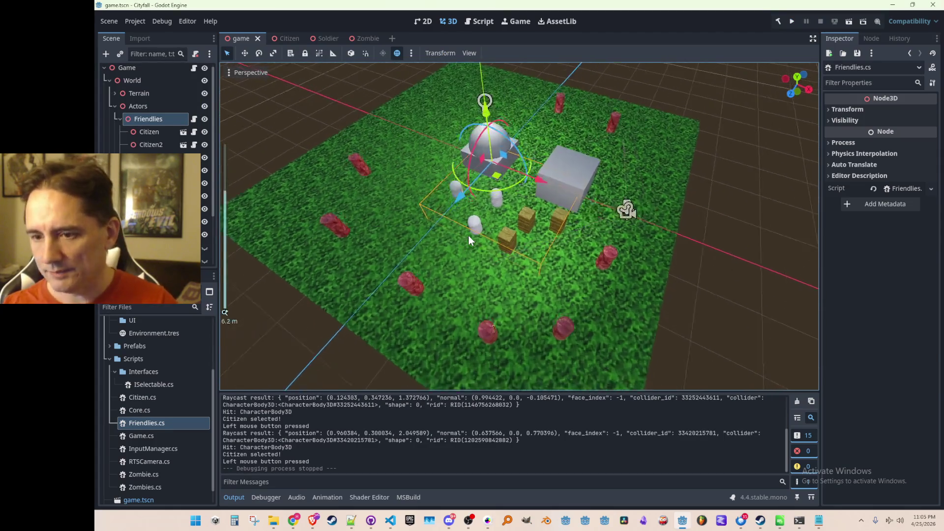
scroll(468, 235, down, 2)
- Save game.tscn with Ctrl+S
key(ctrl+s)
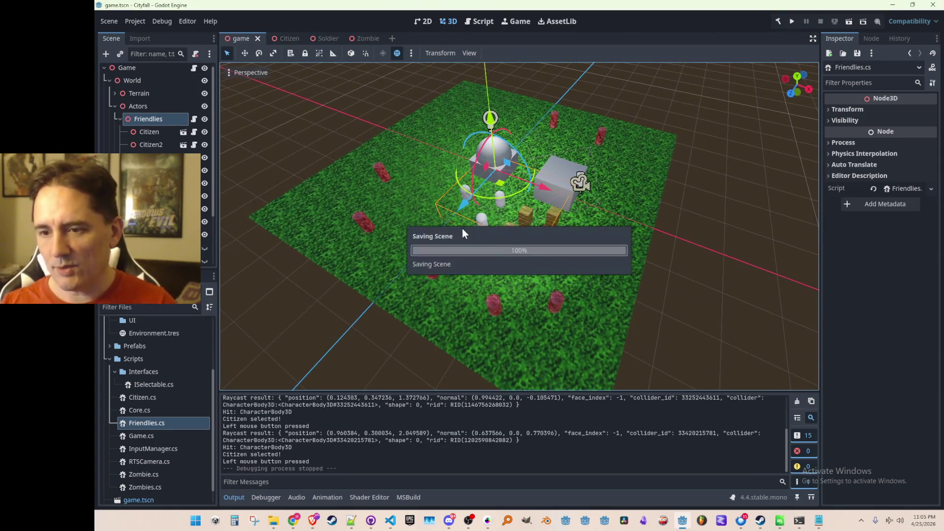
scroll(483, 216, up, 1)
scroll(482, 217, up, 1)
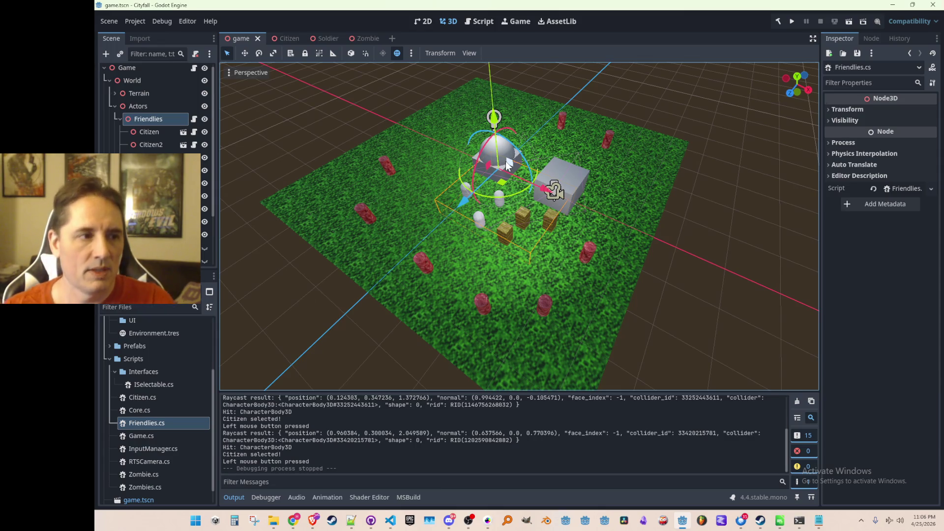
- In the Citizen scene set the SelectionRing's Transform Position y to 0.01 and save
click(289, 39)
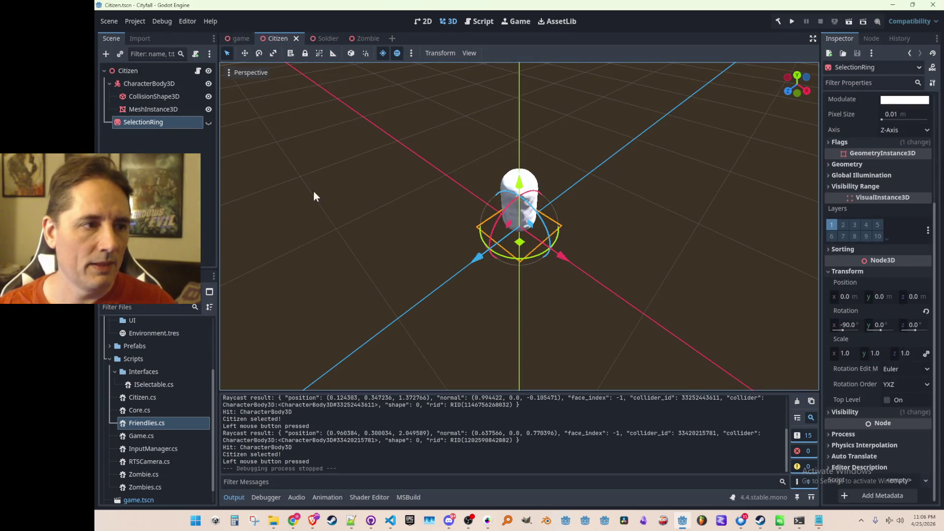
click(153, 109)
click(208, 122)
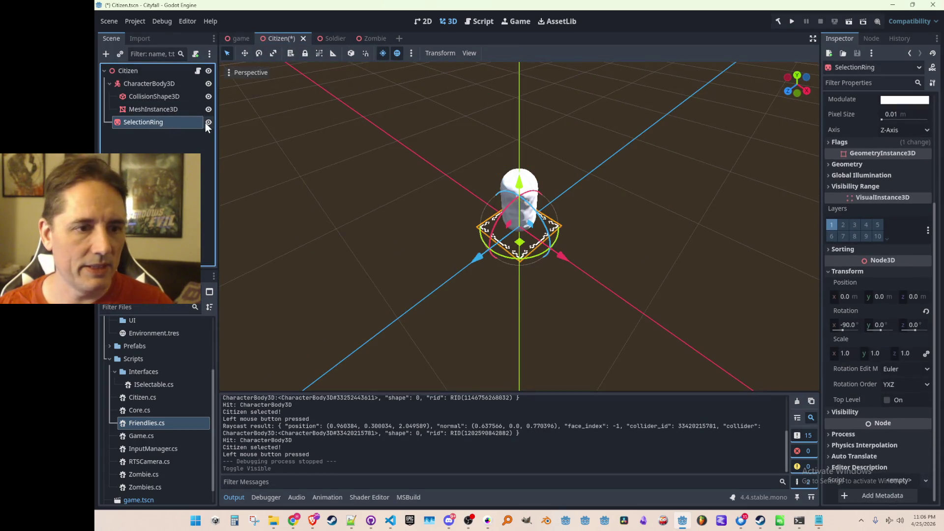
key(ctrl+s)
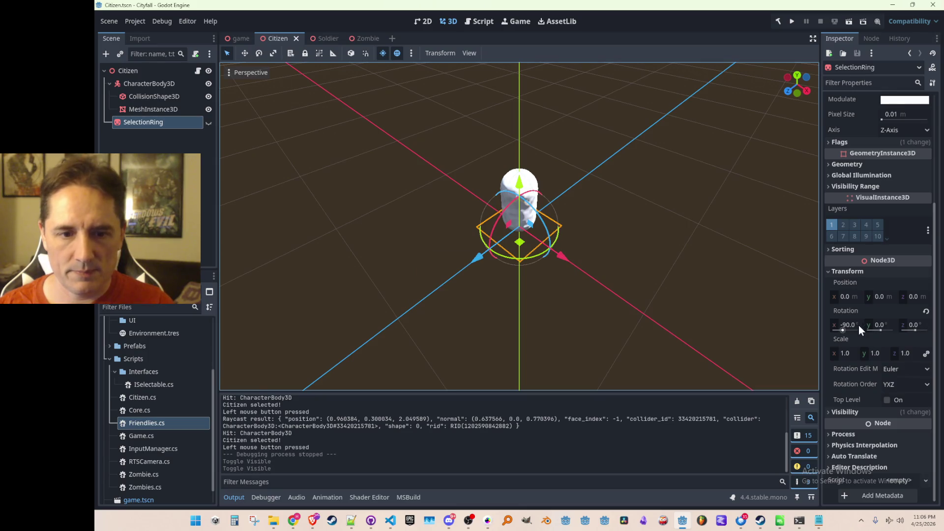
click(879, 296)
text(0.1)
key(Return)
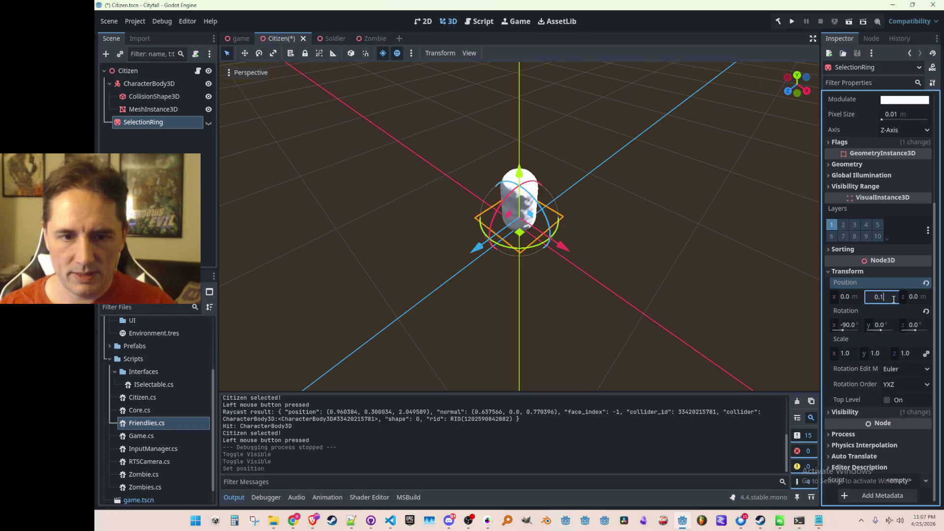
key(Return)
key(ctrl+s)
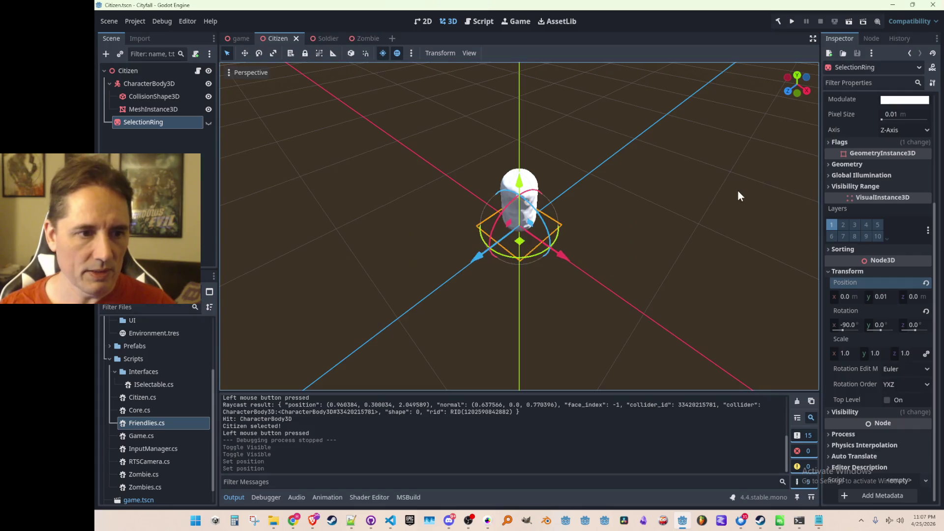
click(738, 190)
- Run the game, select all three citizens, maximize the game window, then close it
click(790, 22)
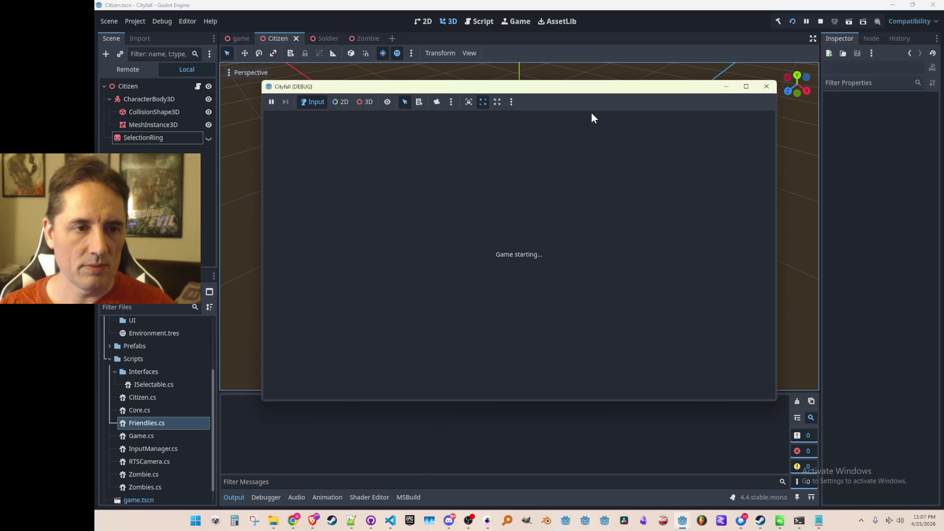
click(512, 267)
click(484, 287)
click(478, 250)
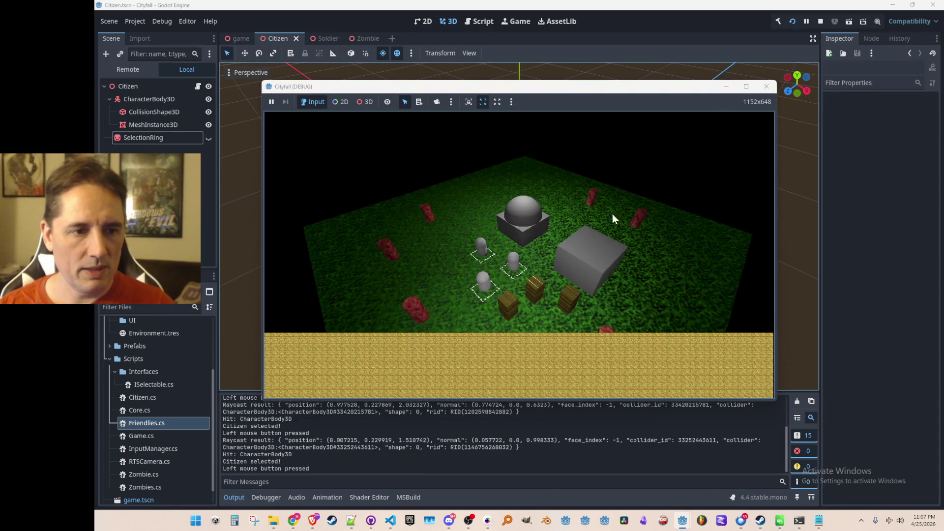
double_click(664, 86)
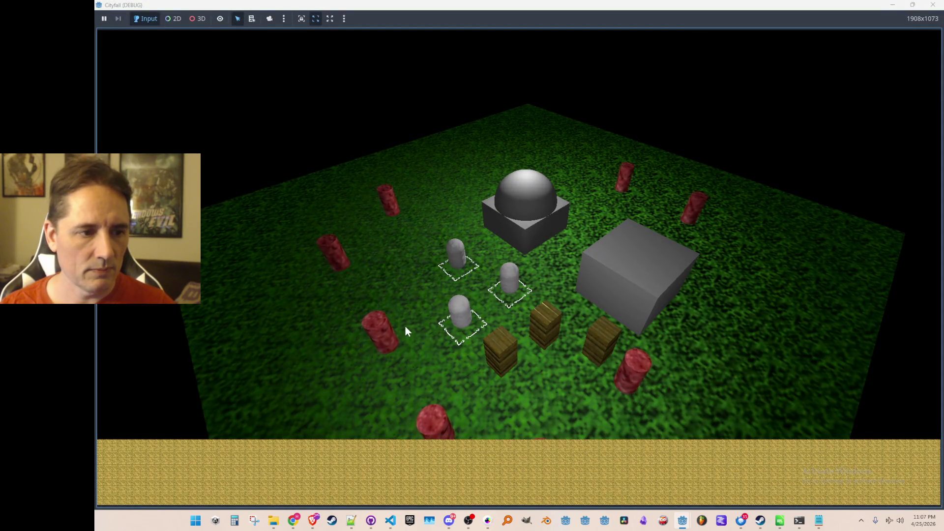
click(932, 6)
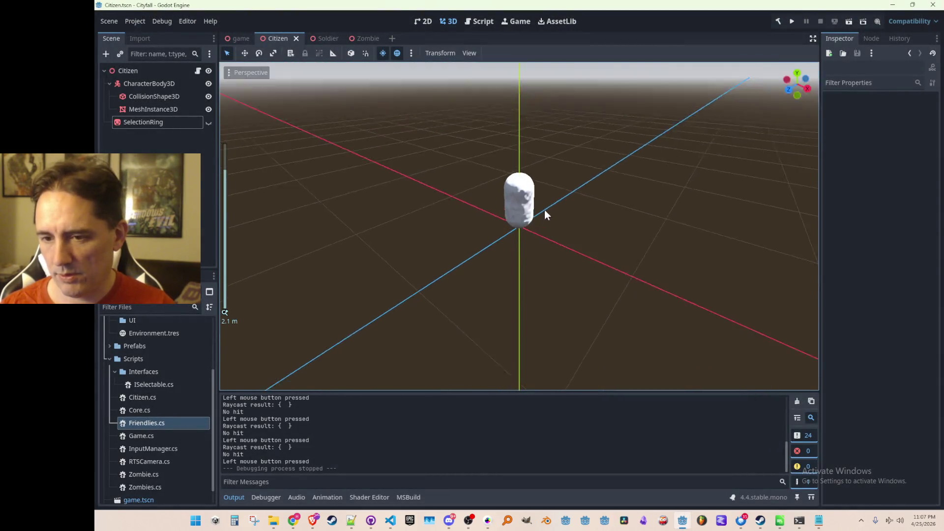
scroll(538, 222, up, 2)
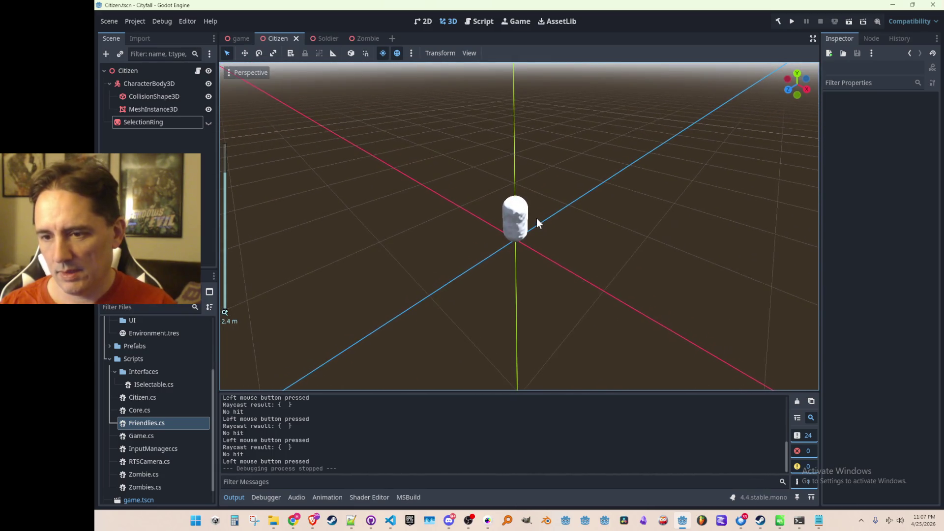
scroll(536, 218, up, 2)
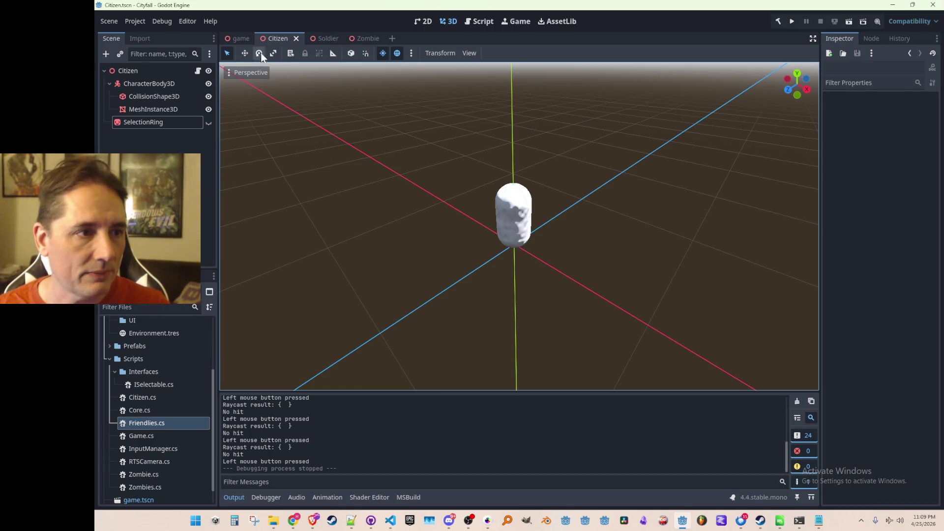
- Select the SelectionRing node and glance at Friendlies.cs before returning to Godot
click(241, 39)
click(277, 38)
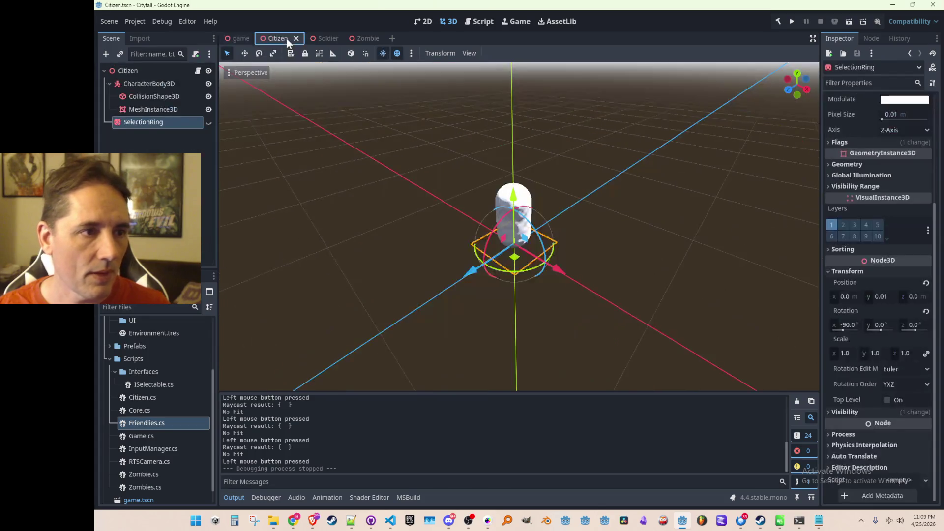
mouse_move(391, 521)
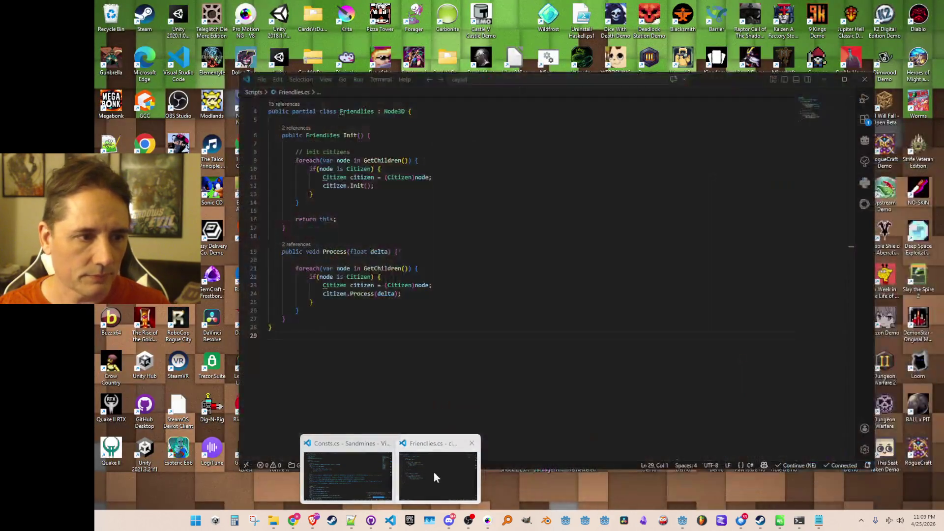
click(438, 476)
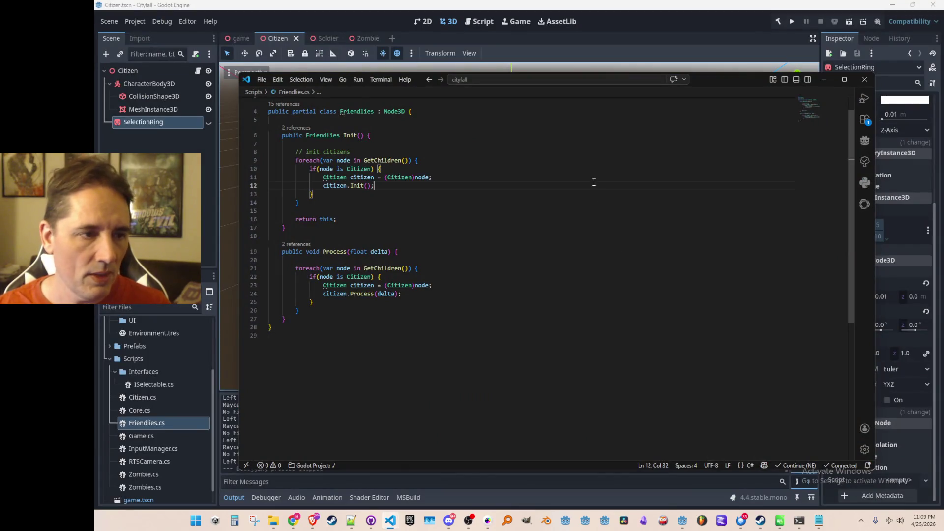
scroll(511, 182, up, 1)
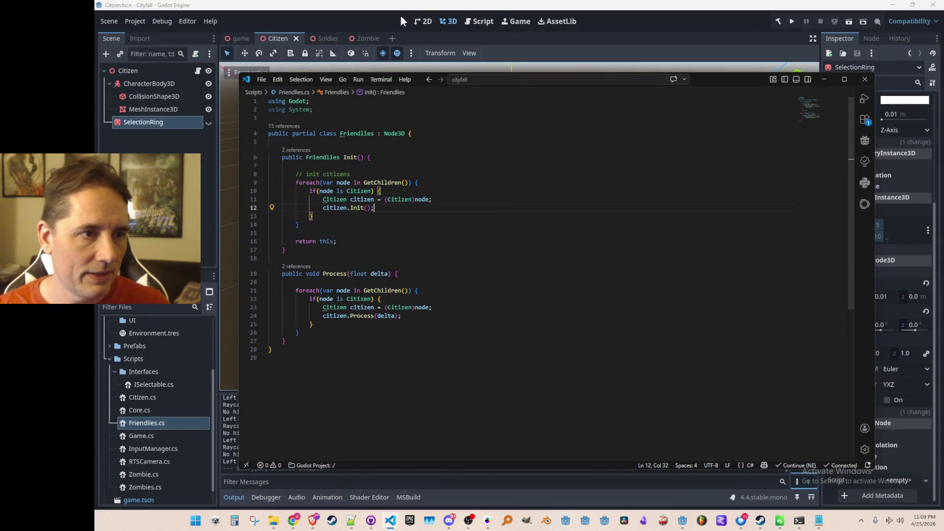
click(402, 16)
- Create a new script SelectionRing.cs in the Scripts folder and open it for editing
click(134, 359)
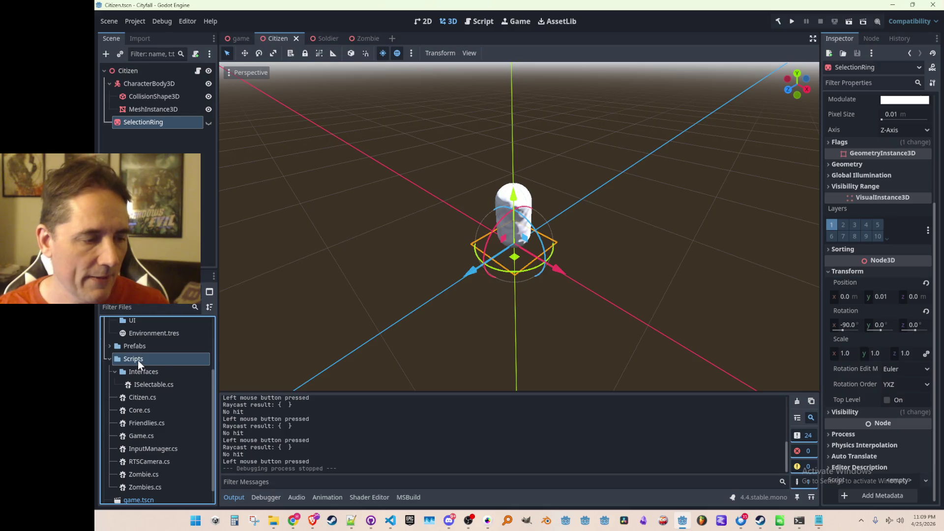
right_click(141, 358)
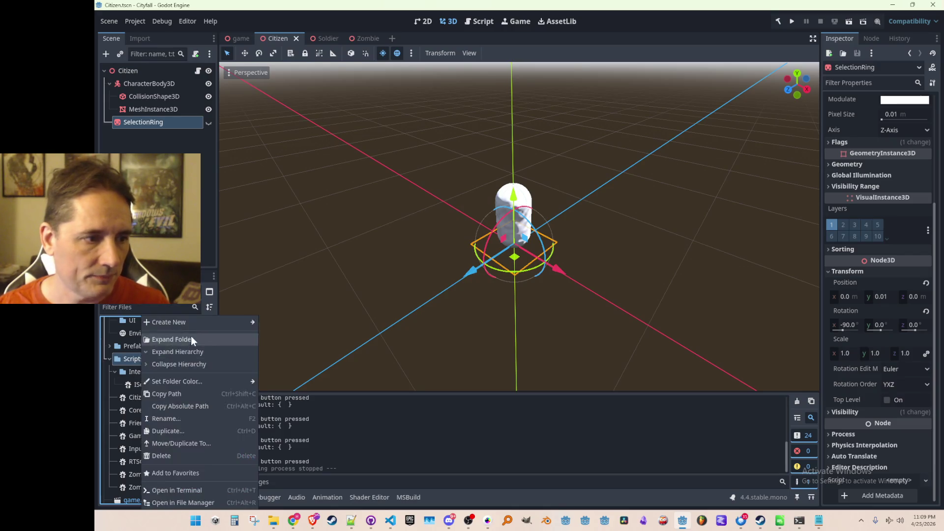
click(284, 347)
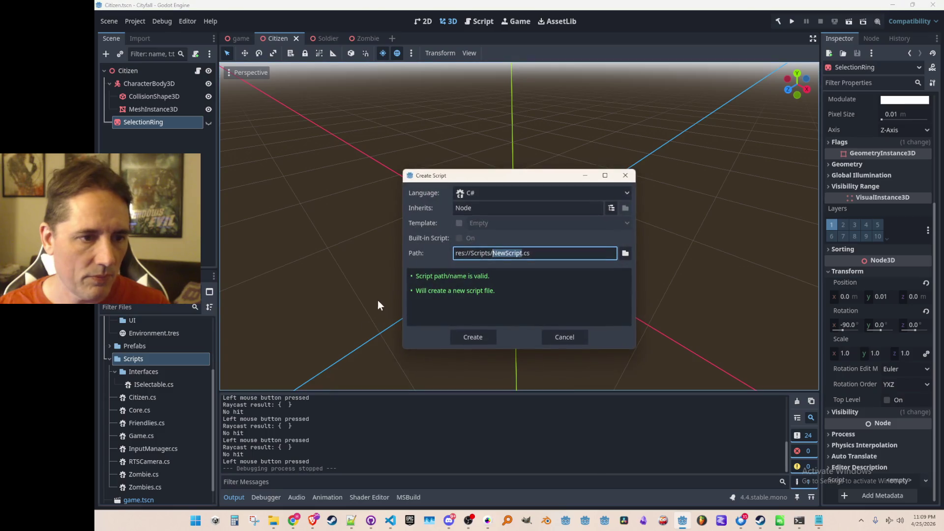
text(Selec)
text(tionRing)
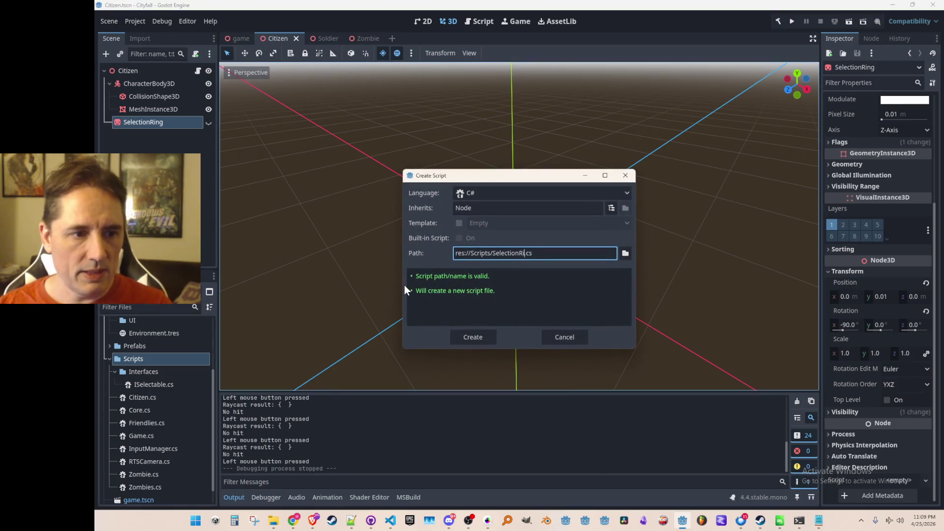
key(Return)
scroll(158, 429, down, 1)
double_click(152, 451)
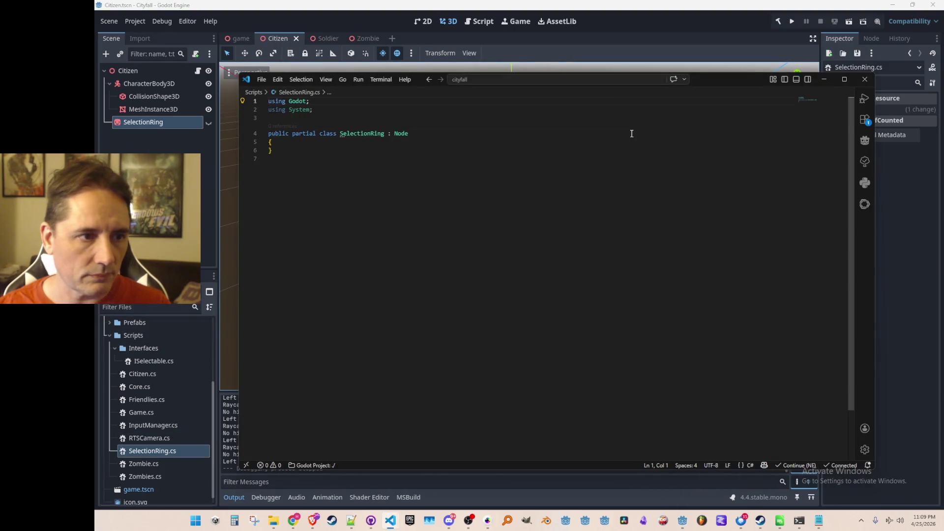
- Make SelectionRing extend Node3D and save
double_click(400, 126)
text(Node2)
key(BackSpace)
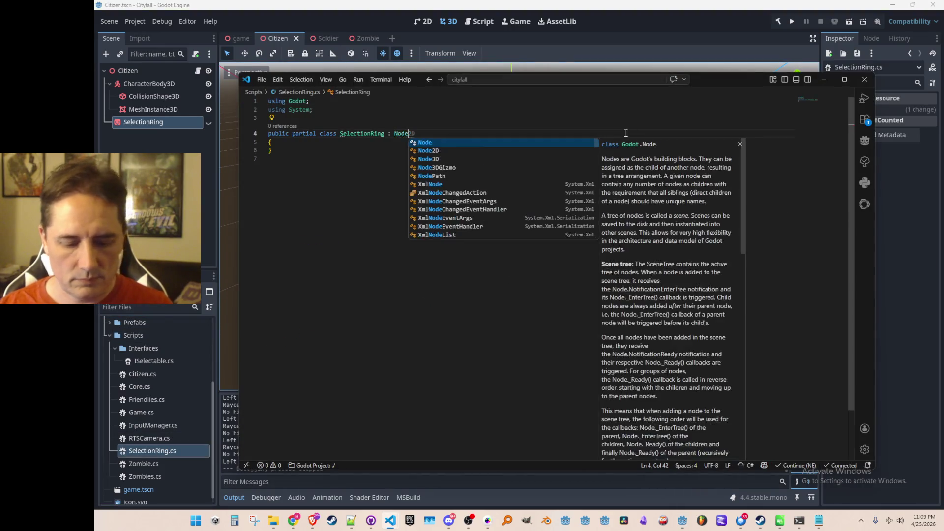
text(3D)
key(Escape)
key(ctrl+s)
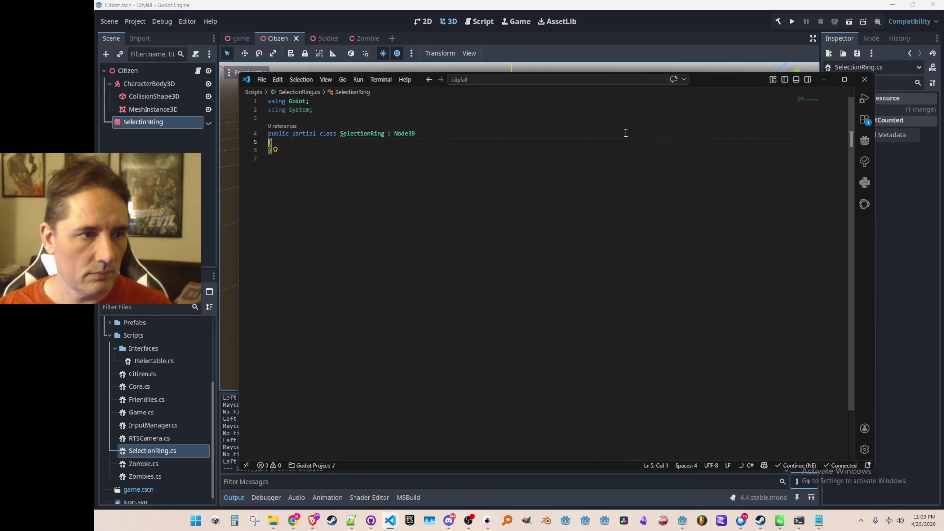
- Add an Init that hides the ring, an OnSelected that shows it, and a Process method with a scale pulse comment
key(Return)
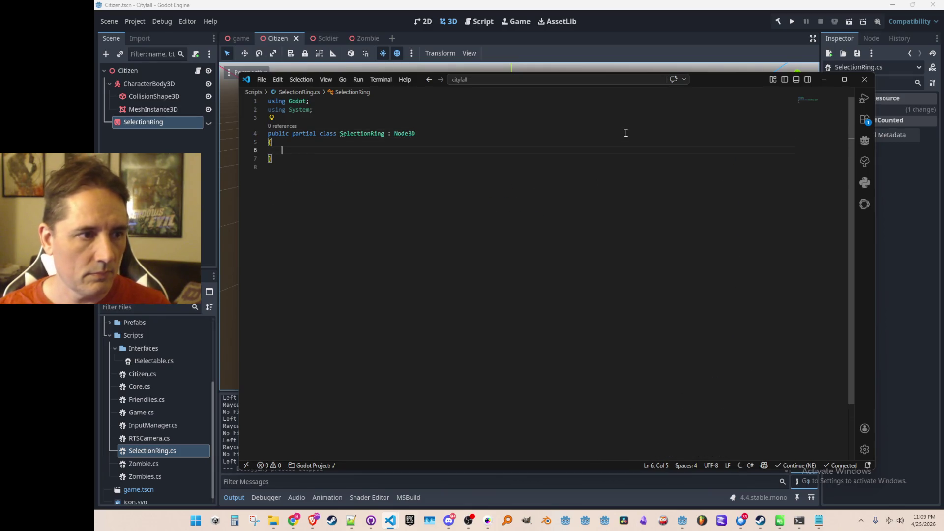
text(public )
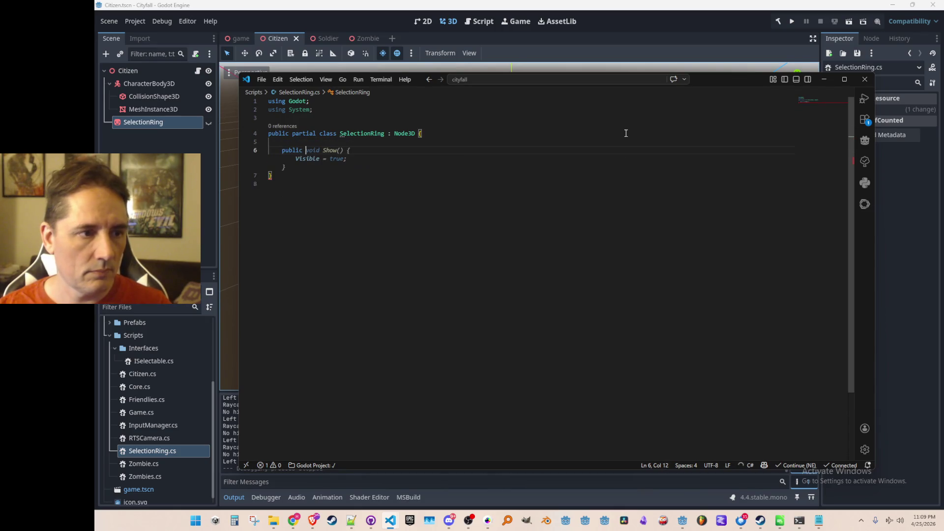
text(void Init() {)
key(Return)
text(Visible = false;)
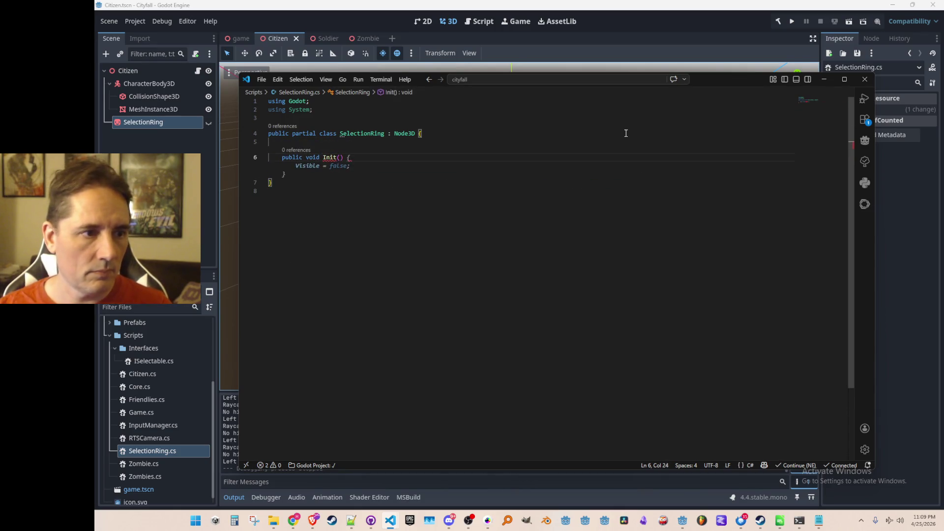
key(Return)
key(Return)
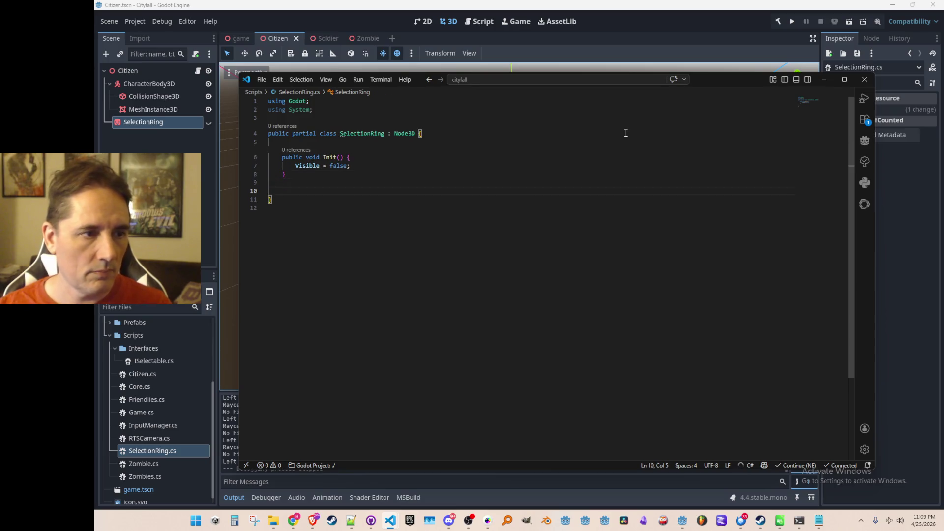
text(public)
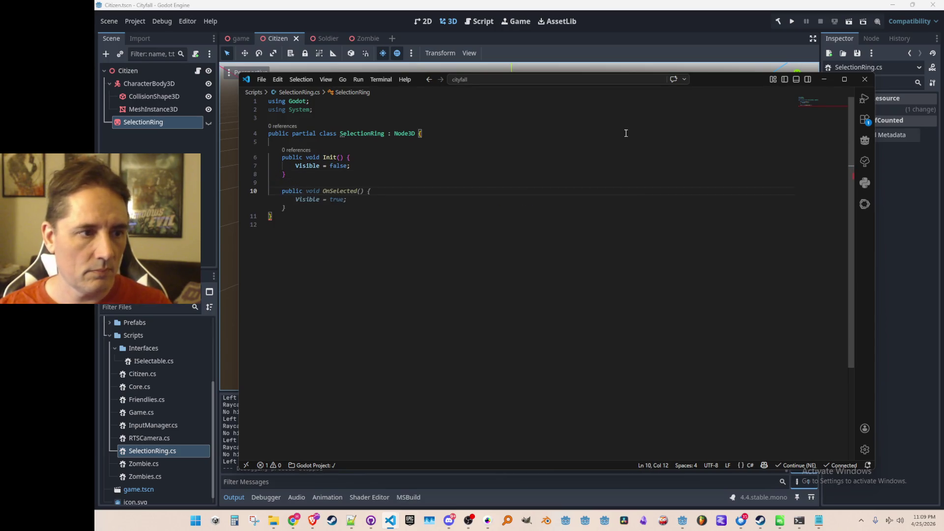
key(Tab)
key(Return)
key(Return)
text(public void Process(float delta) {)
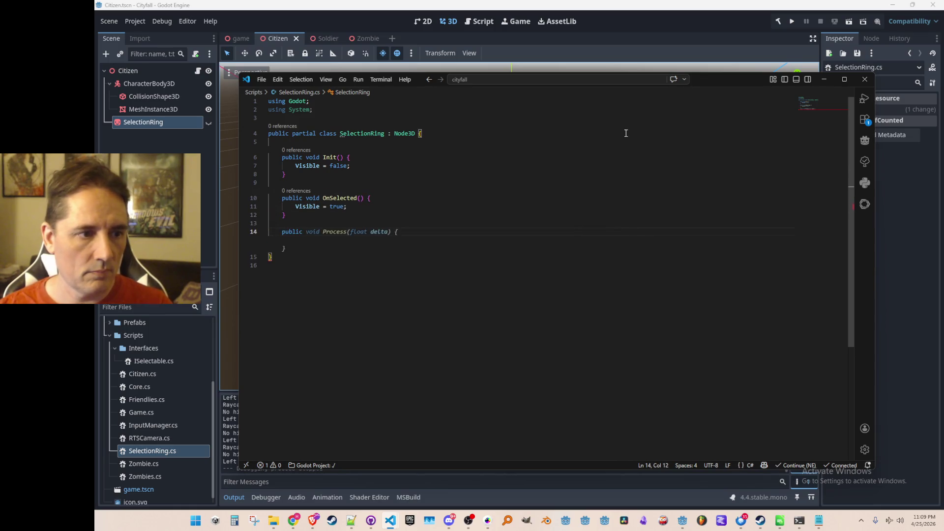
key(Tab)
key(Return)
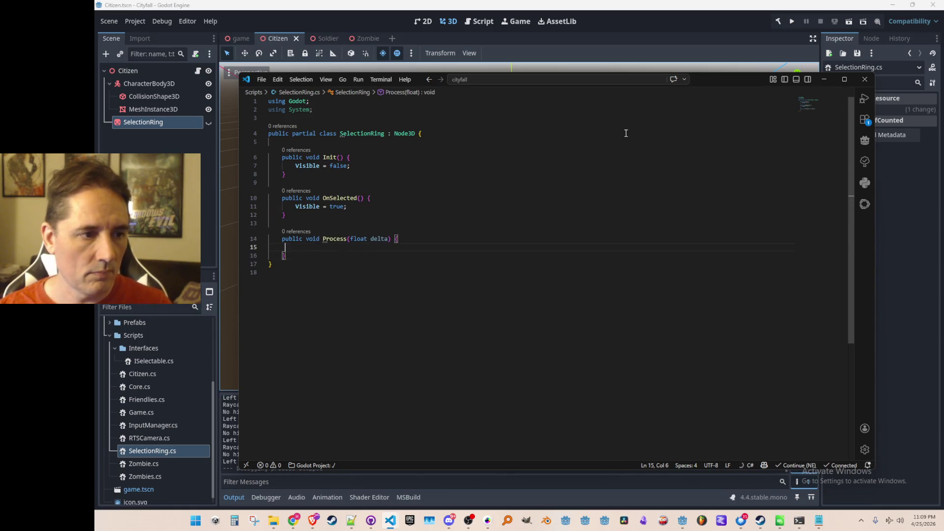
key(Return)
text(// scale pulse)
key(ctrl+s)
- Add PULSE_SPEED and PULSE_SCALE constants at the top of the class
click(285, 173)
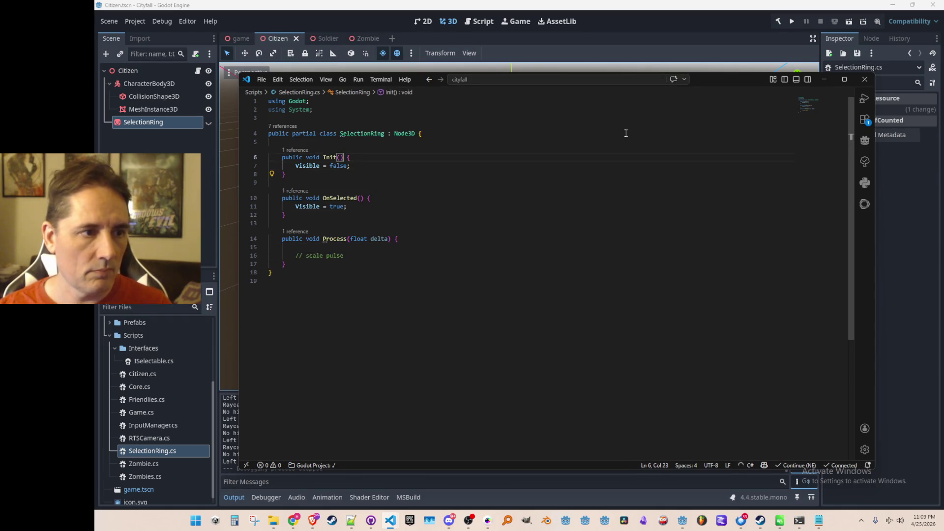
key(Up)
key(Return)
key(Return)
key(Up)
key(Up)
text(const)
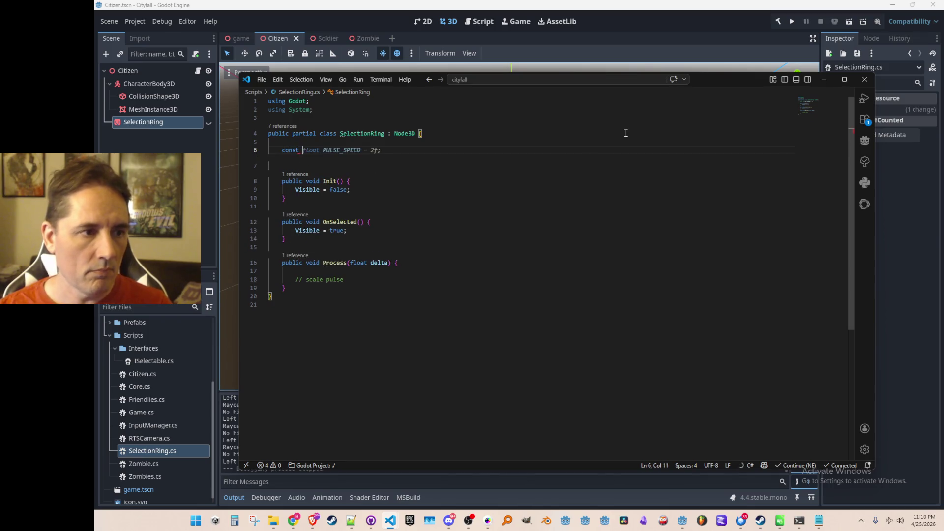
key(Tab)
key(Tab)
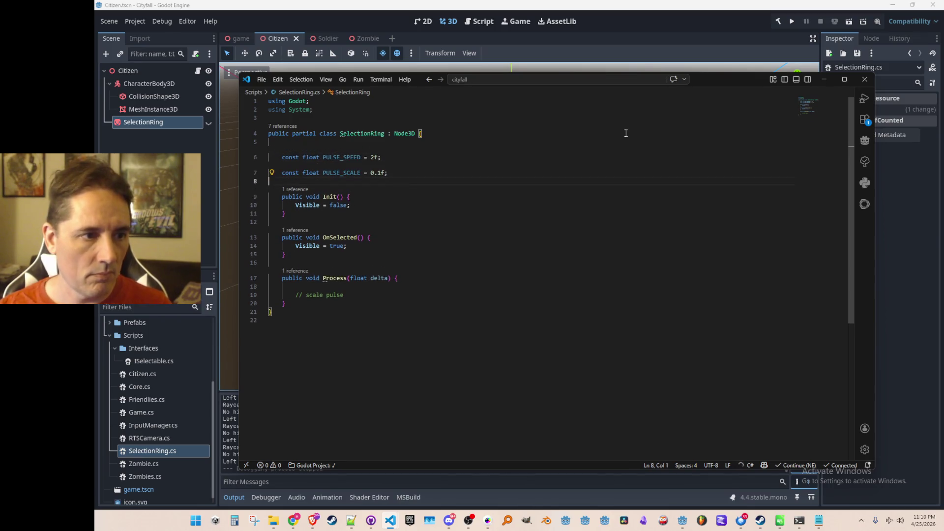
key(Down)
key(Down)
key(Down)
- Compute a sine scale from Time.GetTicksMsec in Process, assign it to Scale, tidy the comment line and return to Godot
key(End)
key(Return)
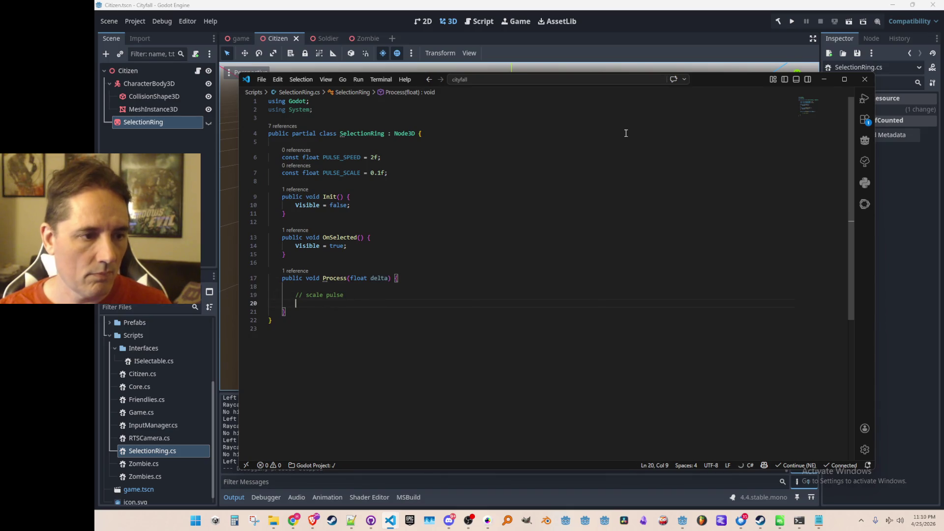
key(Tab)
key(Tab)
key(Up)
key(ctrl+Left)
key(ctrl+Left)
key(ctrl+Left)
key(ctrl+shift+Right)
text(Time.GetTicksMsec)
key(Return)
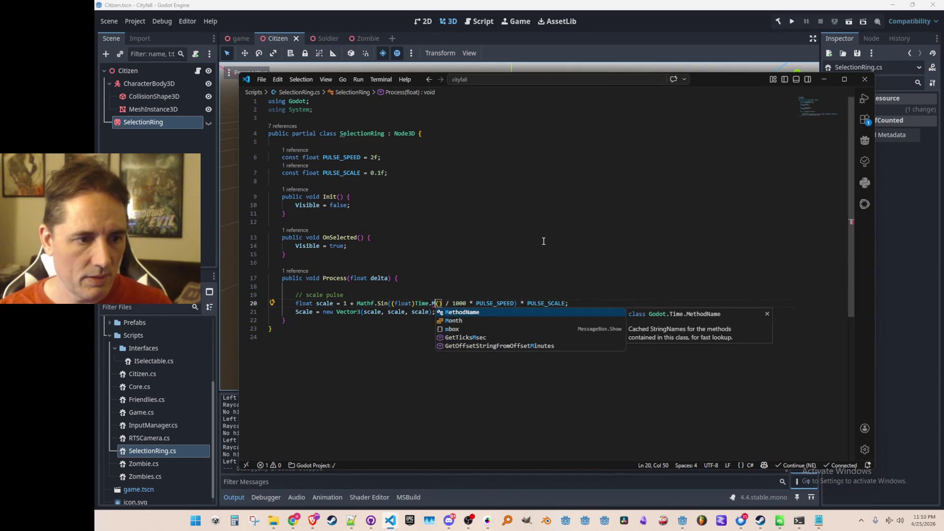
key(Escape)
key(Home)
key(Up)
key(Home)
text(s)
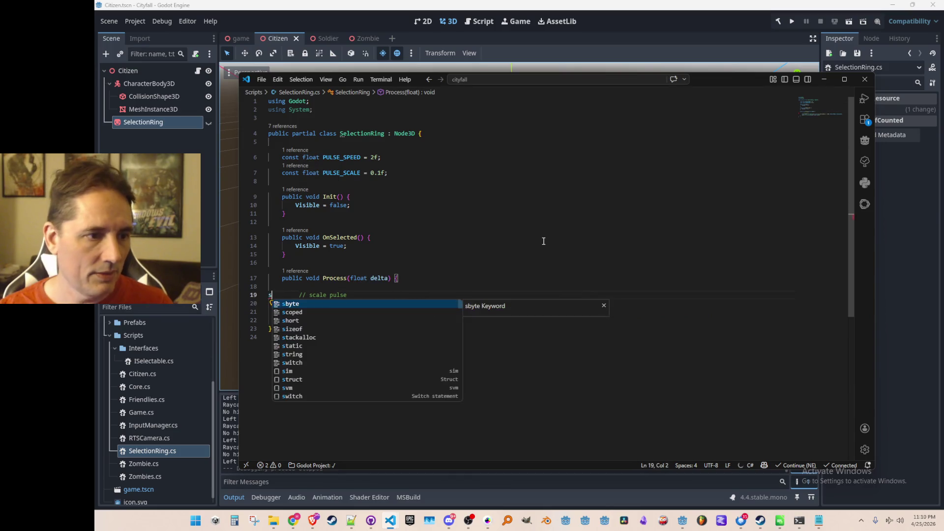
key(Escape)
key(BackSpace)
click(455, 262)
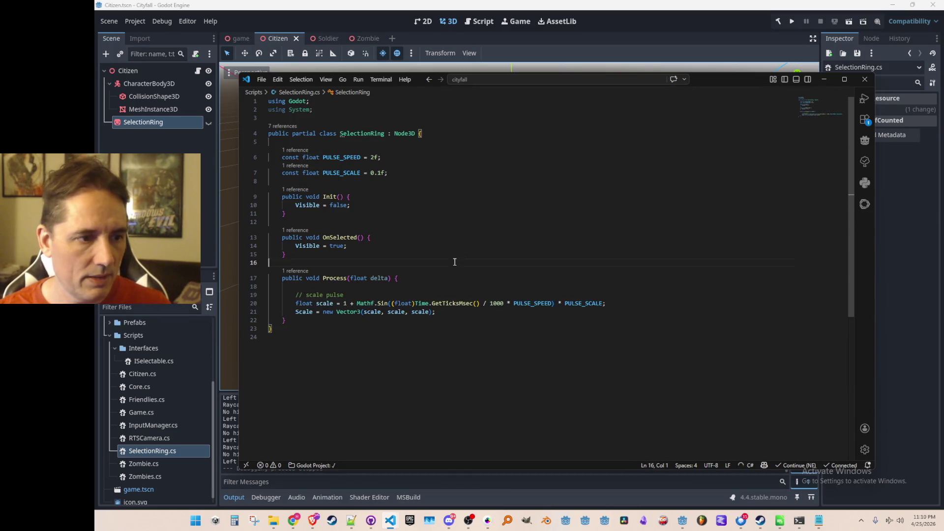
double_click(379, 133)
key(alt+Tab)
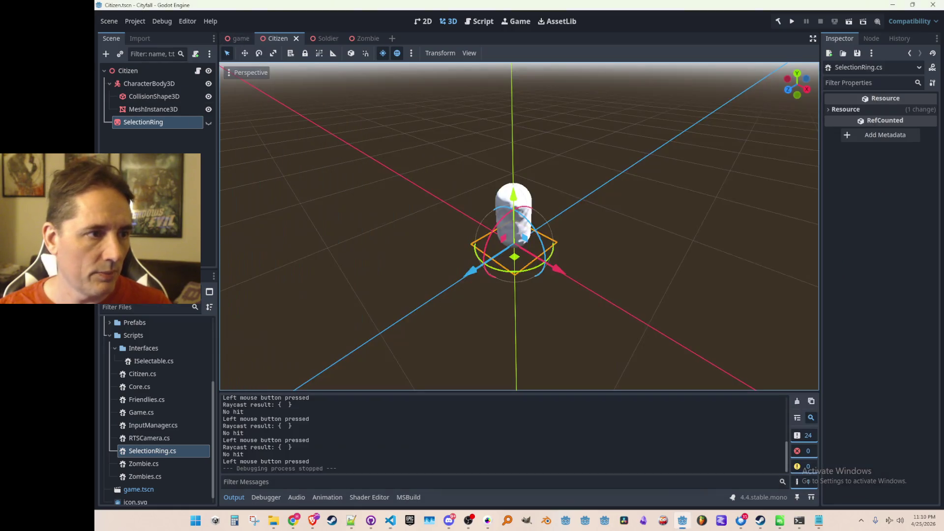
- Attach SelectionRing.cs to the SelectionRing node, save the Citizen scene and open Citizen.cs
drag(146, 451, 144, 123)
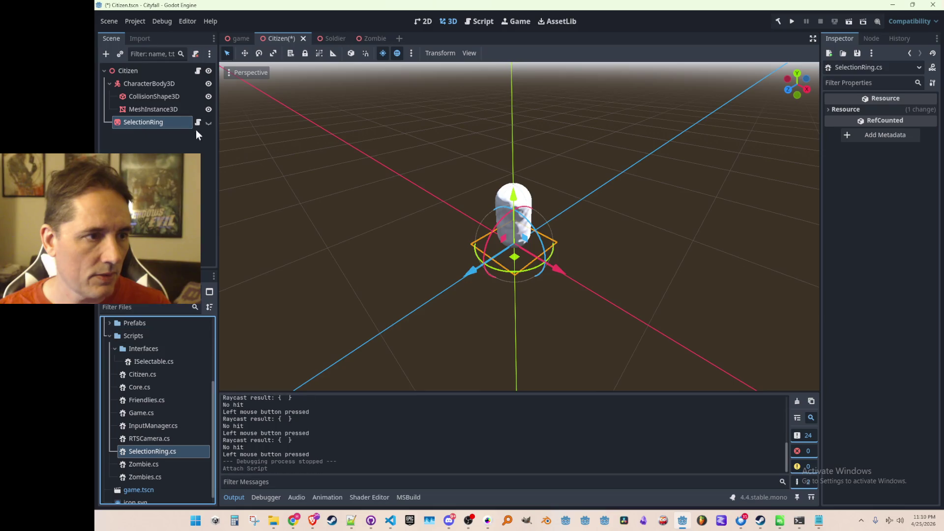
key(ctrl+s)
click(352, 192)
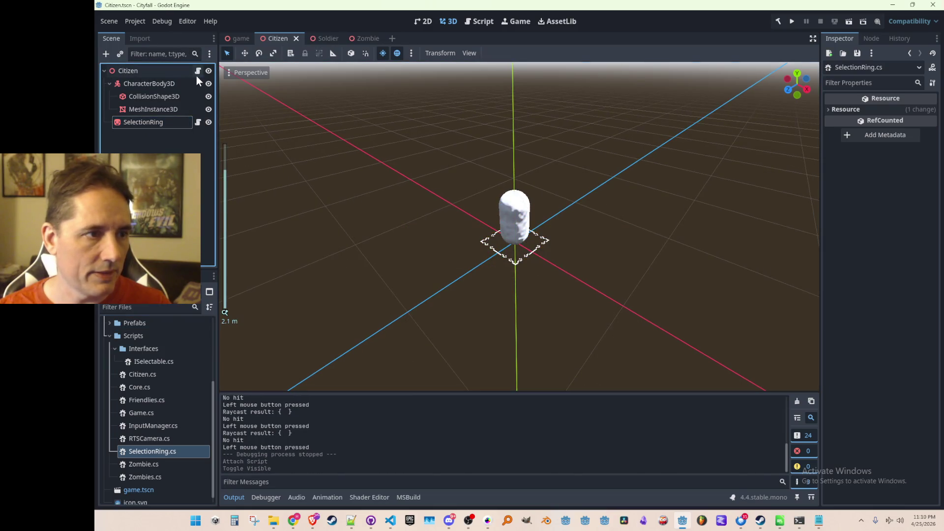
click(197, 71)
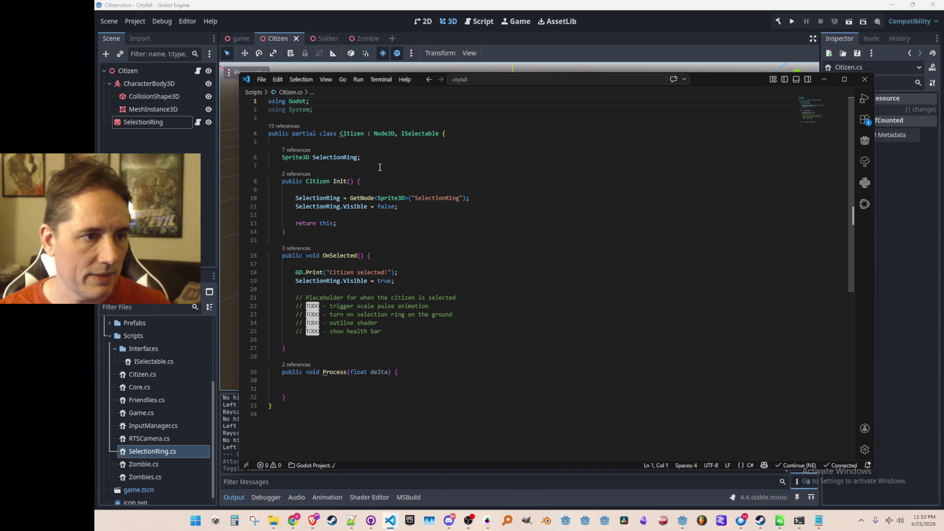
- Type the Citizen field and GetNode call as SelectionRing and make SelectionRing inherit Sprite3D
click(334, 157)
key(End)
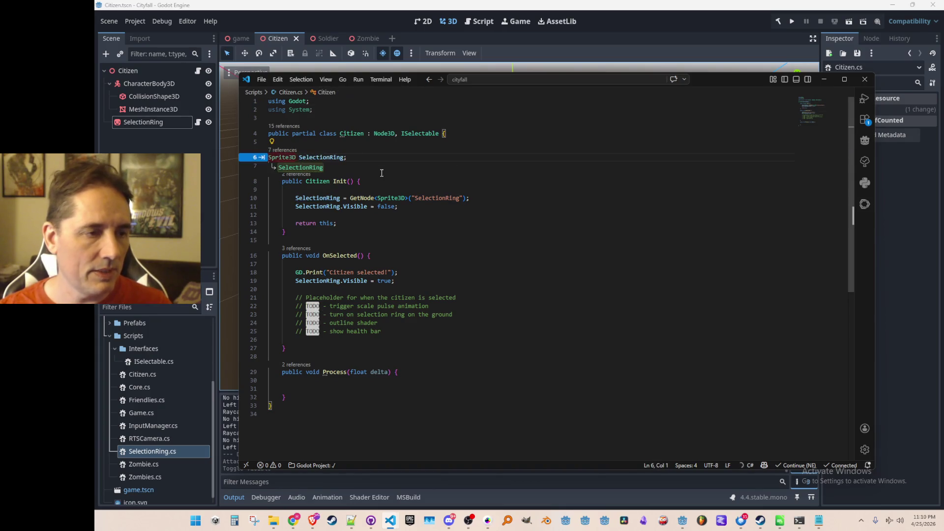
key(Home)
key(Tab)
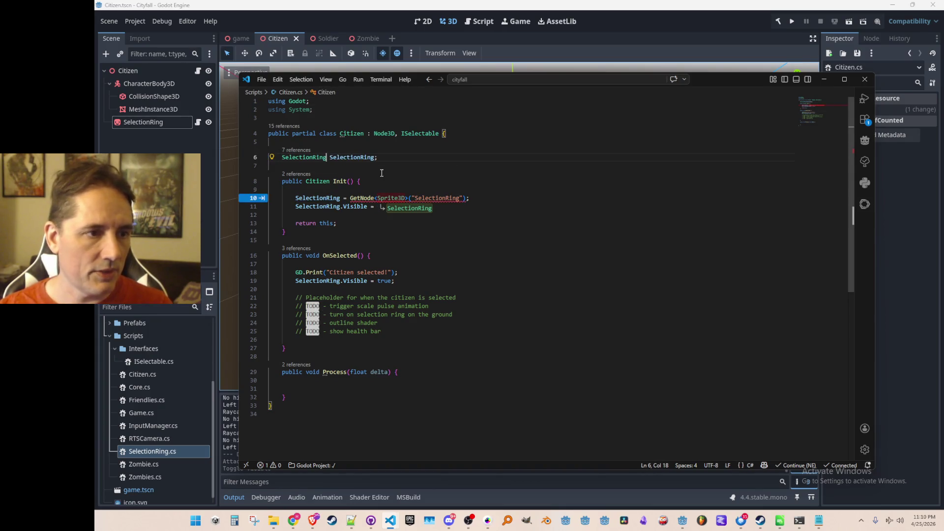
key(F12)
double_click(404, 133)
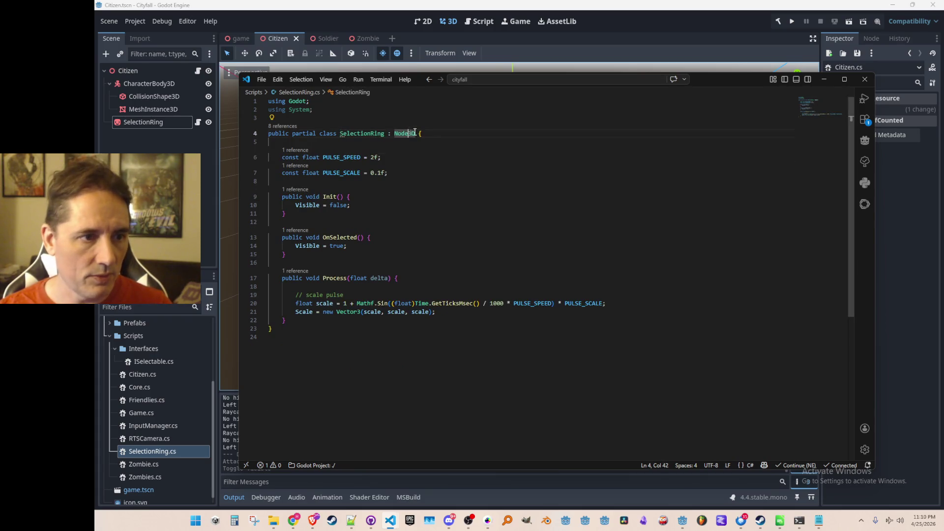
text(Sprite3D)
key(Tab)
key(alt+Left)
drag(391, 213, 391, 200)
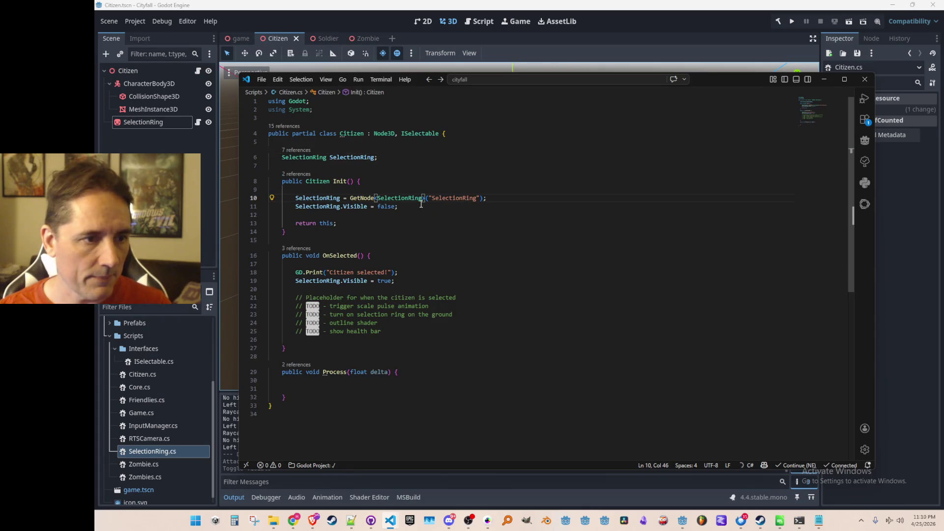
- Replace Citizen's direct hide line with a chained Init() call whose SelectionRing body returns itself
click(465, 214)
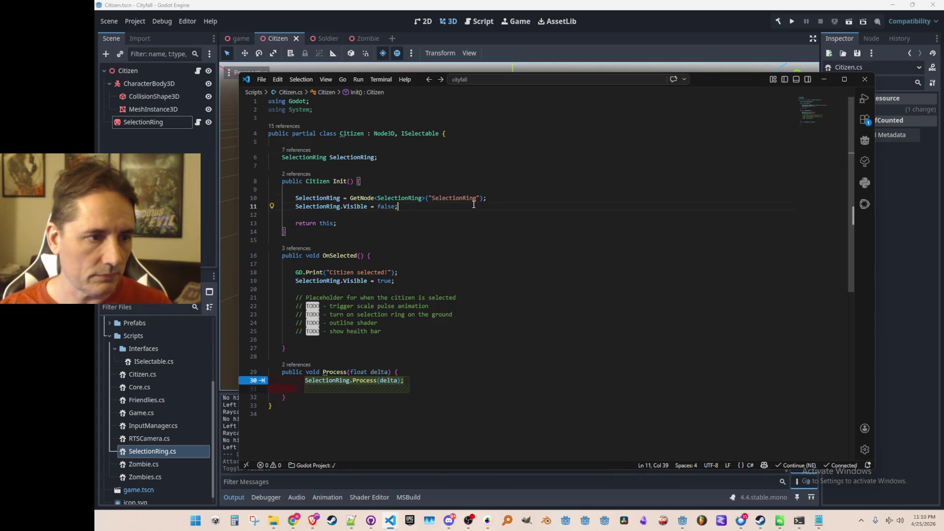
key(Escape)
key(ctrl+shift+k)
key(End)
key(BackSpace)
text(.Init();)
key(F12)
text(Vis)
key(Tab)
key(Tab)
key(alt+Left)
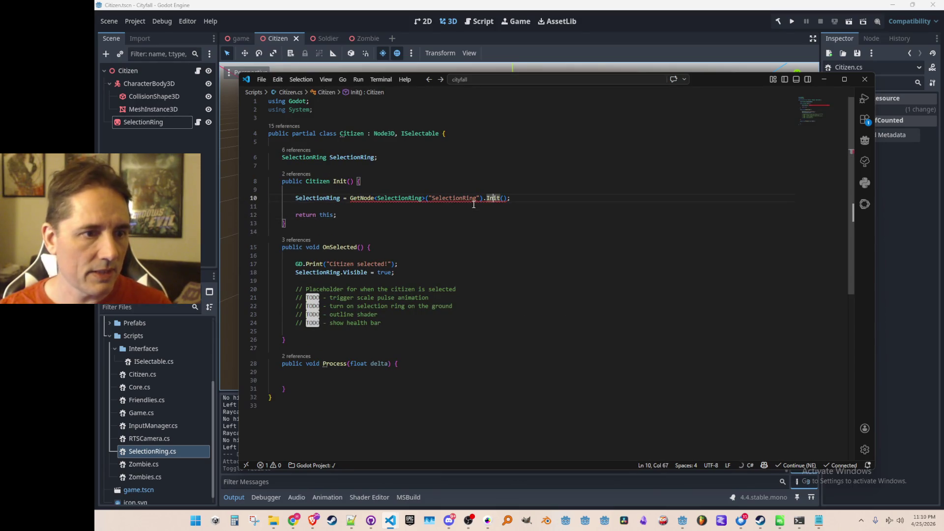
scroll(474, 204, down, 1)
- Delegate Citizen's OnSelected and Process(delta) to the SelectionRing, then build and run the game
click(589, 250)
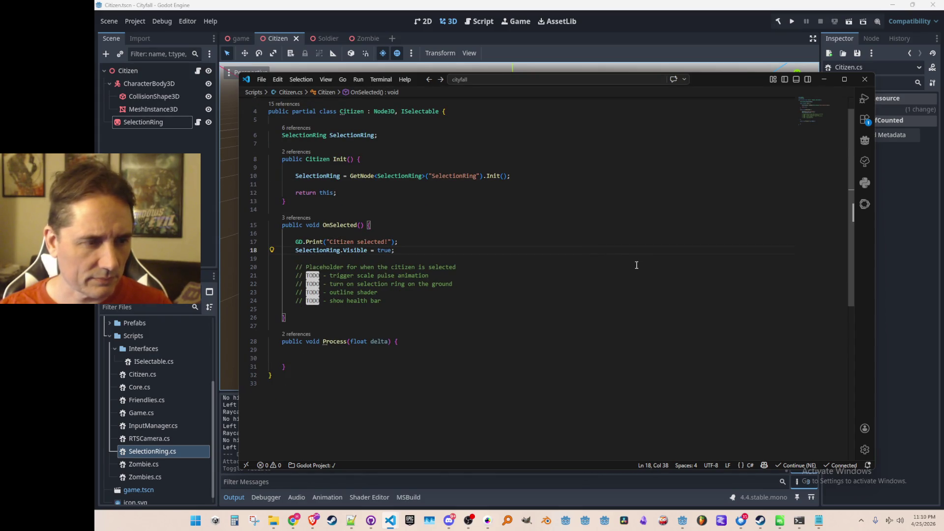
key(ctrl+shift+Left)
key(ctrl+shift+Left)
key(ctrl+shift+Left)
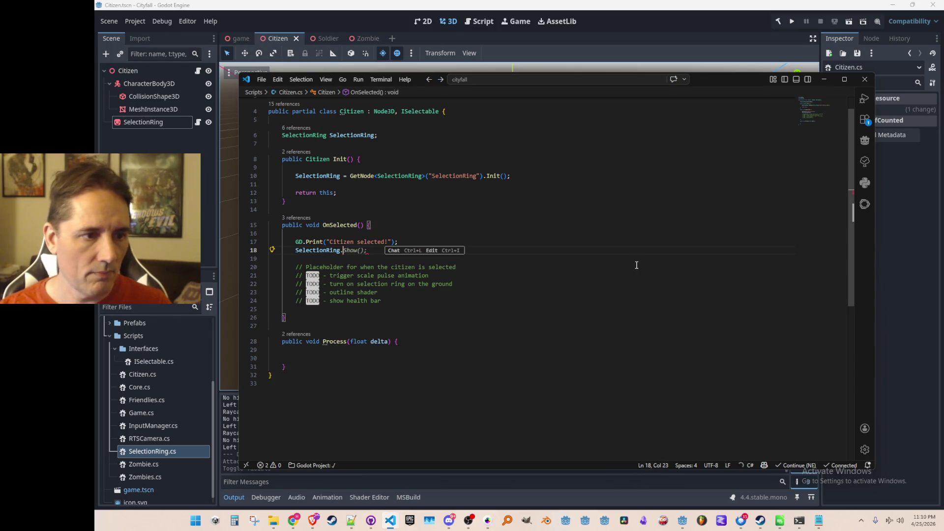
text(on)
key(Tab)
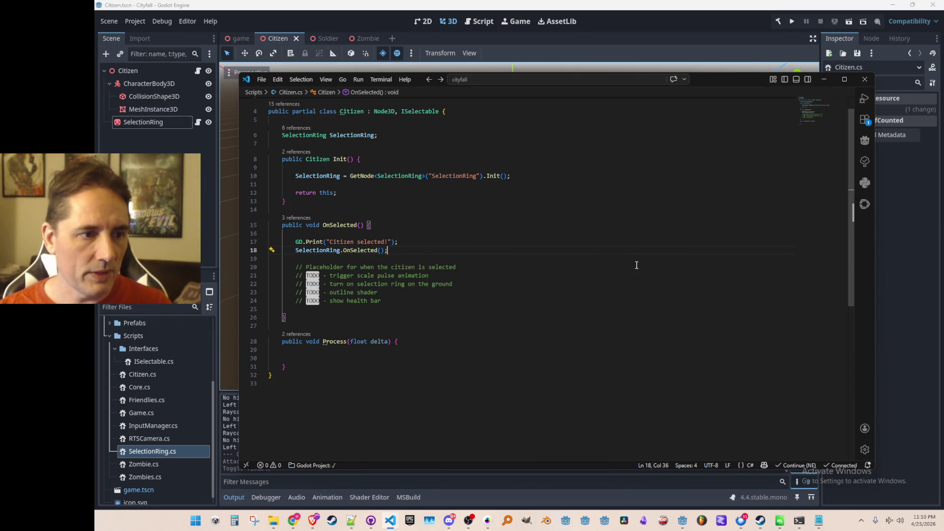
key(Home)
click(528, 352)
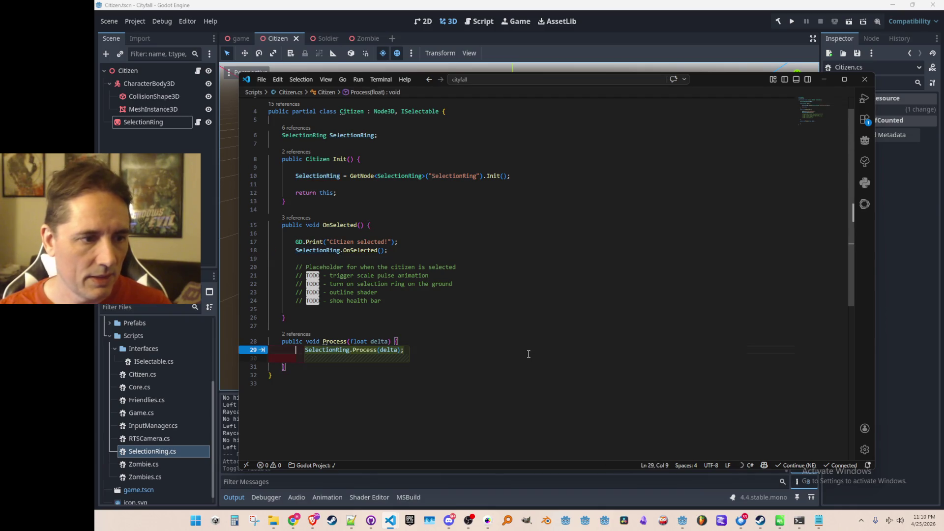
key(Tab)
key(ctrl+shift+Return)
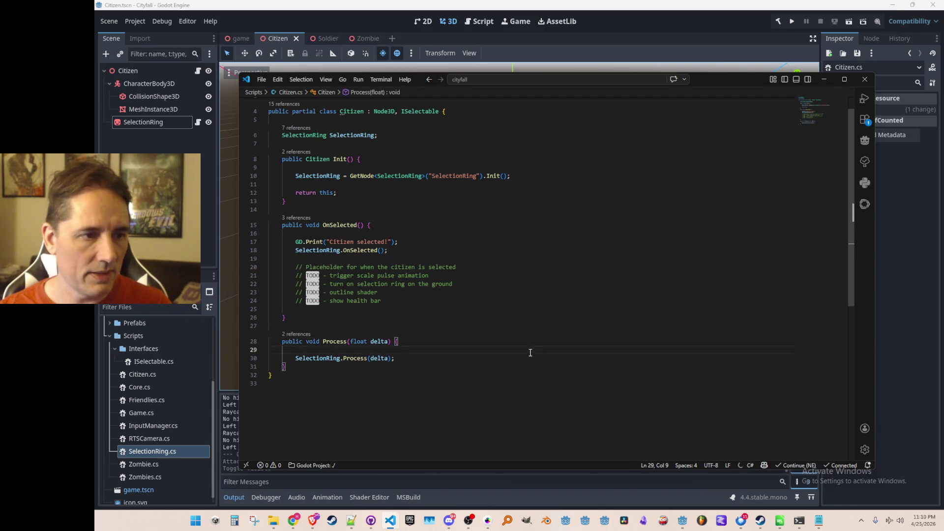
click(792, 21)
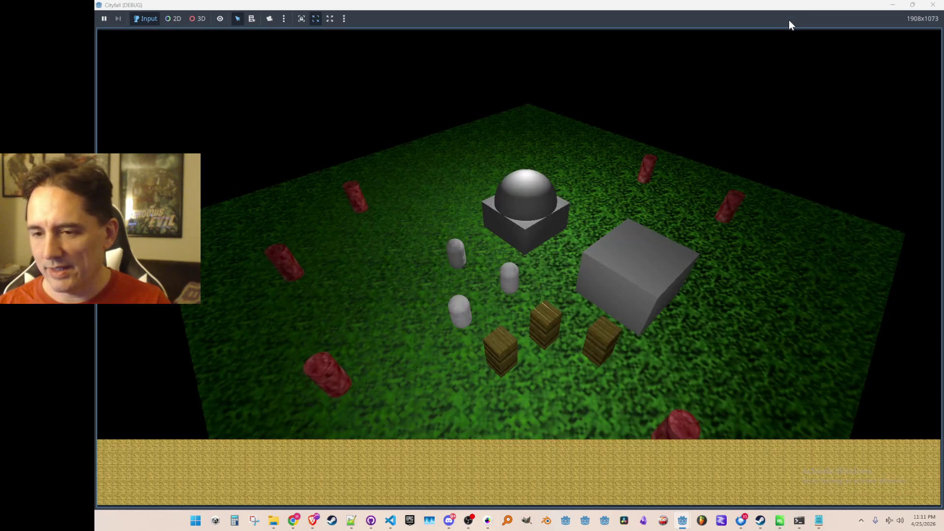
- Select the three citizens in the running game so their dashed rings appear
click(463, 260)
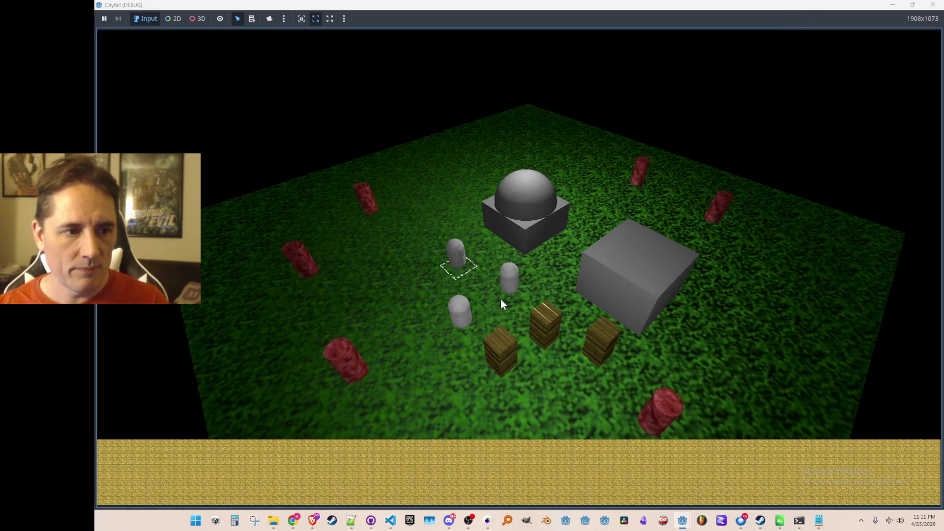
shift+click(509, 282)
shift+click(460, 314)
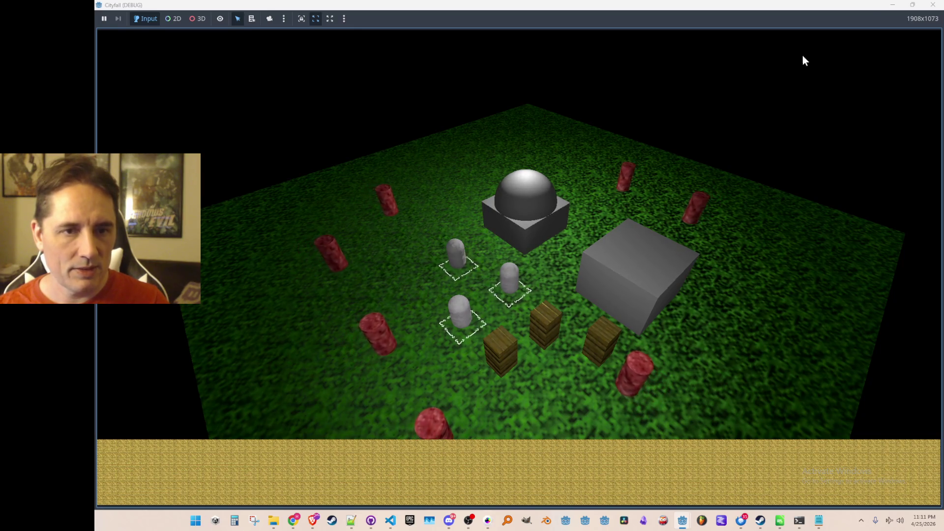
- Stop the game and return toward the code editor
click(893, 4)
click(821, 21)
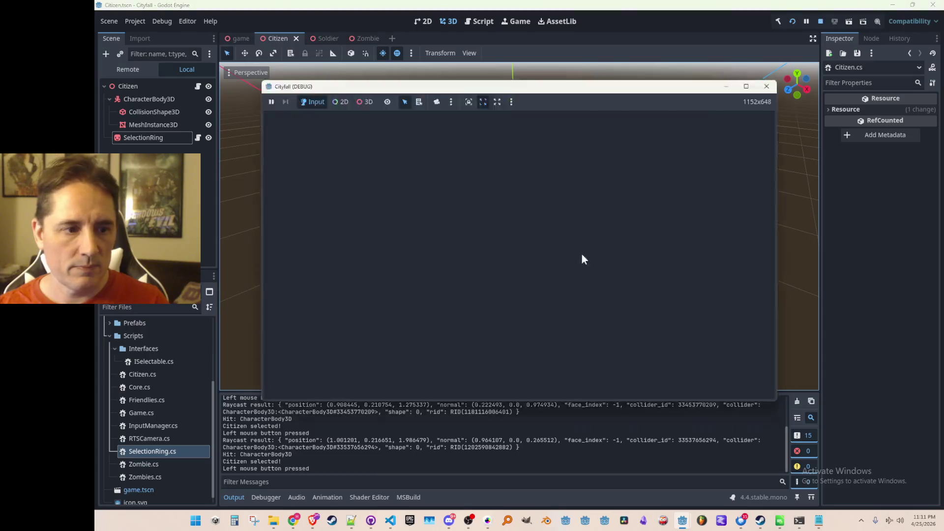
click(394, 522)
- Add a RemainingScalePulseTime field below the constants in SelectionRing.cs
click(423, 473)
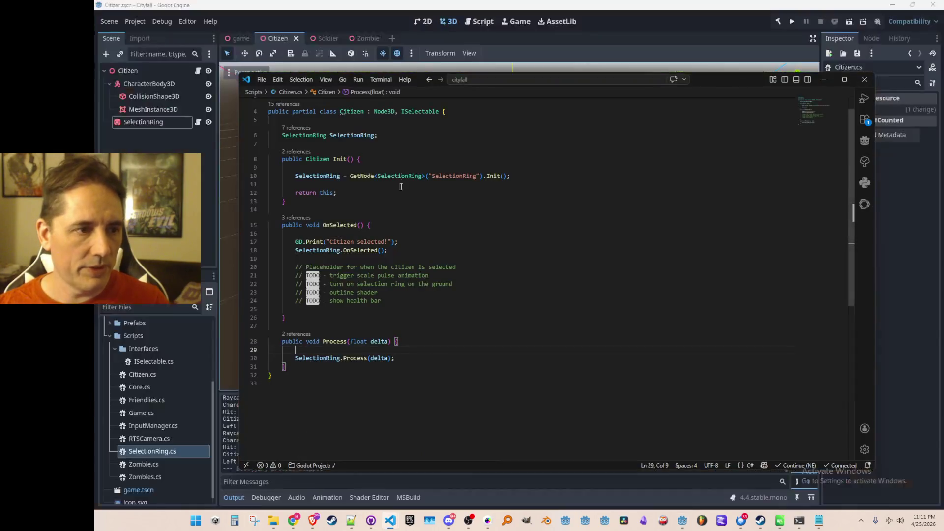
ctrl+click(304, 134)
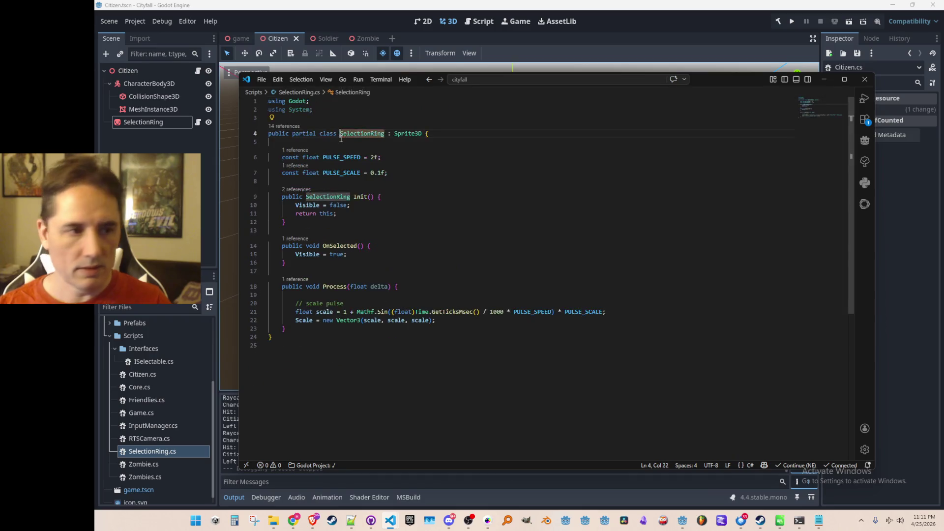
click(295, 303)
scroll(504, 295, down, 1)
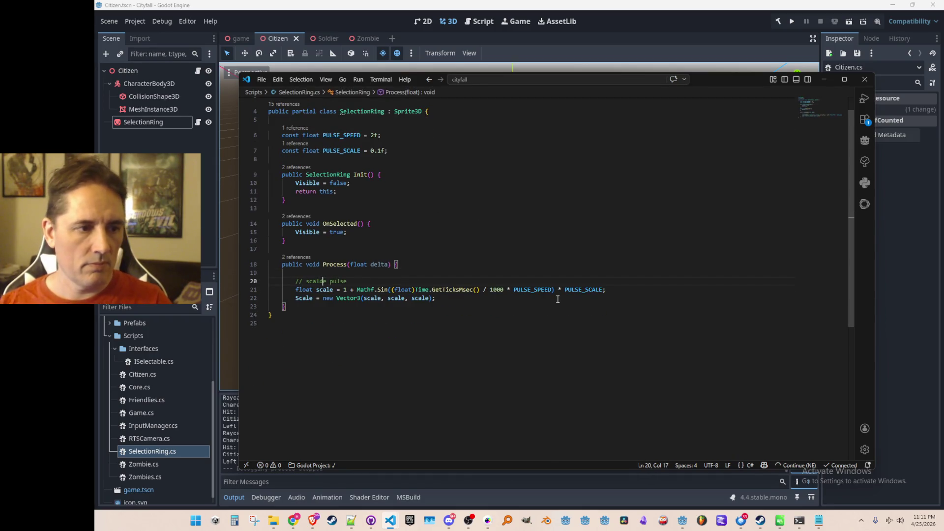
text(do)
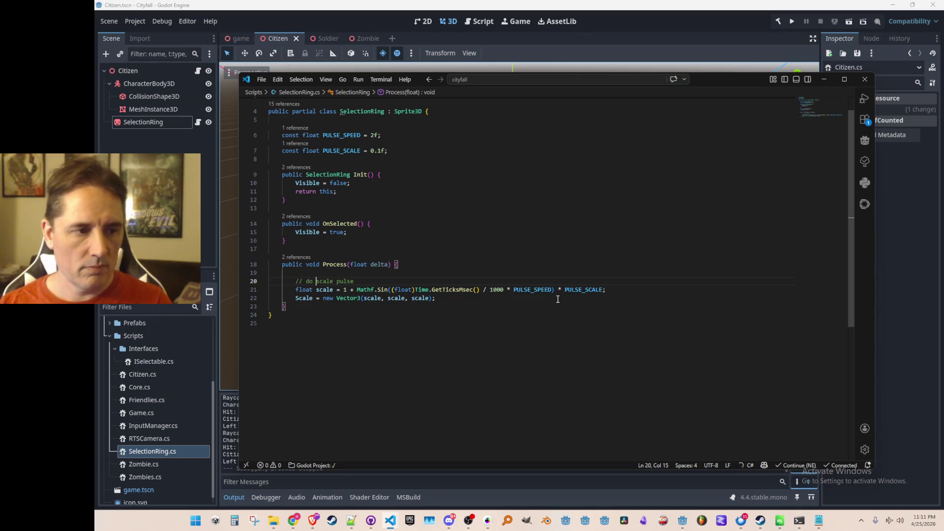
key(End)
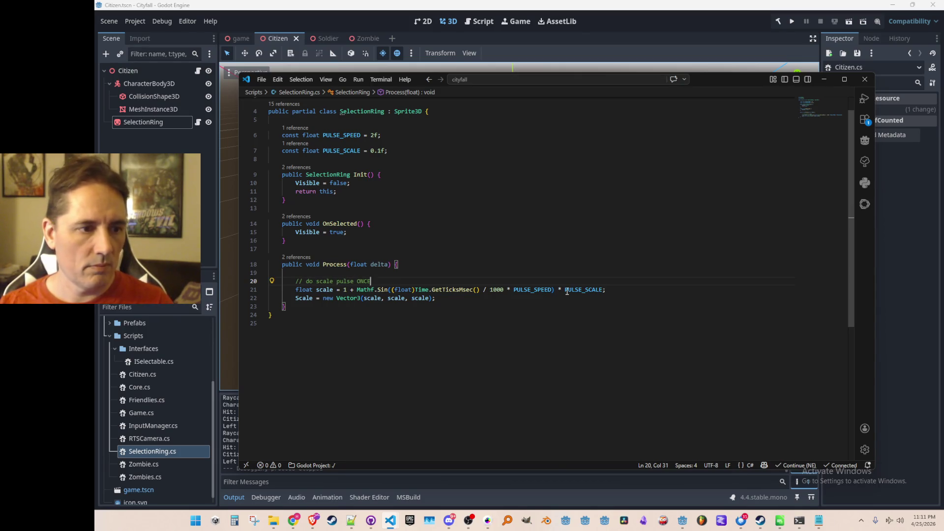
scroll(565, 292, up, 1)
click(604, 219)
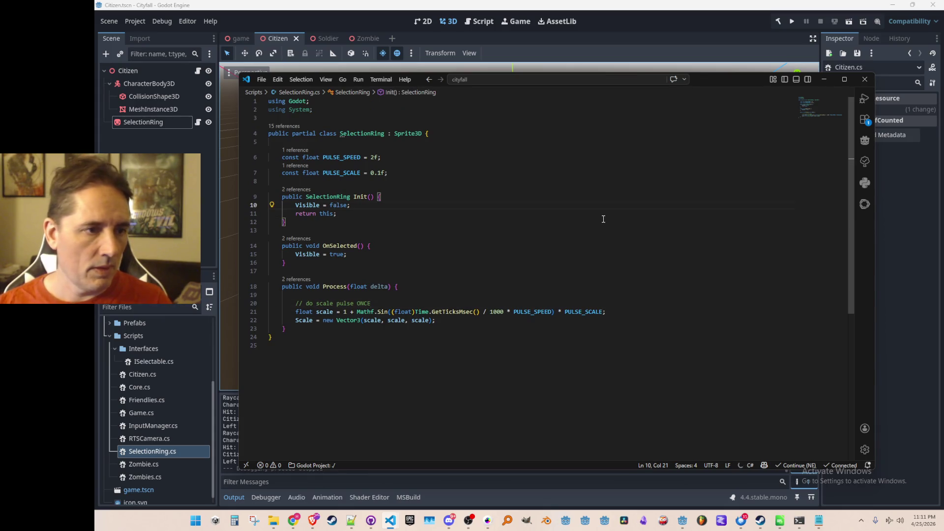
key(Up)
key(Up)
key(Up)
key(End)
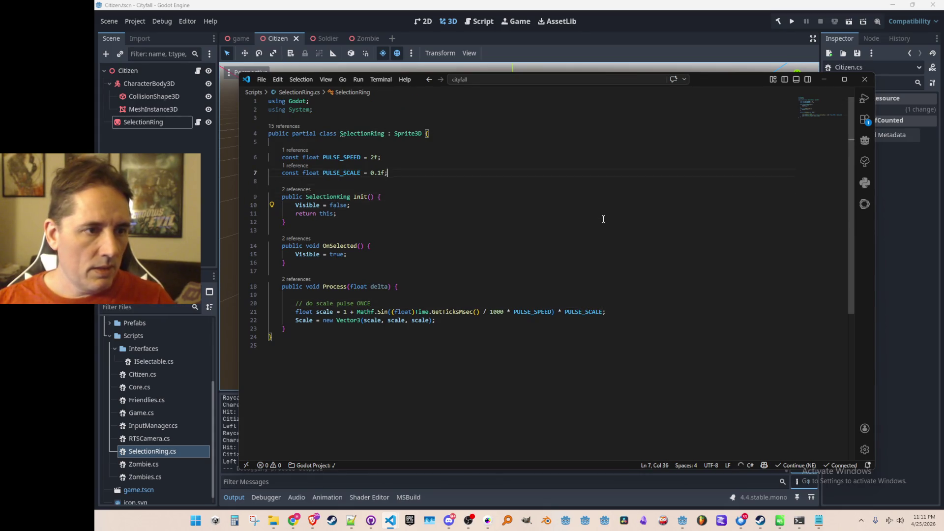
key(Return)
text(float Remaining)
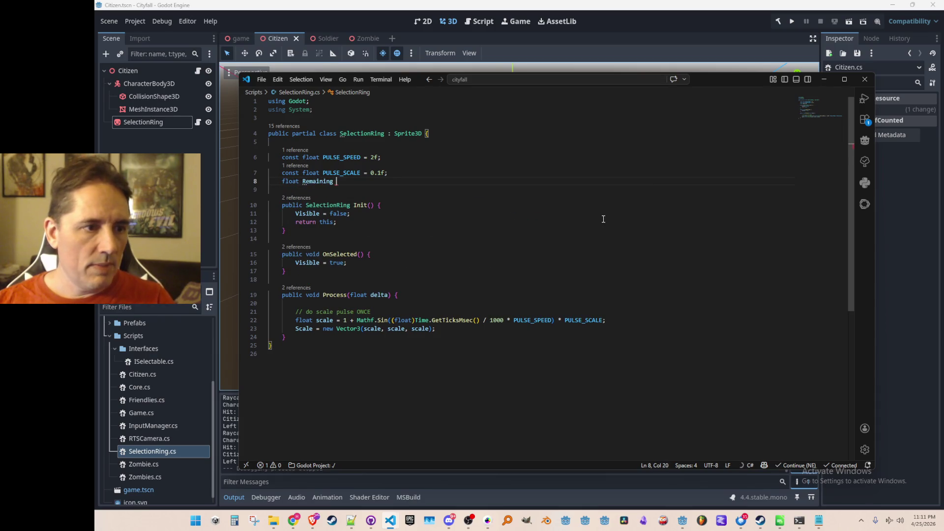
text(ScalePulseTime = 0f;)
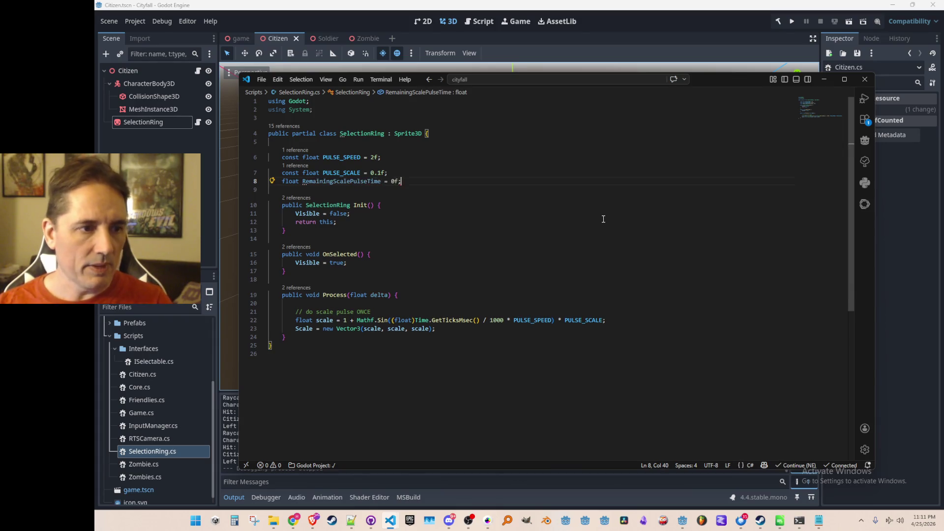
key(ctrl+shift+Left)
- Count the pulse time down in Process and set it to 0.5f in OnSelected
key(Down)
key(Down)
key(Down)
key(End)
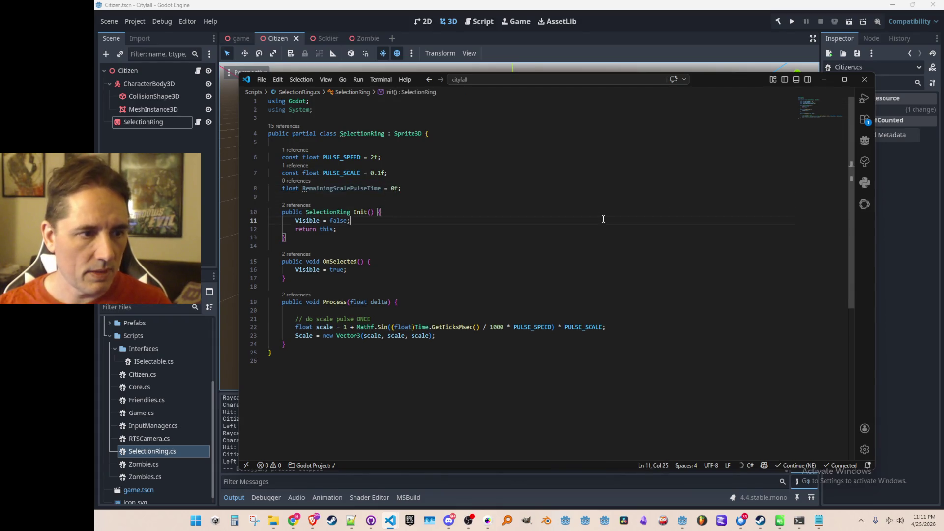
key(Down)
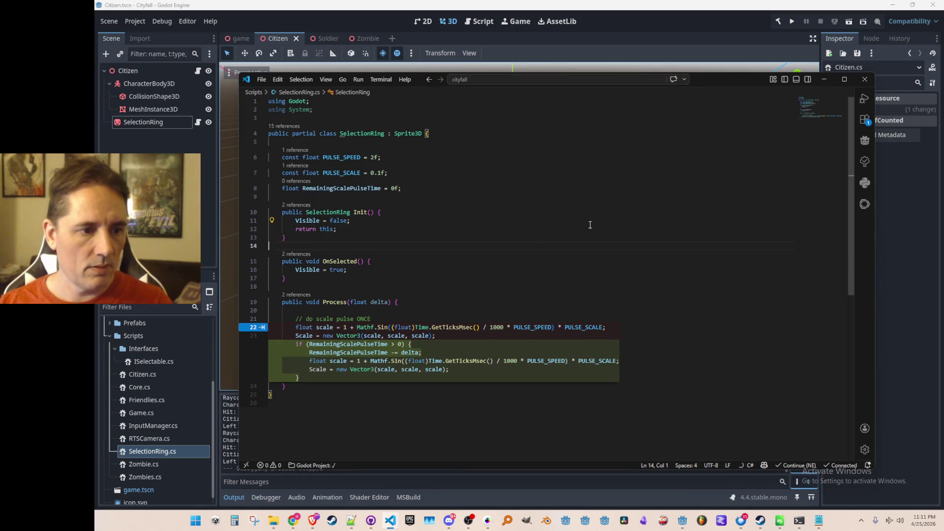
key(Tab)
click(474, 270)
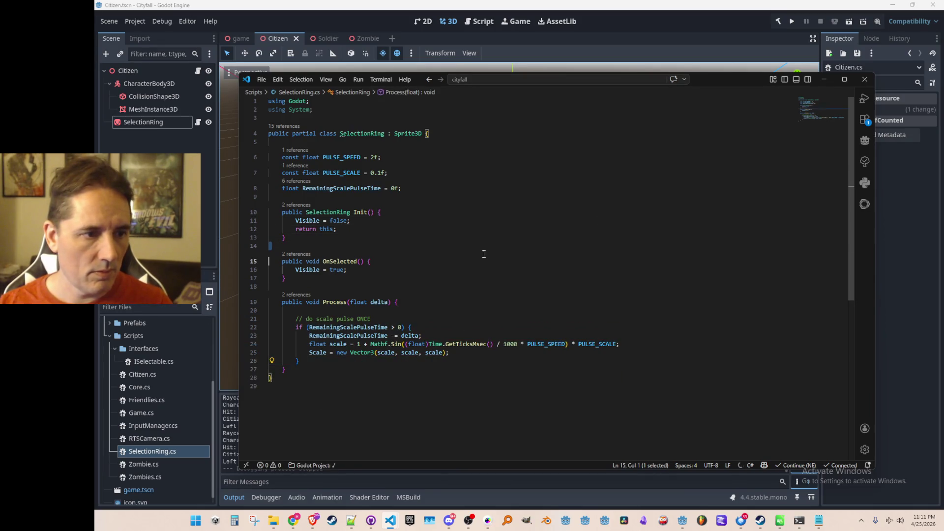
key(Tab)
key(Tab)
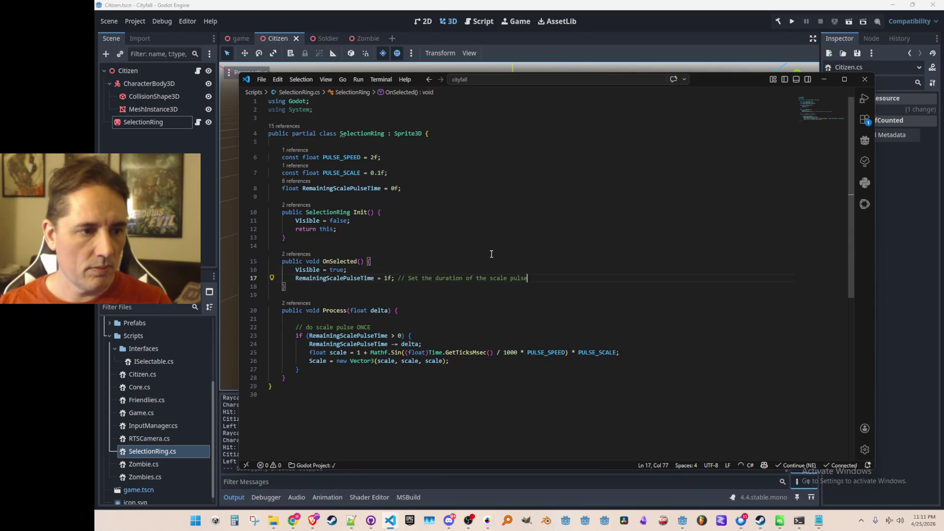
key(BackSpace)
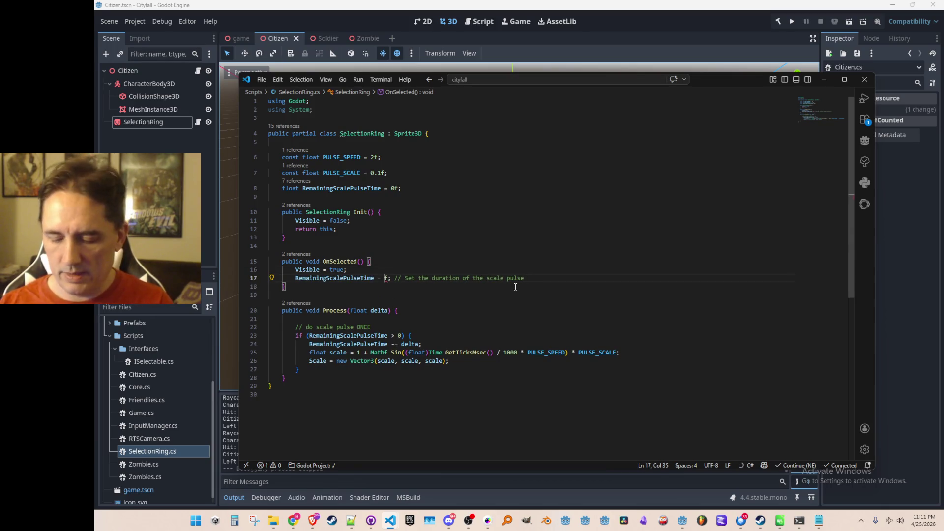
text(0.5)
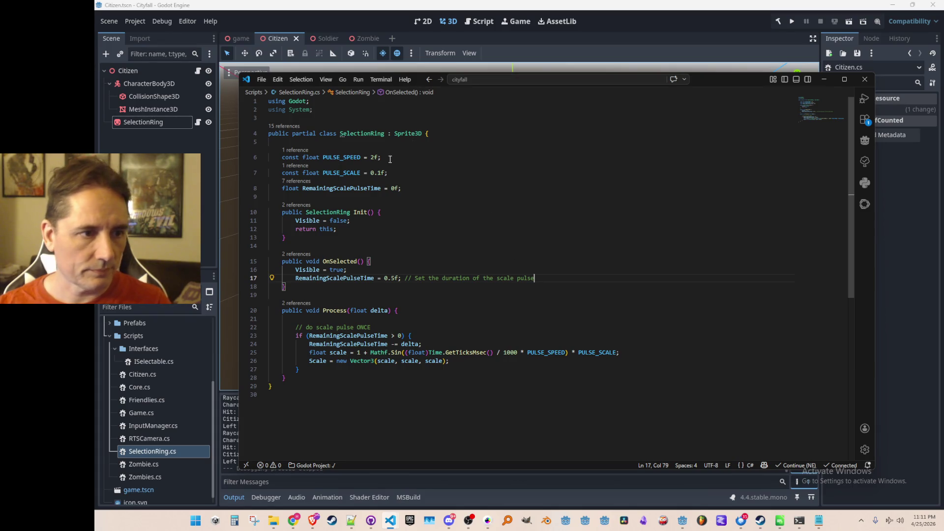
- Raise PULSE_SCALE to 0.2f and relaunch the game from Godot
click(402, 174)
text(2)
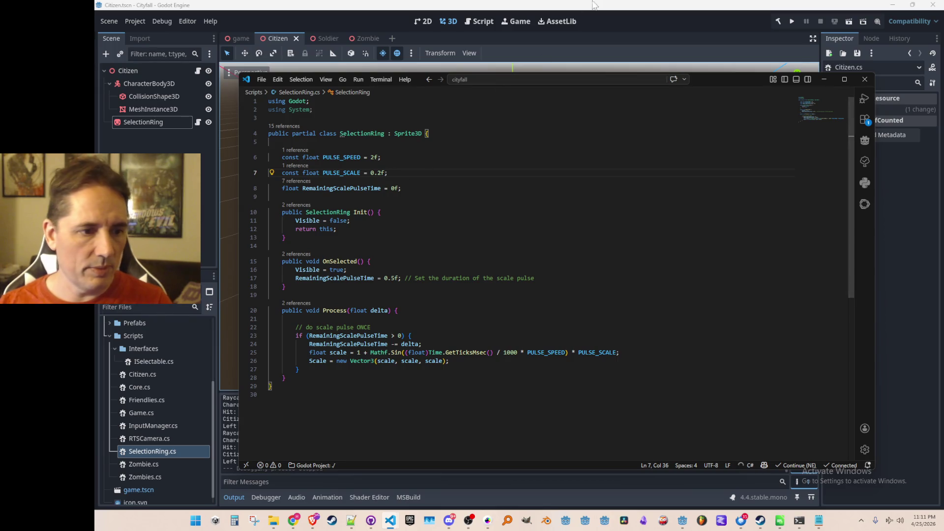
click(715, 13)
click(792, 21)
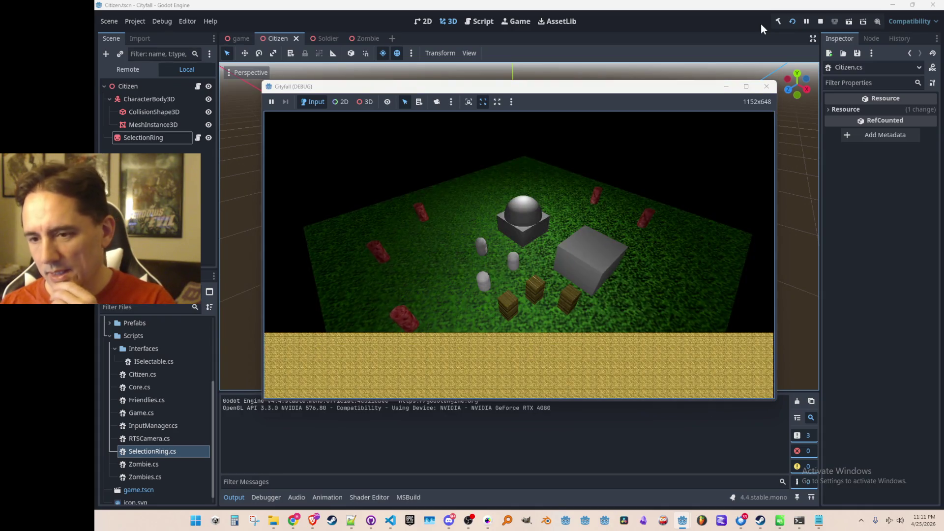
- Select three citizens to watch their rings pulse, then stop the game
click(482, 253)
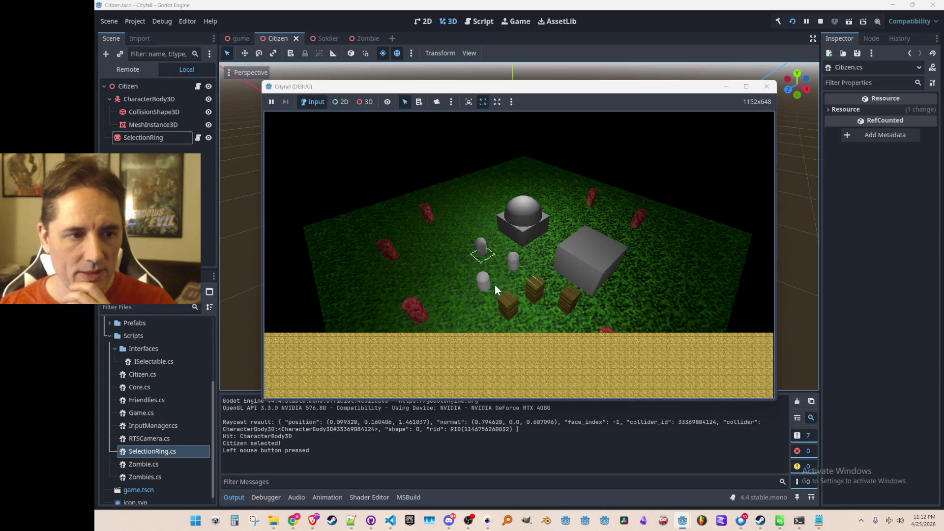
click(504, 277)
click(494, 284)
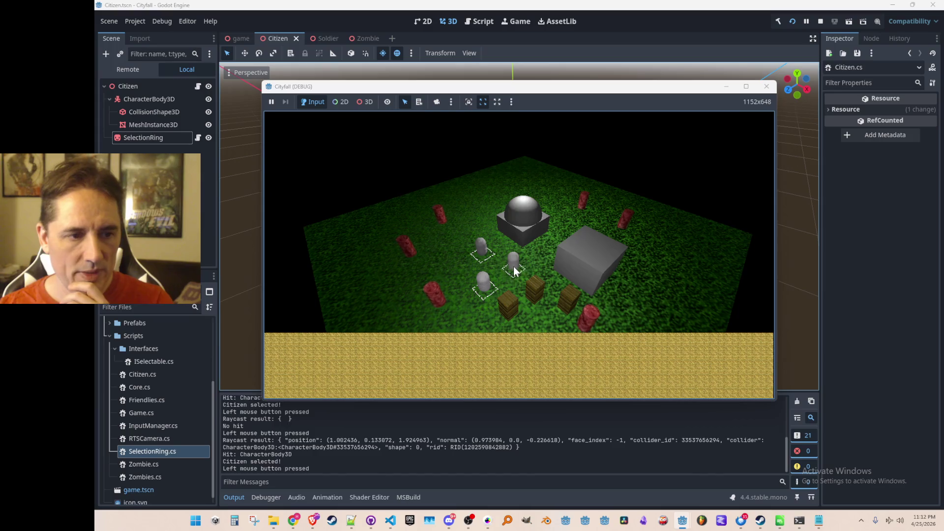
click(807, 22)
mouse_move(351, 521)
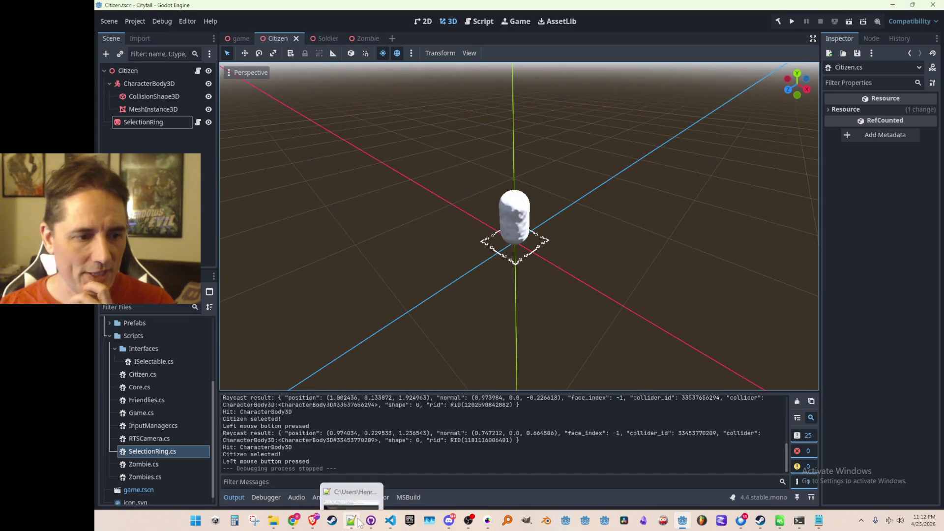
- Remove the old scale calculation lines in SelectionRing.cs
click(414, 484)
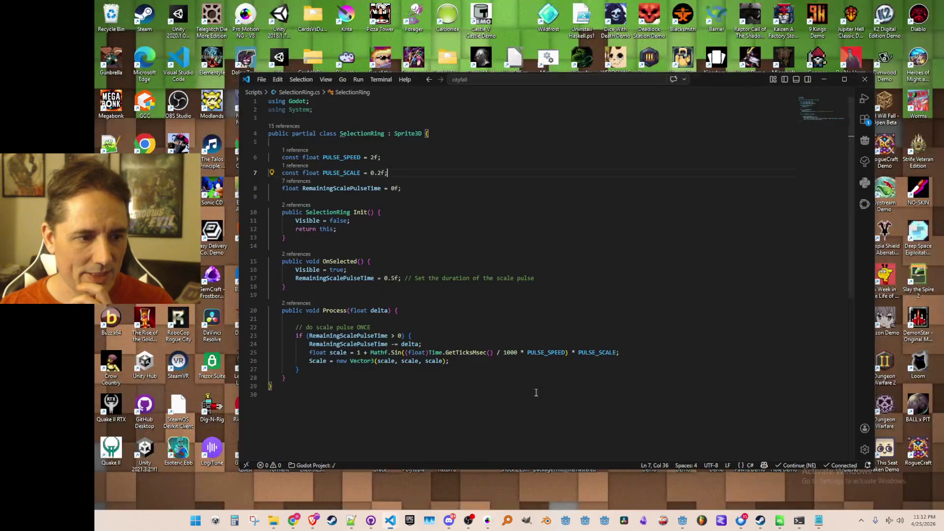
click(622, 361)
scroll(649, 369, down, 1)
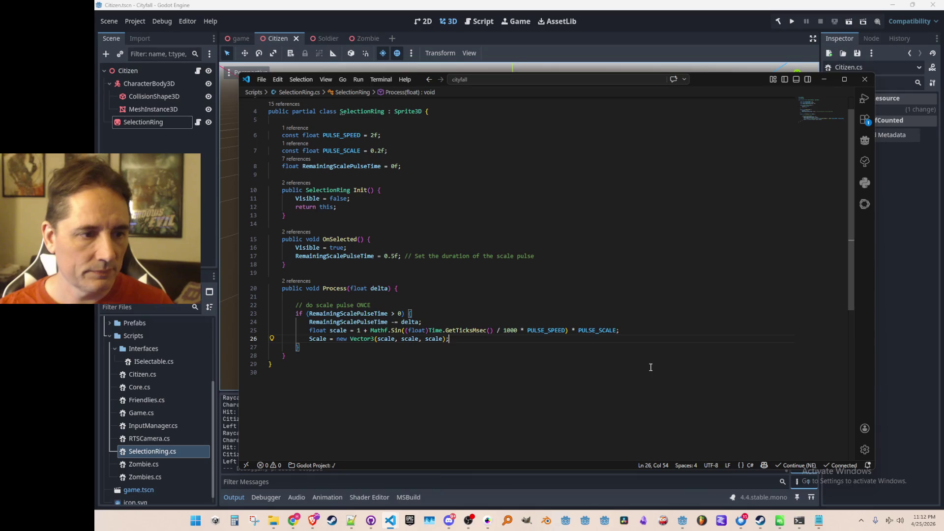
key(Down)
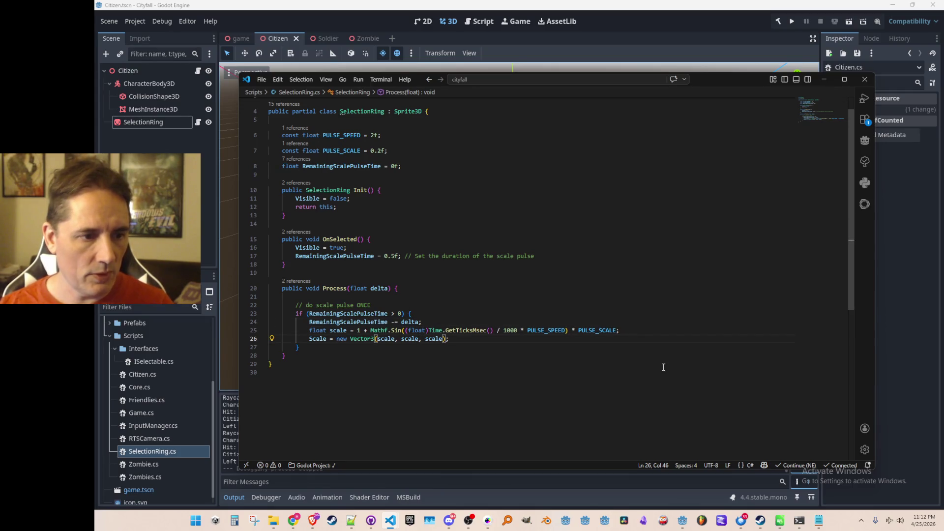
key(shift+Up)
key(shift+Home)
text(float frac)
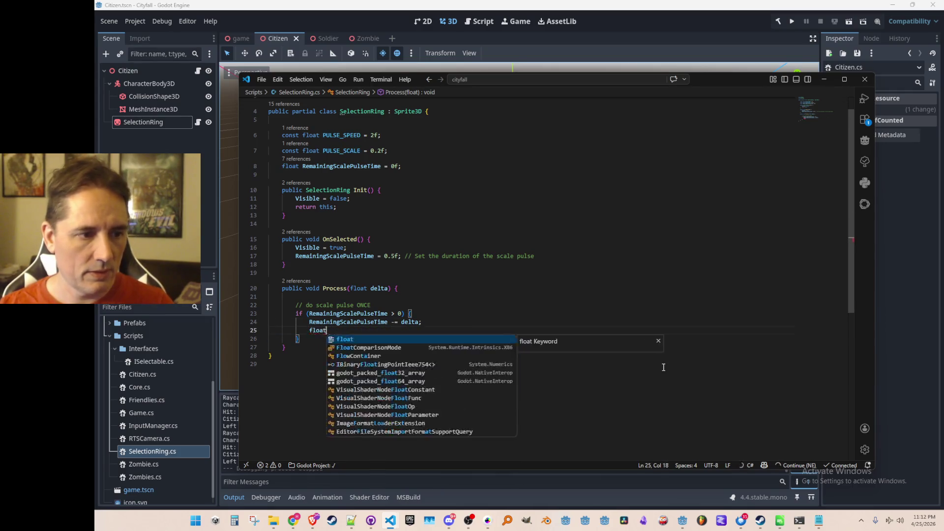
- Compute frac of the elapsed pulse and scale by a half sine, then relaunch the game
key(Tab)
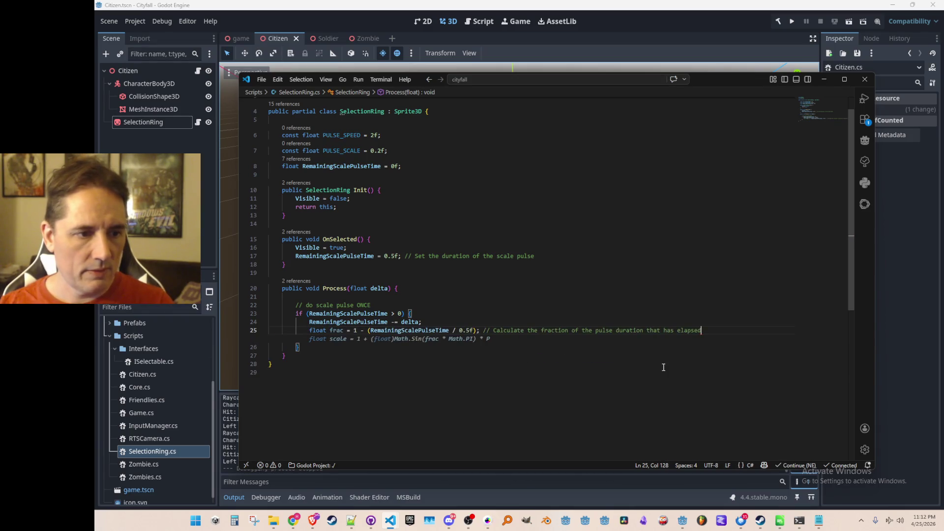
key(Tab)
key(Tab)
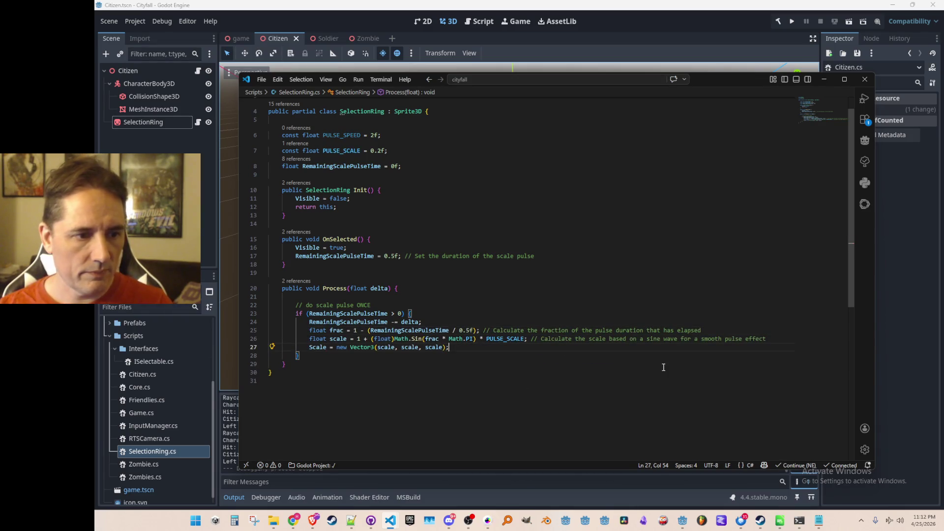
click(791, 21)
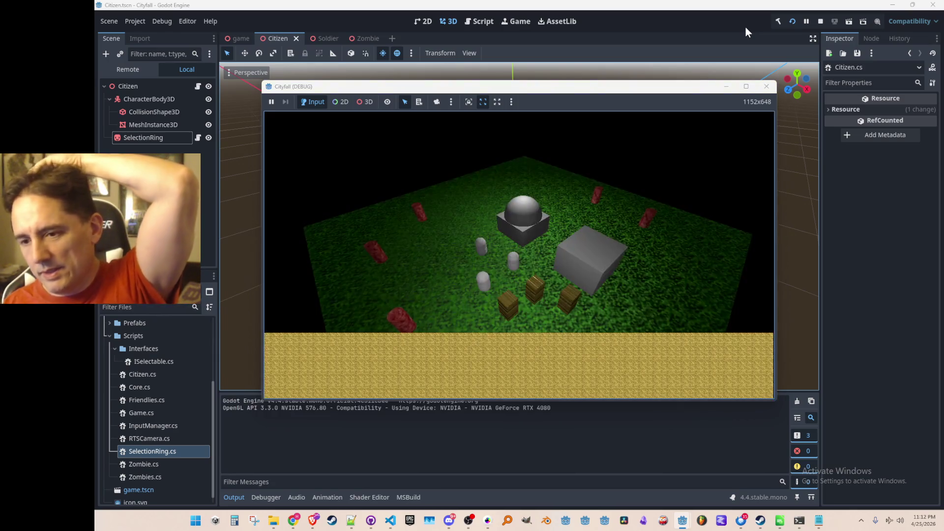
- Select and reselect the three citizens to retrigger the sine pulse, then stop the game
click(484, 252)
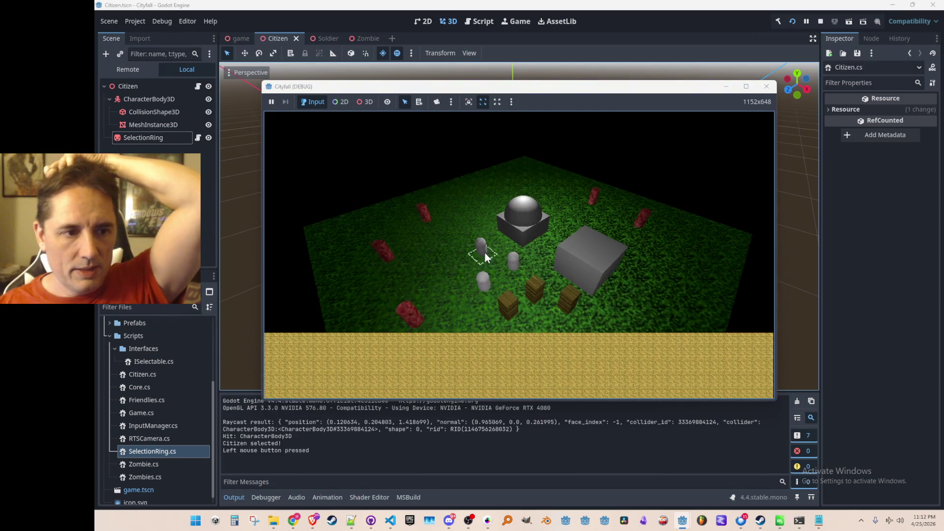
click(513, 271)
click(485, 286)
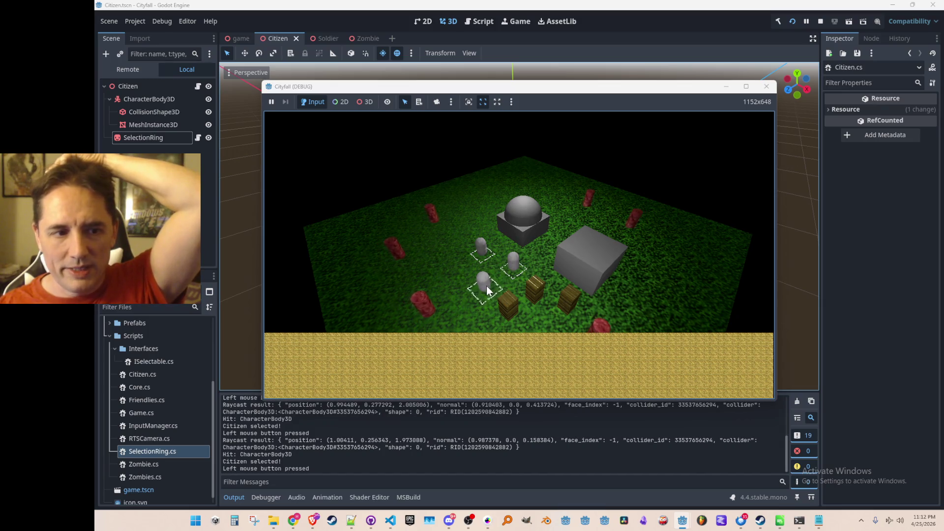
click(514, 271)
click(480, 253)
click(513, 266)
click(483, 286)
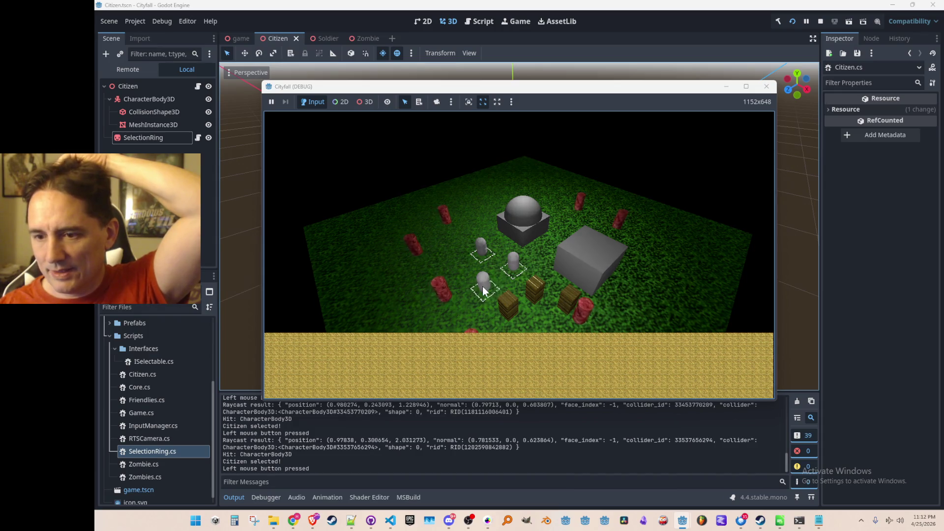
click(806, 20)
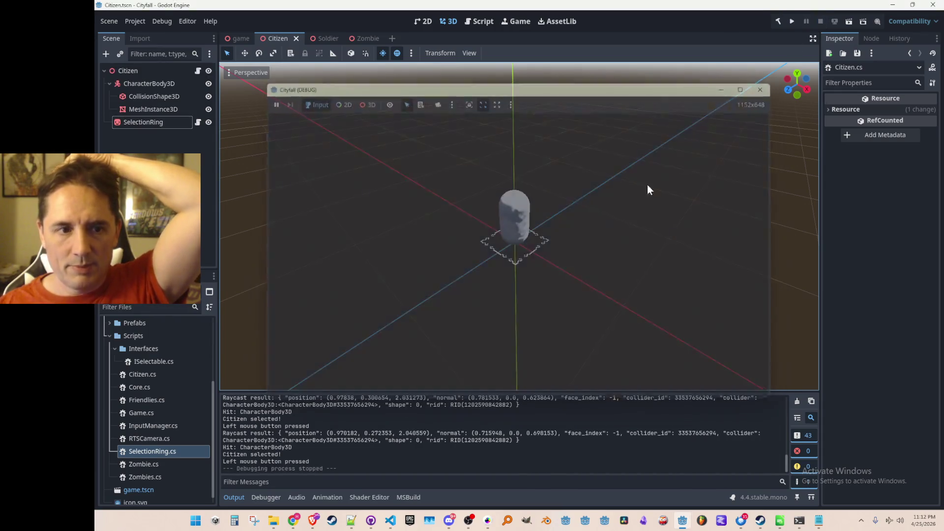
scroll(602, 258, down, 1)
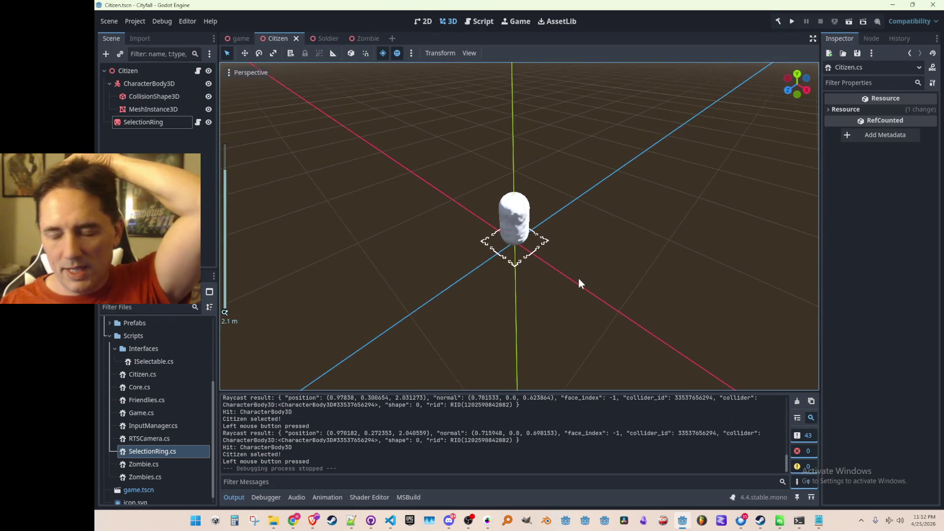
- Switch to the main game scene and clear the viewport selection
click(240, 39)
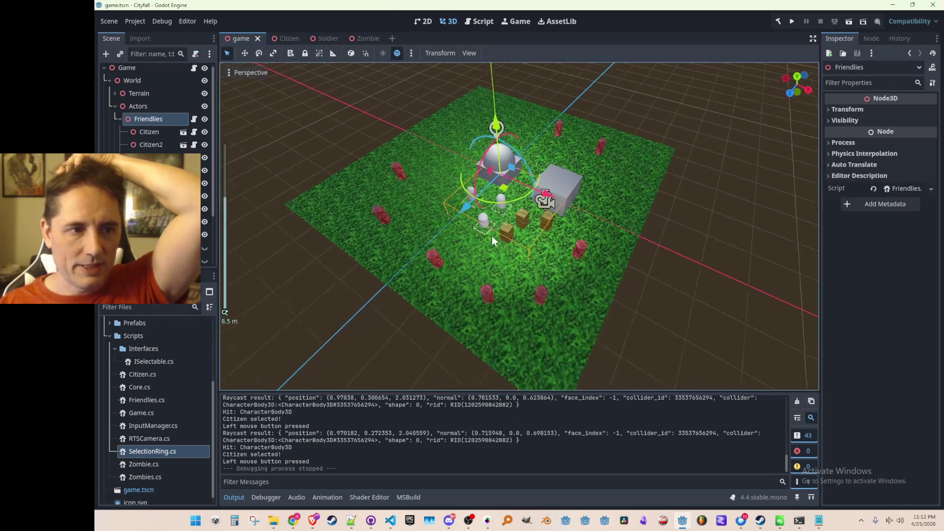
click(729, 255)
scroll(608, 263, down, 2)
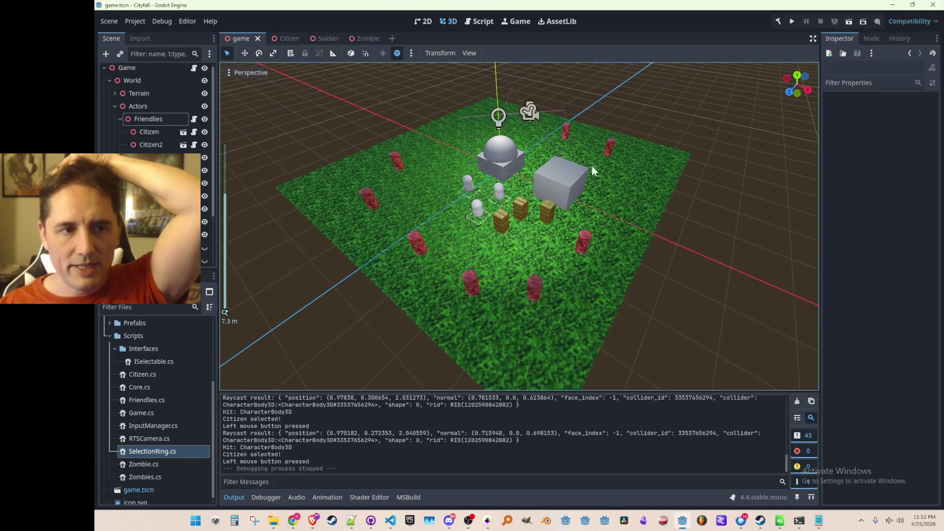
scroll(559, 208, down, 2)
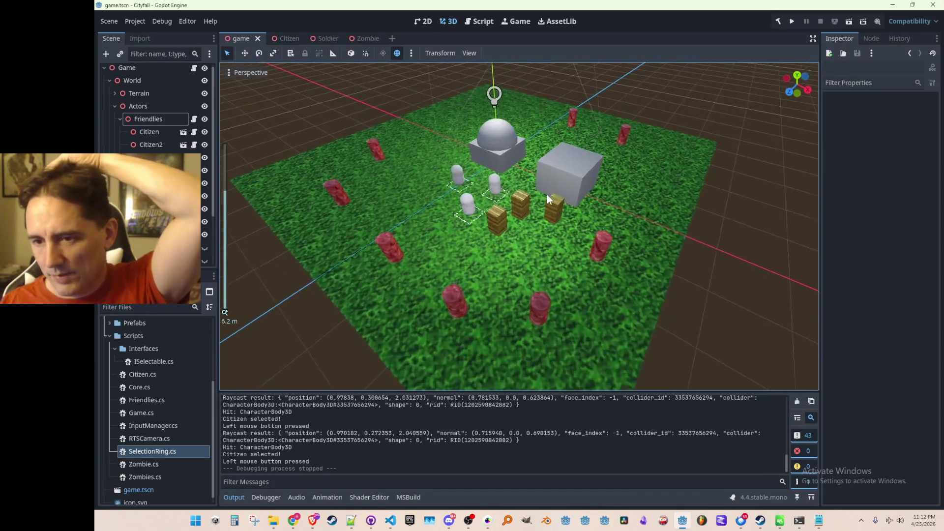
scroll(547, 194, up, 2)
scroll(546, 204, up, 1)
scroll(544, 197, down, 1)
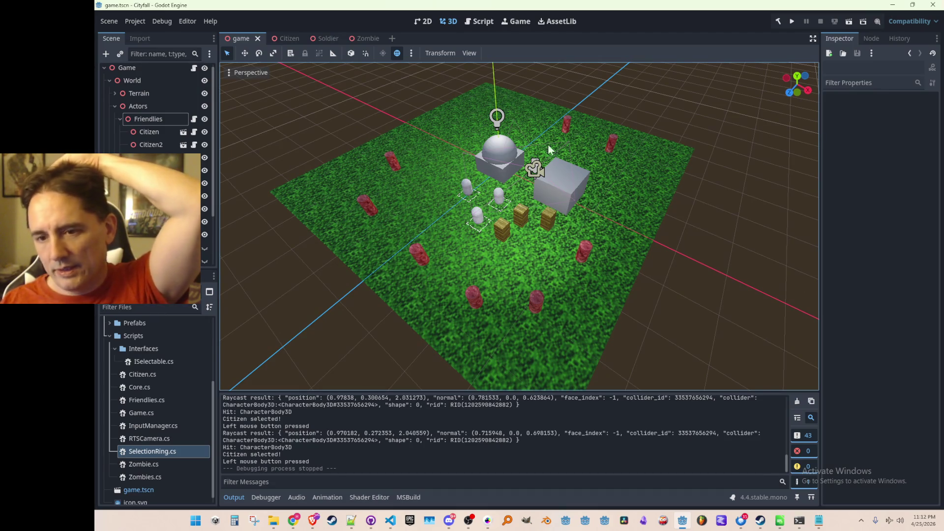
scroll(540, 217, down, 1)
scroll(549, 235, up, 2)
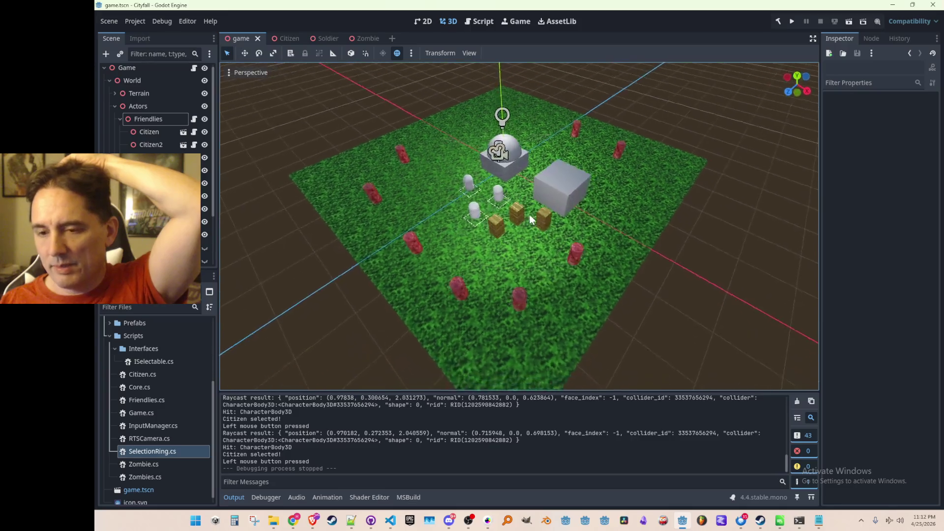
scroll(539, 228, up, 1)
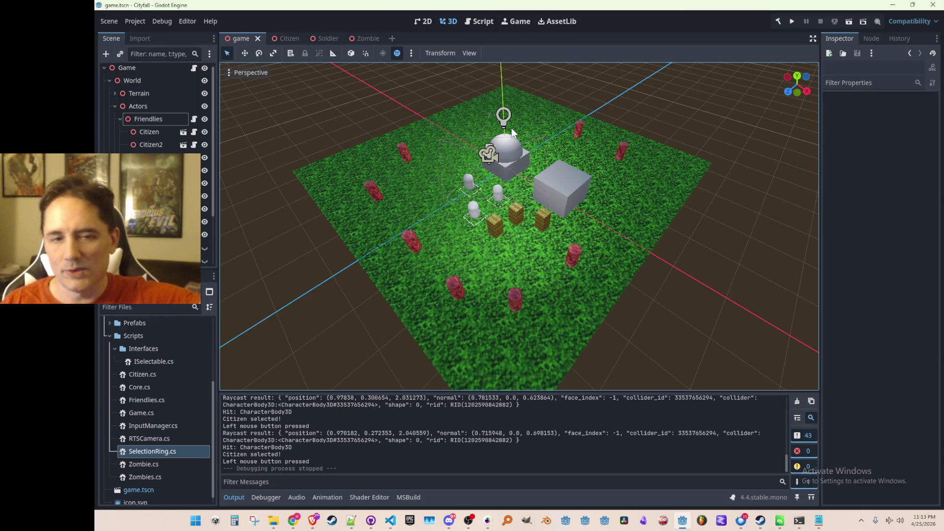
scroll(535, 188, down, 2)
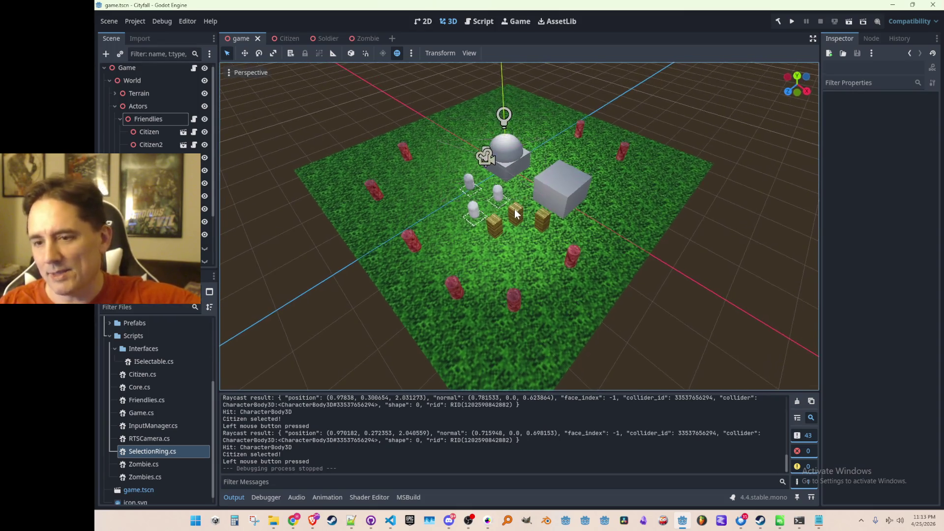
scroll(502, 170, down, 1)
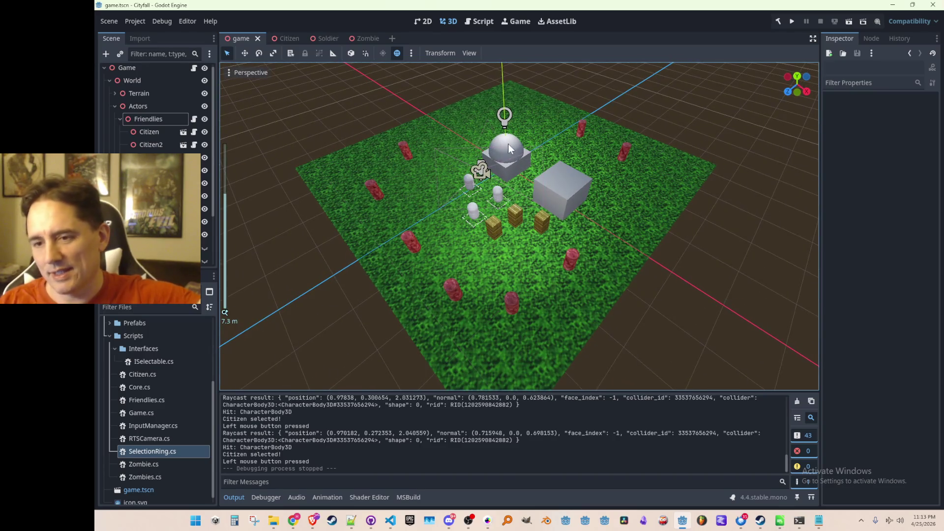
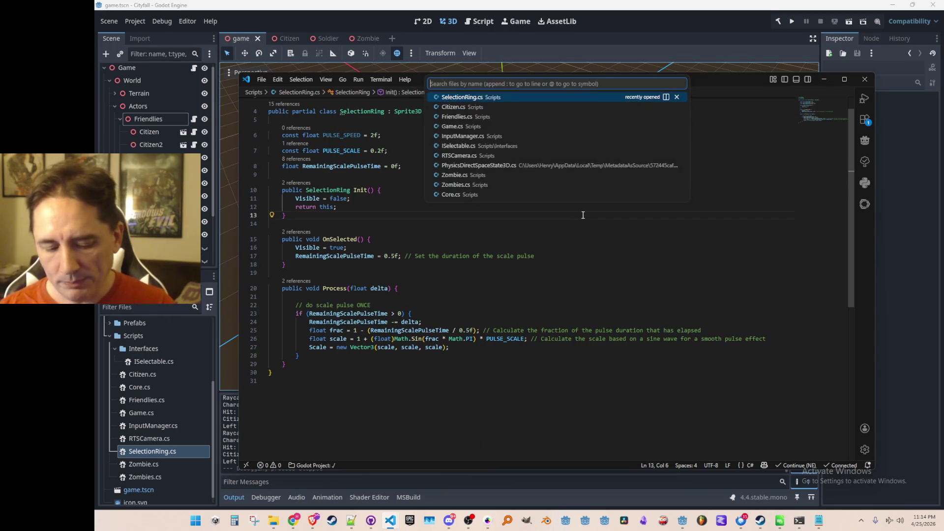
text(is)
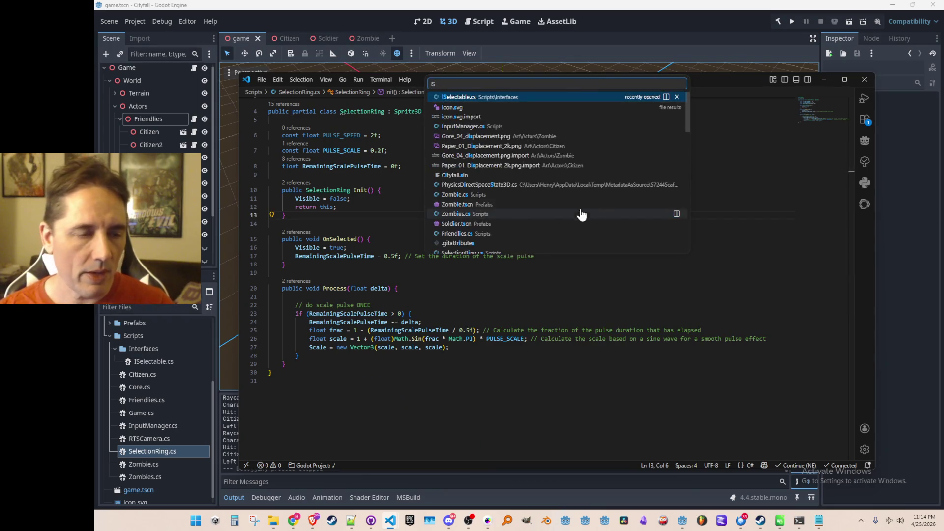
- Declare an OnDeselected method below OnSelected in the ISelectable interface and copy it
key(Return)
click(369, 148)
key(End)
key(Return)
text(public void OnDeselected();)
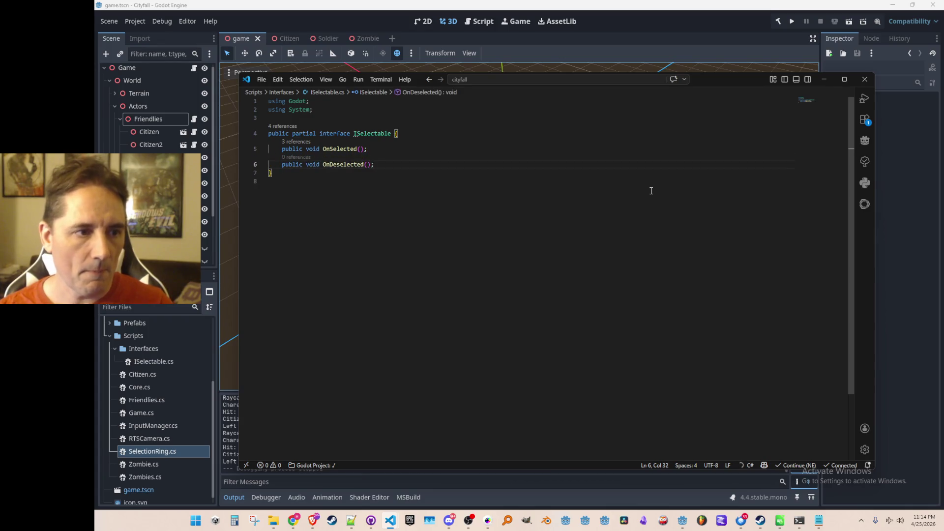
key(shift+End)
key(ctrl+c)
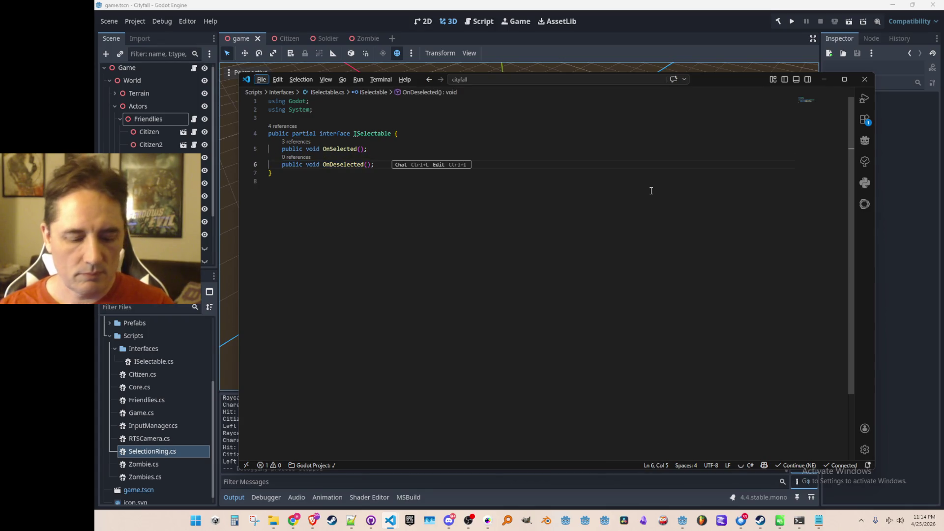
- Add an OnDeselected method to Citizen that prints a message and deselects the ring
key(ctrl+p)
text(Citize)
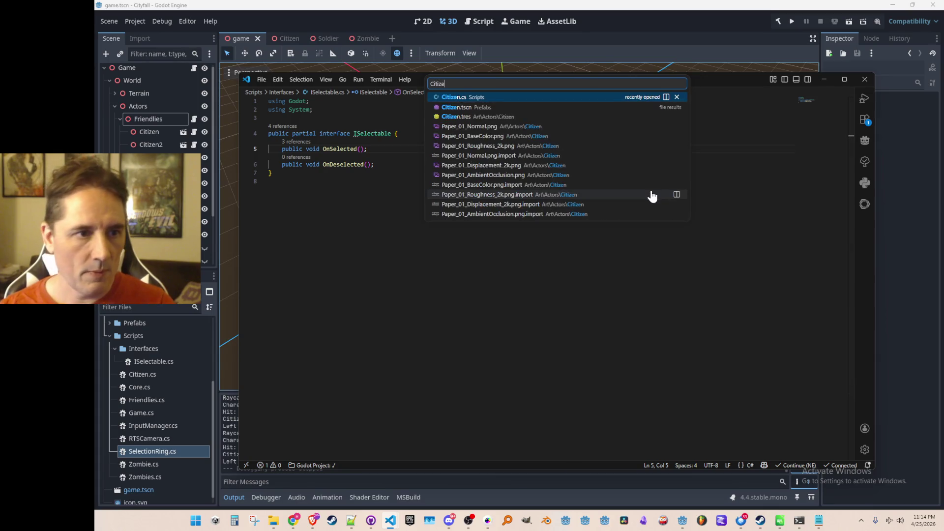
key(Return)
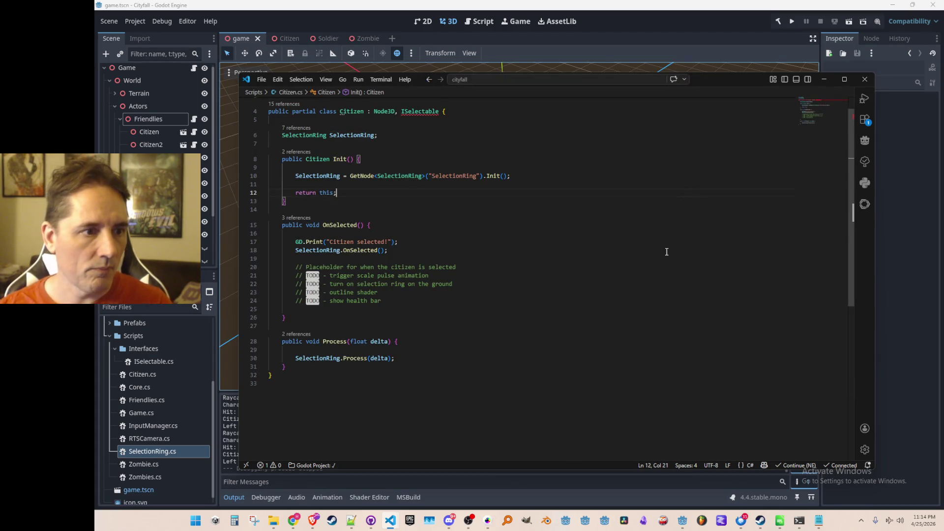
click(653, 304)
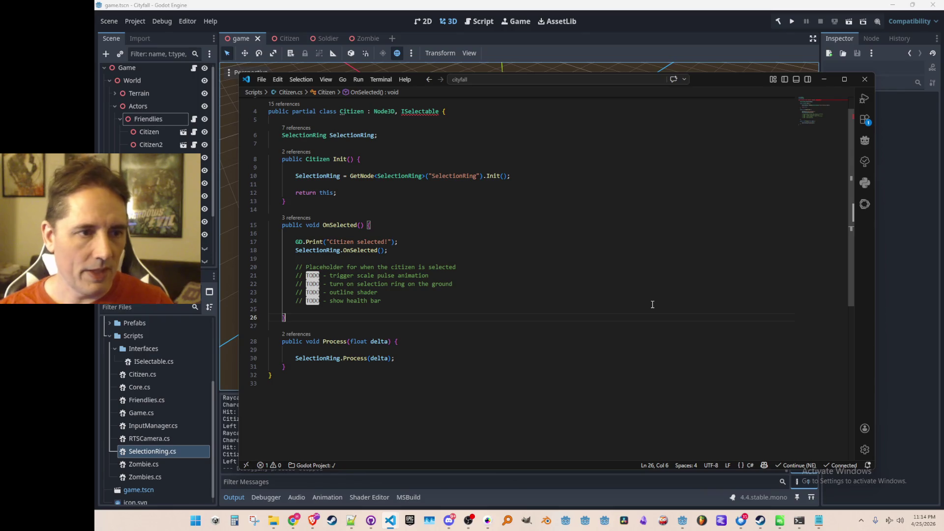
key(Return)
key(Return)
text(public void OnDeselected() {)
key(Tab)
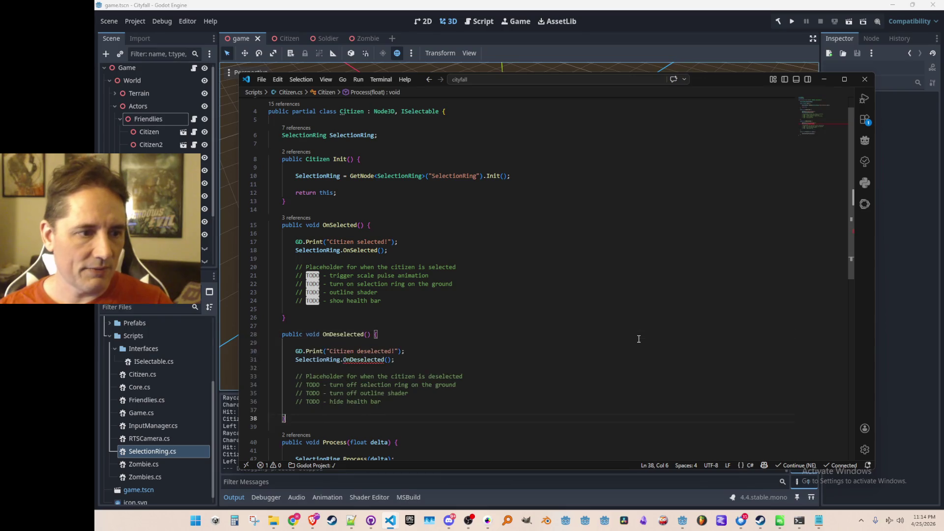
key(Tab)
scroll(591, 334, down, 3)
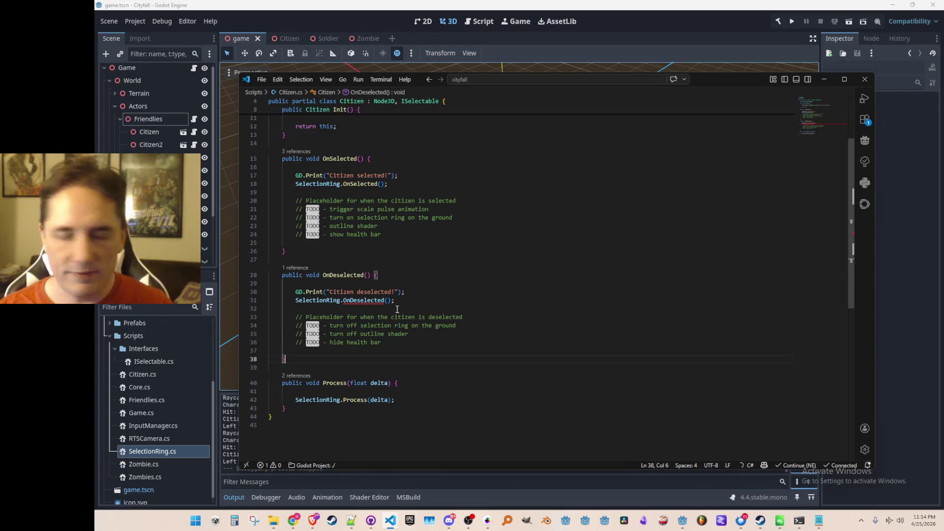
ctrl+click(361, 184)
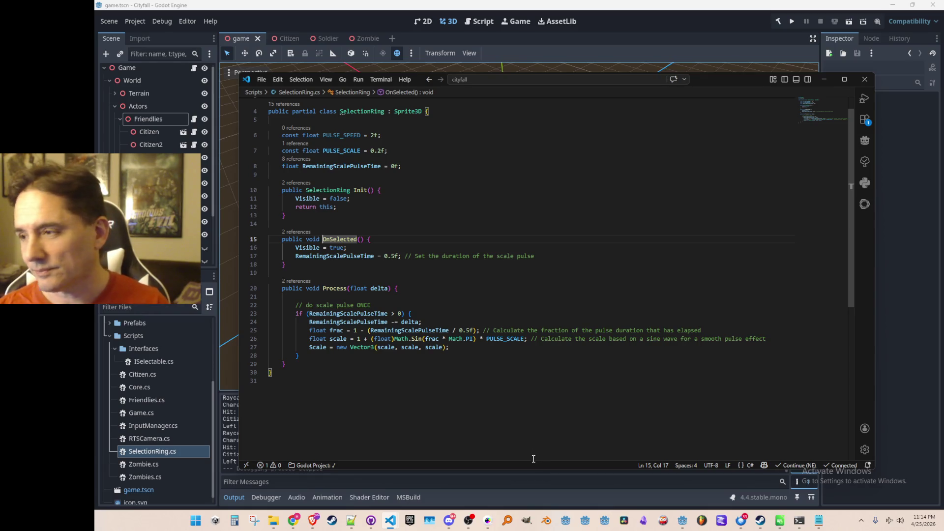
- Give SelectionRing an OnDeselected method that hides the ring, stops the pulse and resets scale
click(658, 256)
key(End)
key(Return)
key(Return)
text(public)
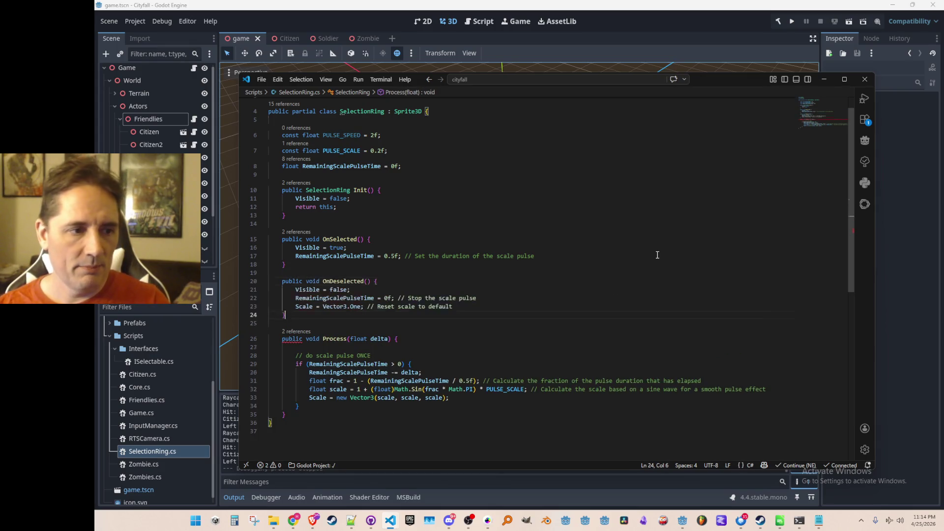
key(Tab)
key(Down)
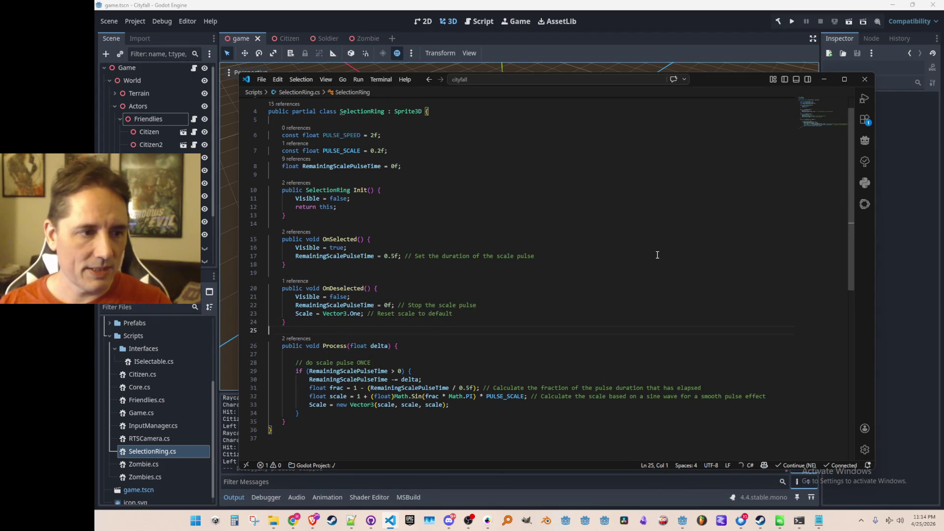
- Return to Citizen.cs to check OnDeselected, then switch to the InputManager.cs script
key(ctrl+Tab)
click(657, 255)
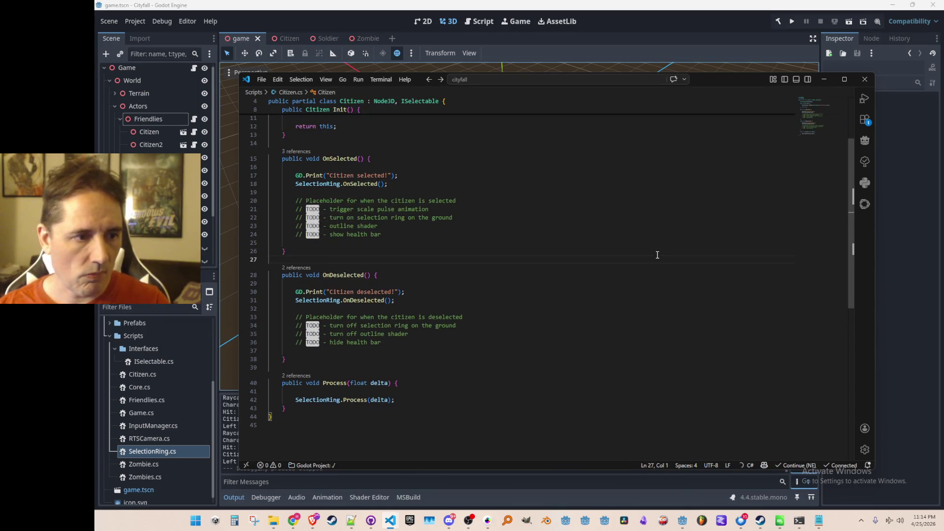
key(Down)
key(ctrl+Right)
key(ctrl+Right)
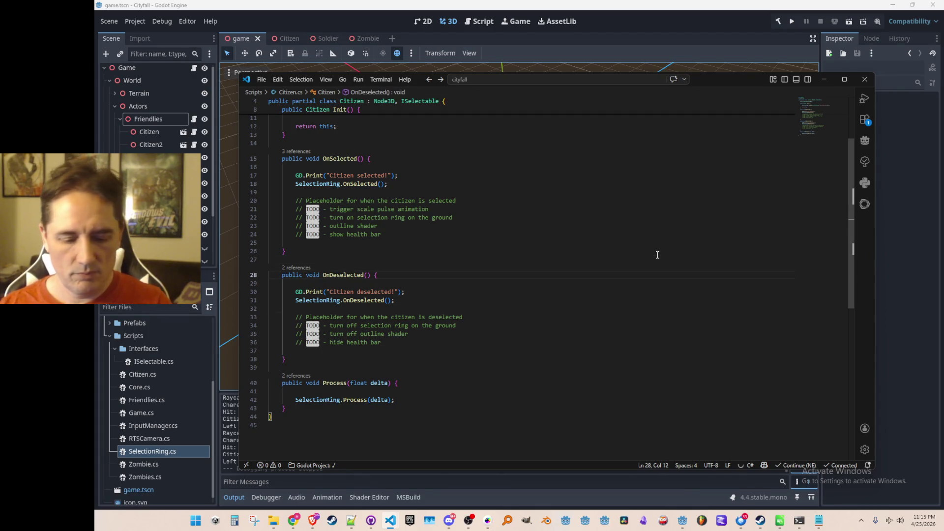
key(ctrl+p)
text(inputma)
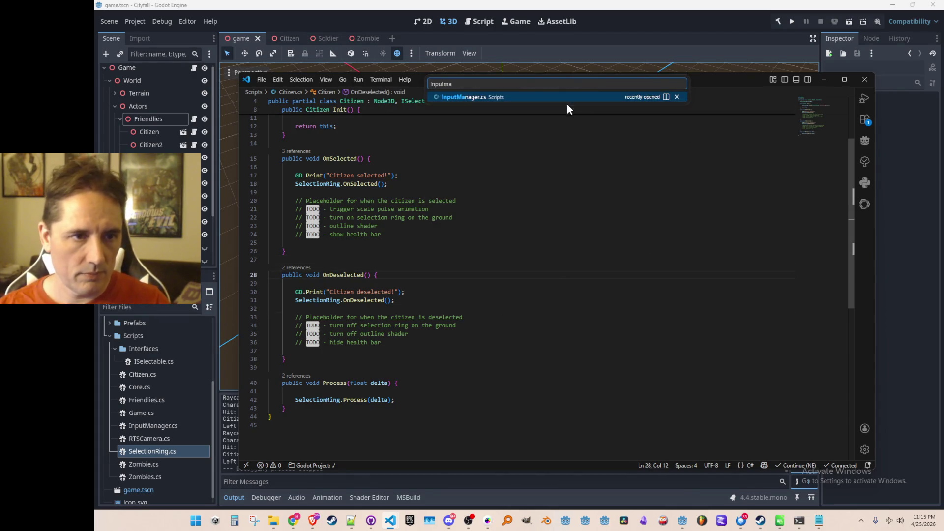
key(Return)
scroll(640, 329, down, 5)
- Make the left-click handler call OnDeselected on every selected unit and clear SelectedUnits first
click(661, 229)
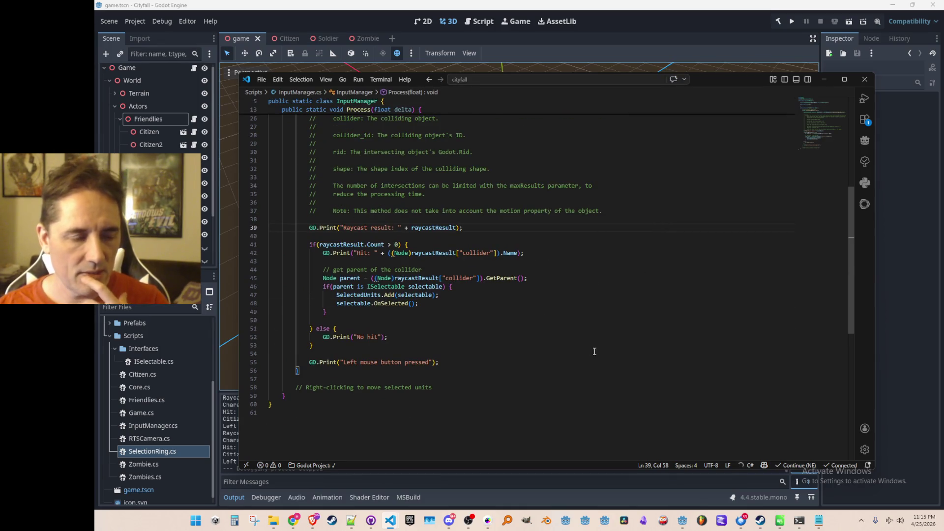
scroll(636, 361, up, 3)
scroll(642, 364, up, 3)
scroll(648, 366, up, 2)
scroll(653, 367, up, 1)
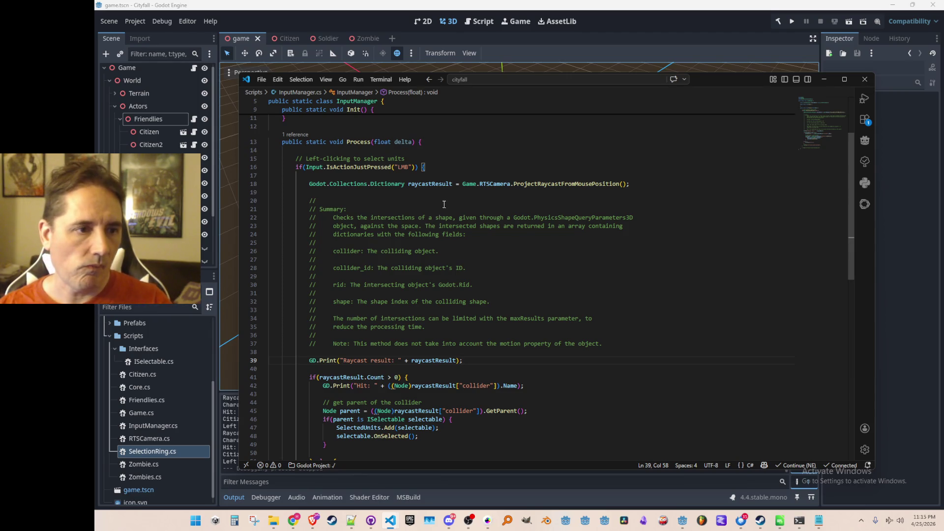
click(573, 178)
scroll(701, 272, up, 1)
key(End)
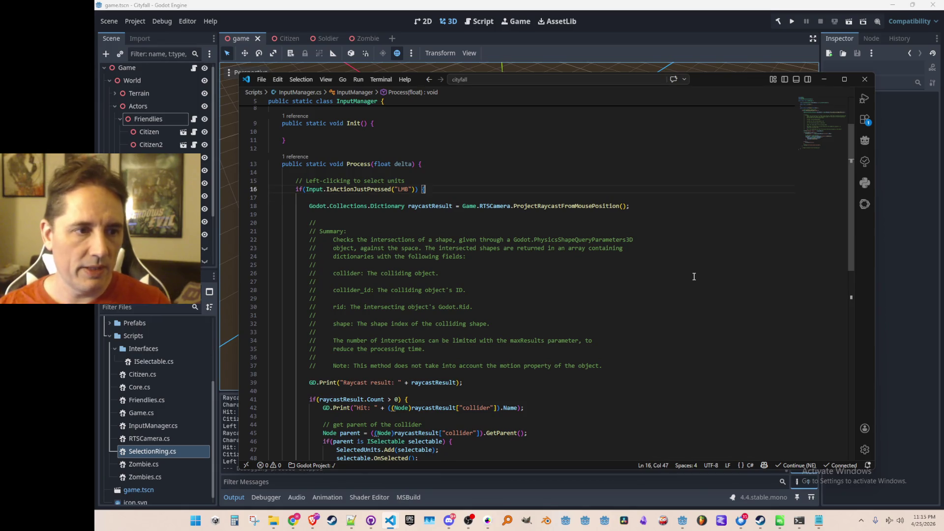
key(Return)
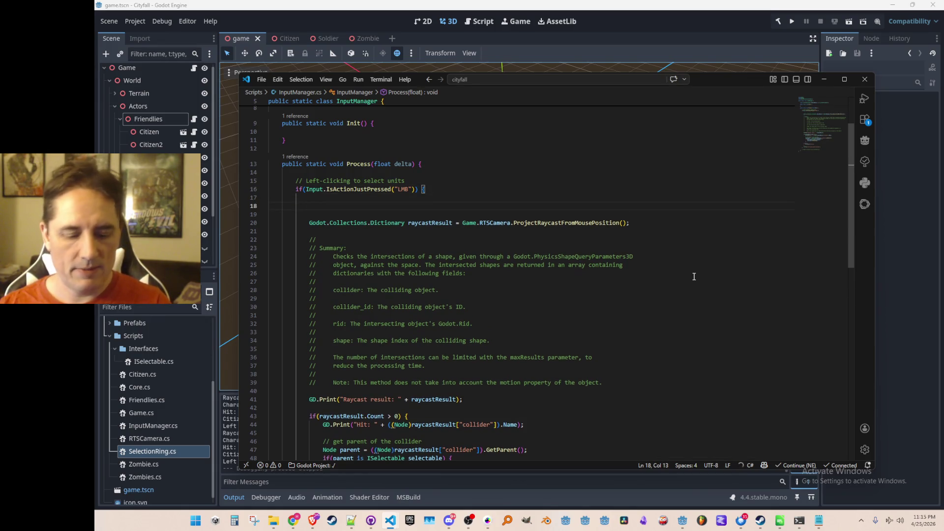
scroll(694, 276, up, 3)
scroll(700, 316, down, 1)
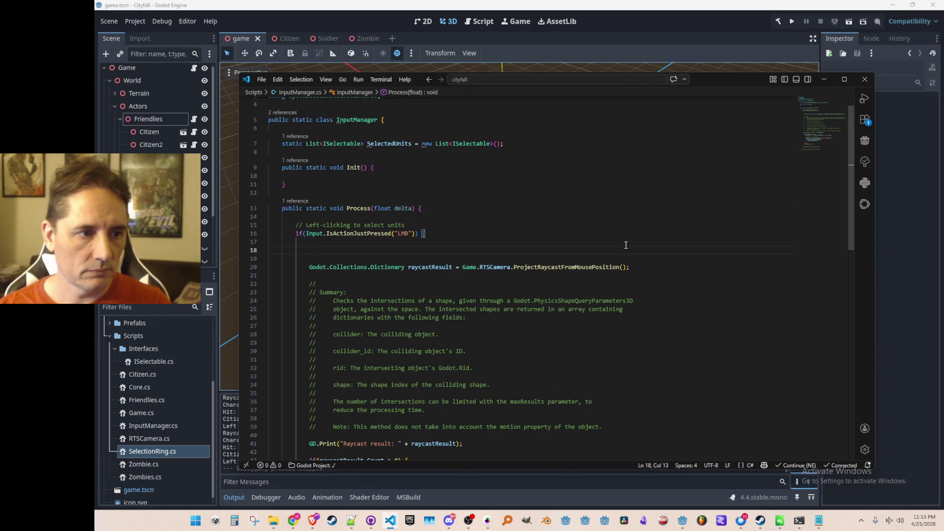
text(// desel)
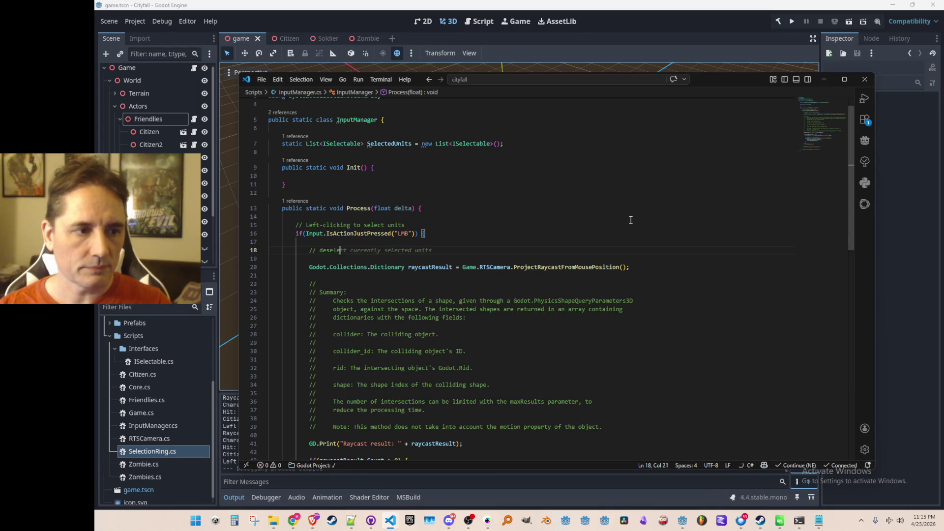
key(Tab)
key(Return)
key(Tab)
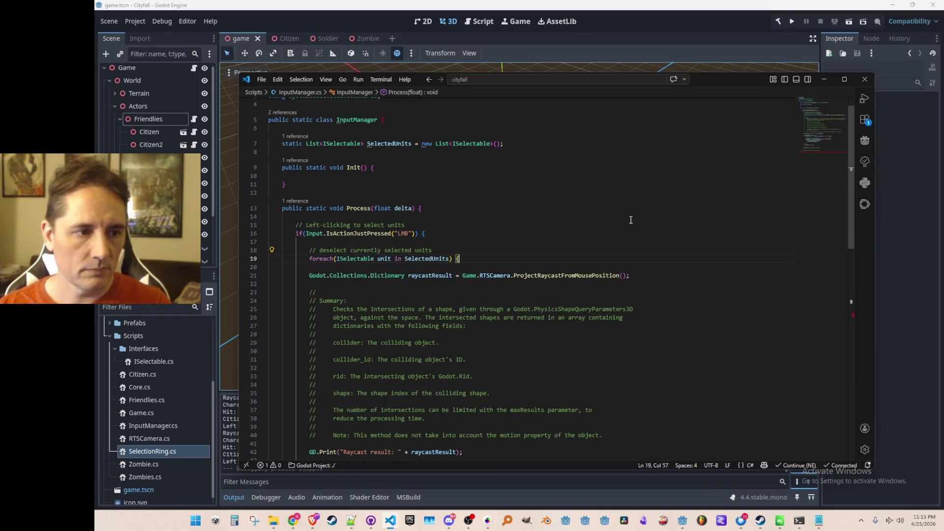
key(Tab)
key(Return)
key(Tab)
key(Tab)
- Save InputManager.cs and launch the game to test selection
key(ctrl+s)
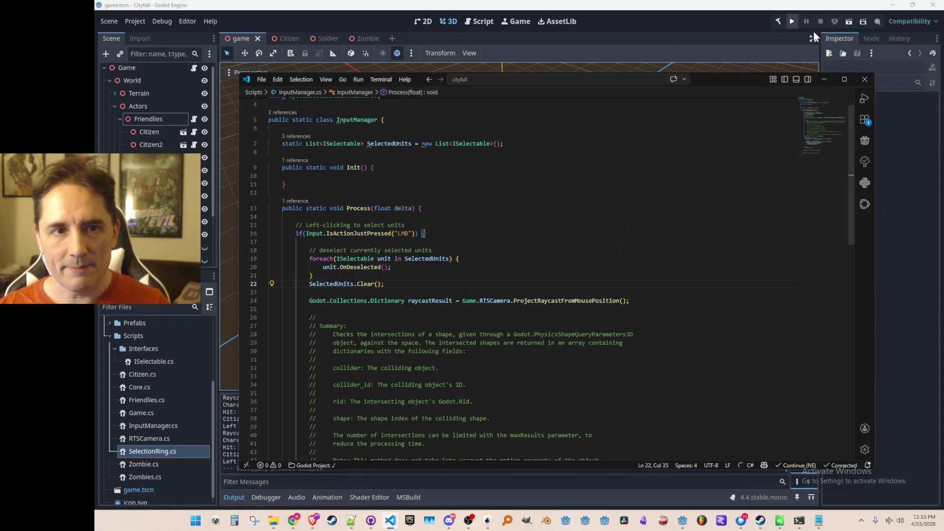
key(F5)
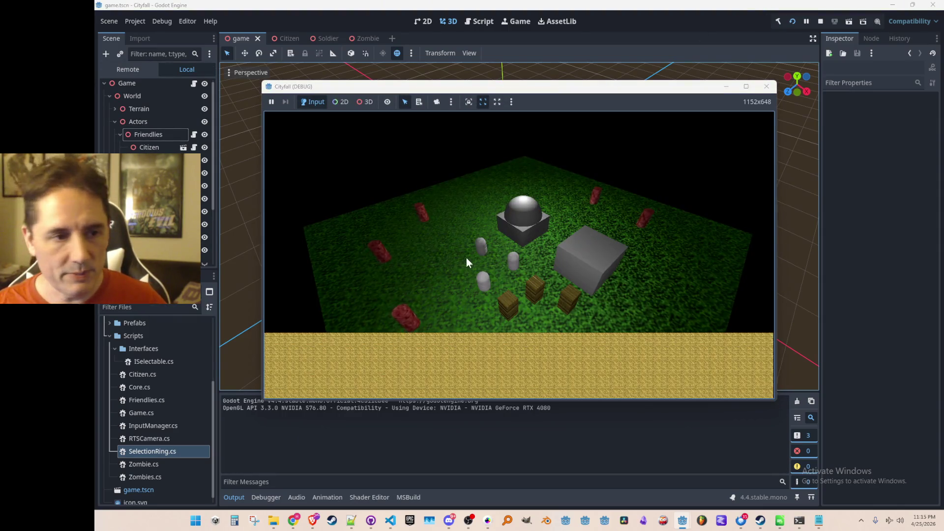
- Click citizens and empty ground in the running game to verify selecting and deselecting
click(482, 252)
click(514, 264)
click(484, 287)
click(517, 264)
click(484, 254)
click(451, 232)
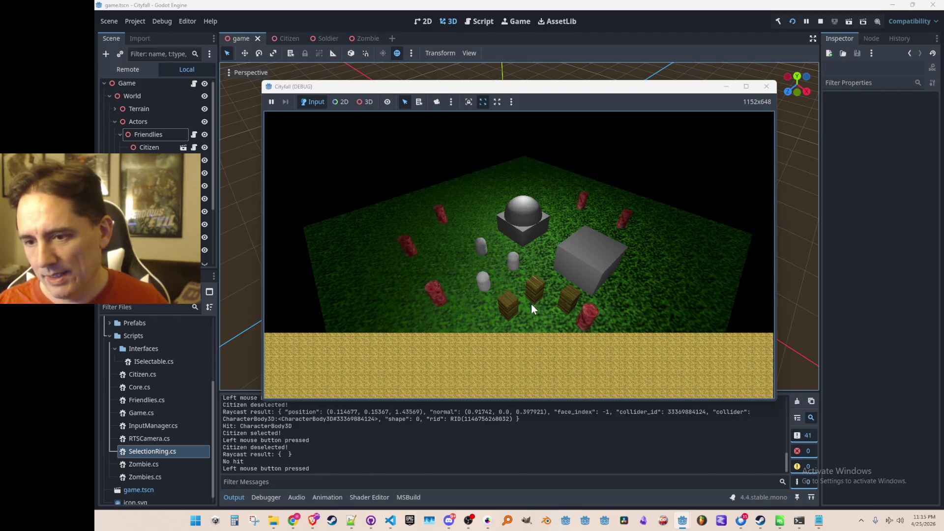
click(522, 266)
click(454, 255)
click(464, 248)
click(509, 270)
click(487, 287)
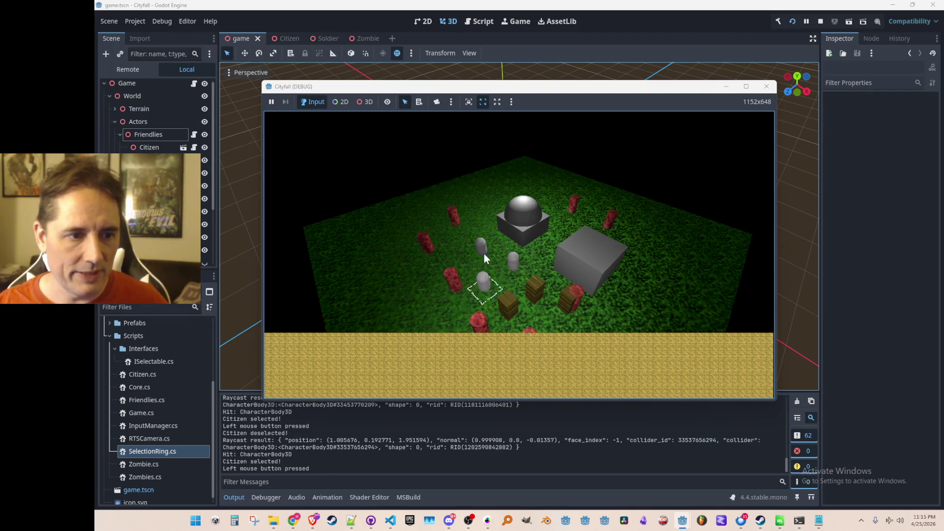
click(512, 265)
click(559, 273)
click(522, 265)
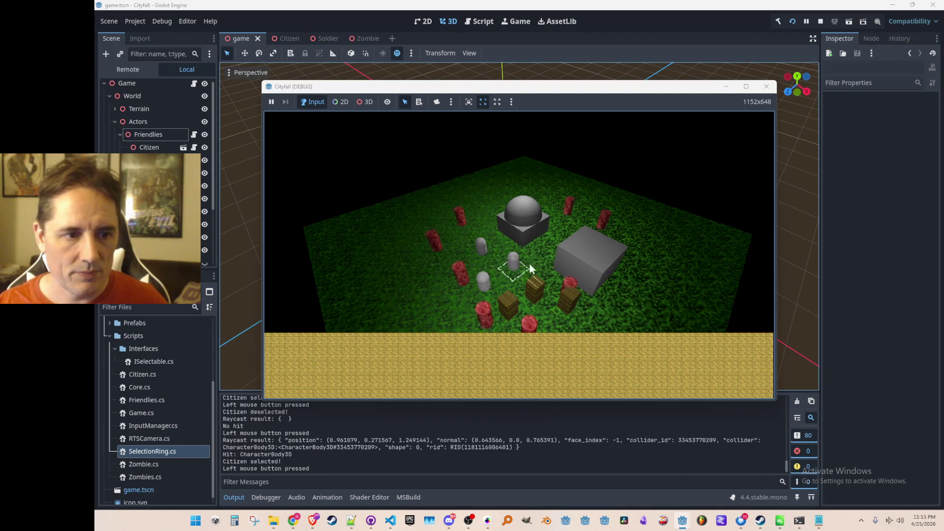
- Stop the running game and return to the InputManager.cs editor
click(821, 21)
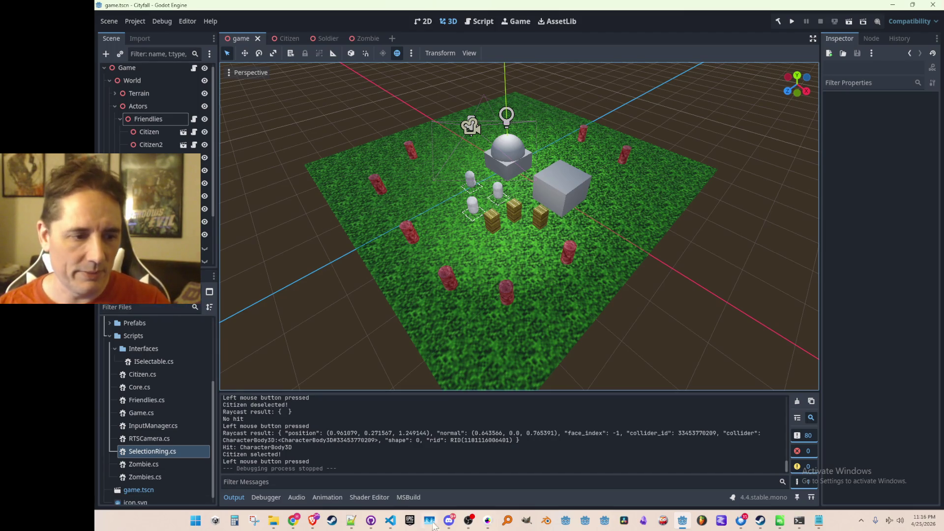
mouse_move(390, 522)
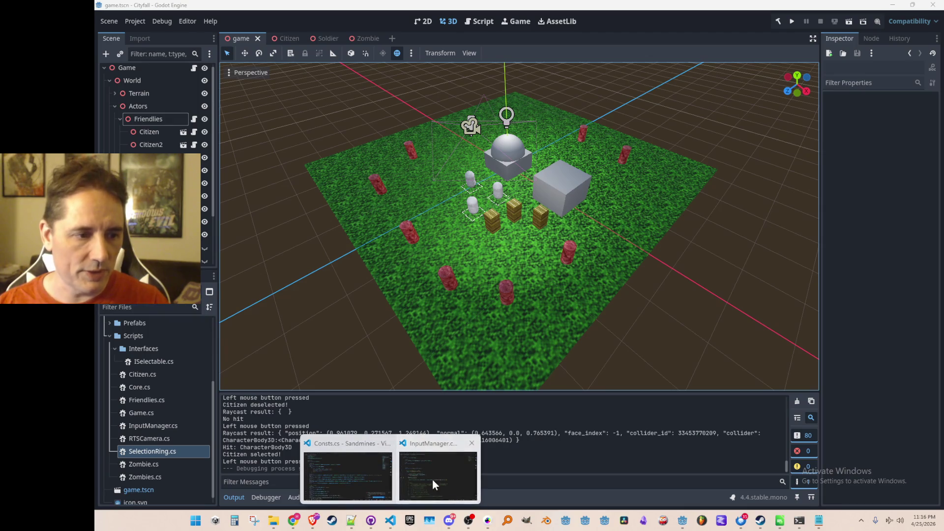
click(438, 477)
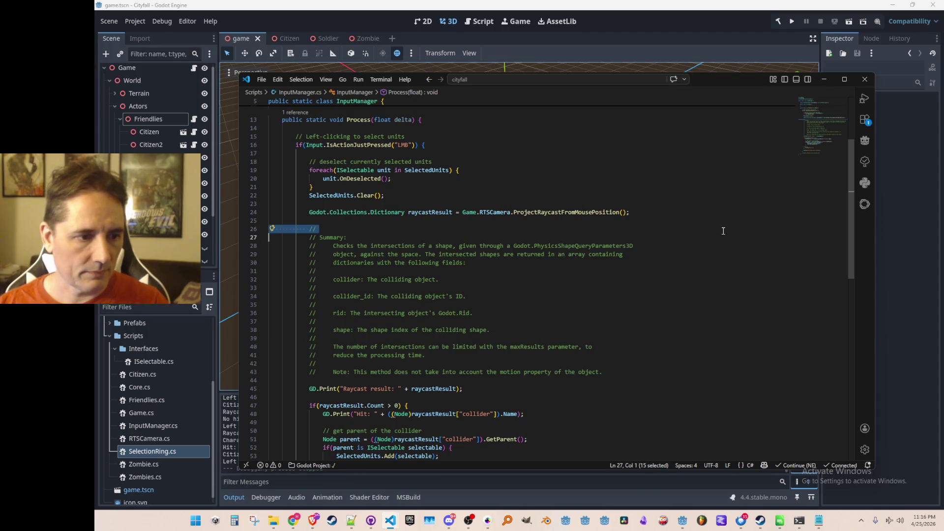
- Delete the long summary comment block from InputManager.cs
key(shift+Down)
key(shift+Down)
key(shift+Down)
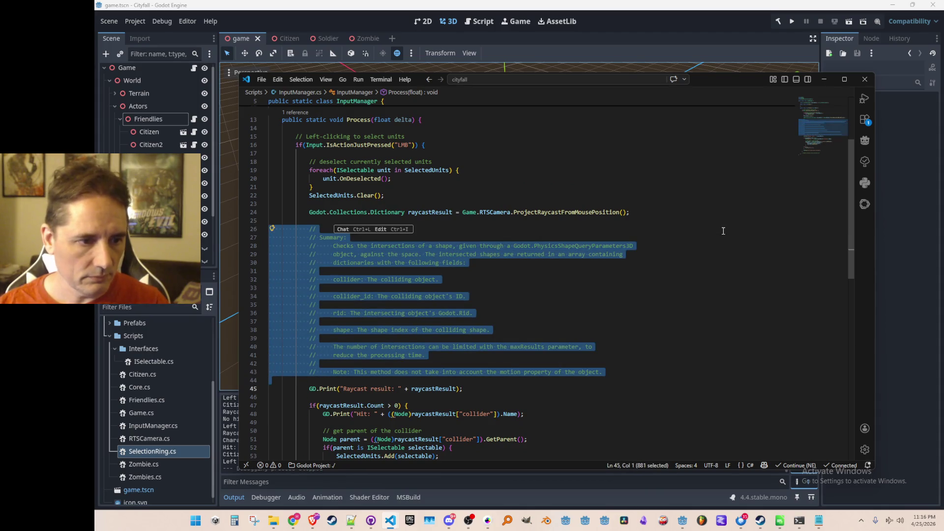
key(Delete)
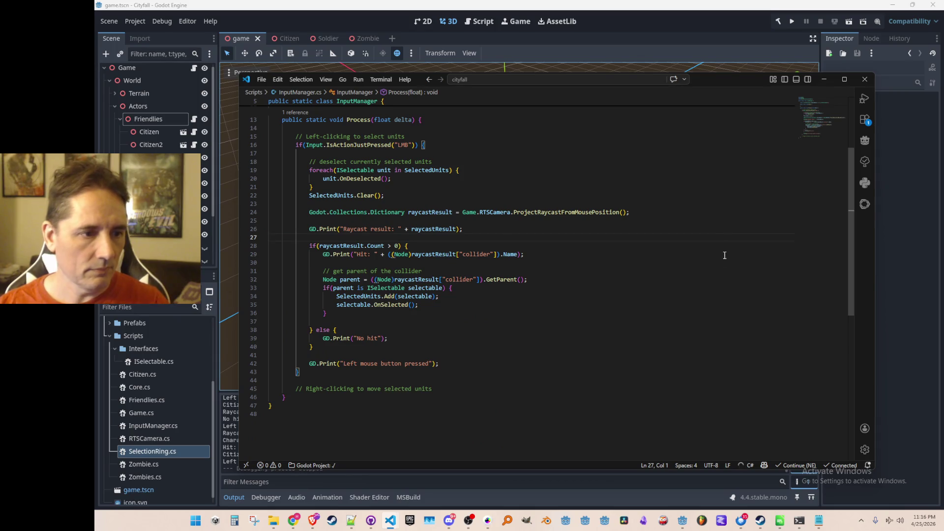
scroll(725, 251, up, 1)
scroll(708, 280, up, 1)
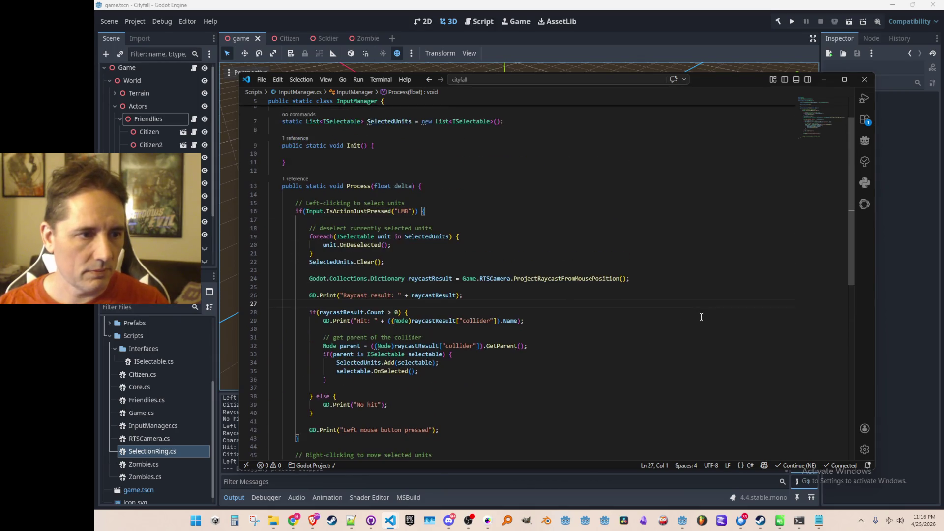
scroll(701, 318, down, 1)
scroll(699, 319, down, 1)
- Copy the left-click input condition and paste it below the right-click comment
click(680, 397)
scroll(620, 129, up, 1)
key(ctrl+Up)
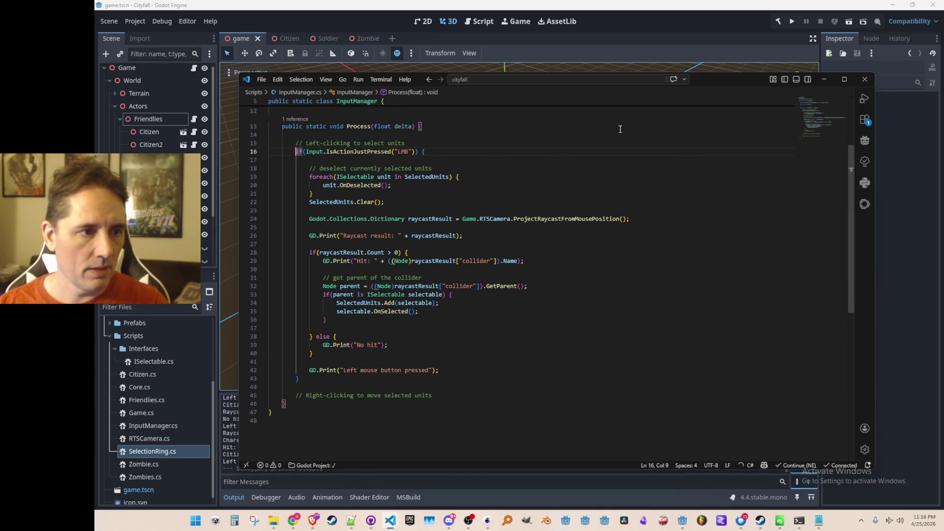
key(ctrl+c)
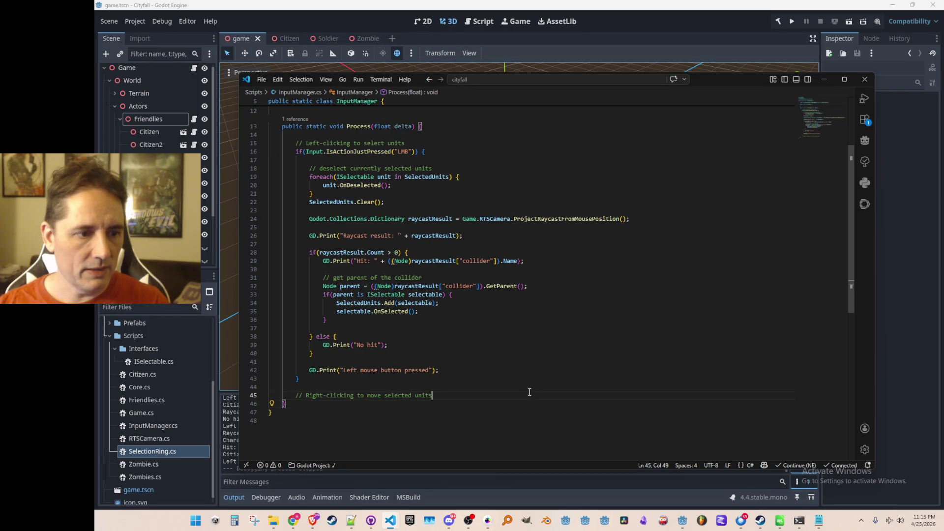
click(541, 386)
key(ctrl+v)
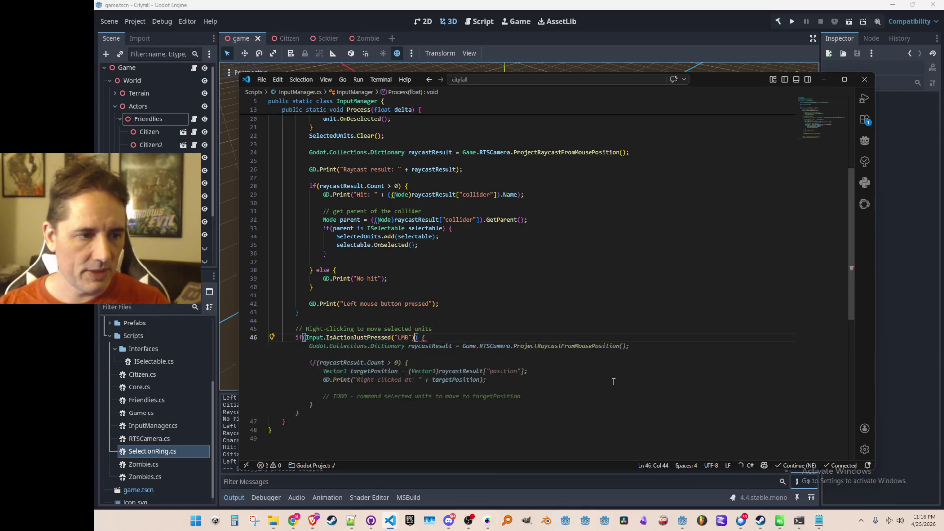
- Change the pasted condition to RMB with an empty braced body, undoing Copilot's suggested handling
key(ctrl+Left)
key(ctrl+Left)
key(Delete)
text(R)
key(End)
key(Return)
text({)
key(Return)
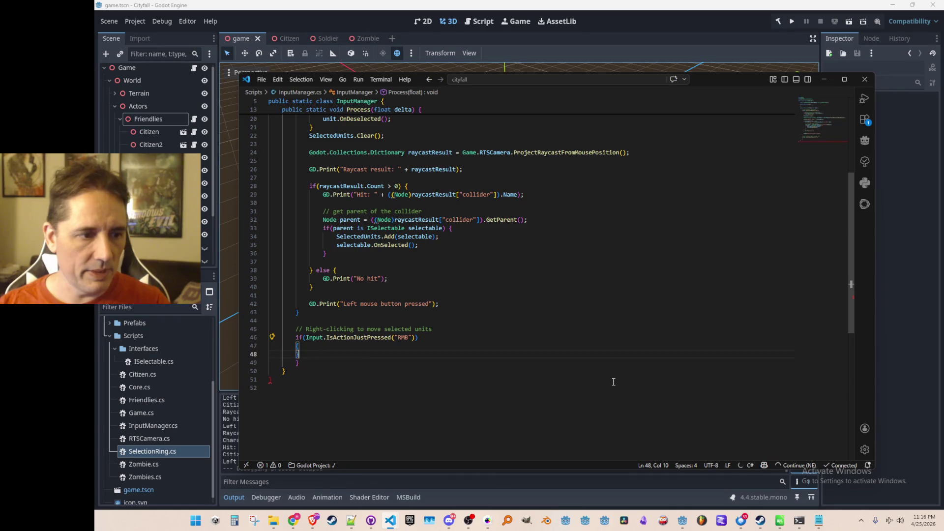
key(ctrl+z)
text({)
key(Return)
key(Return)
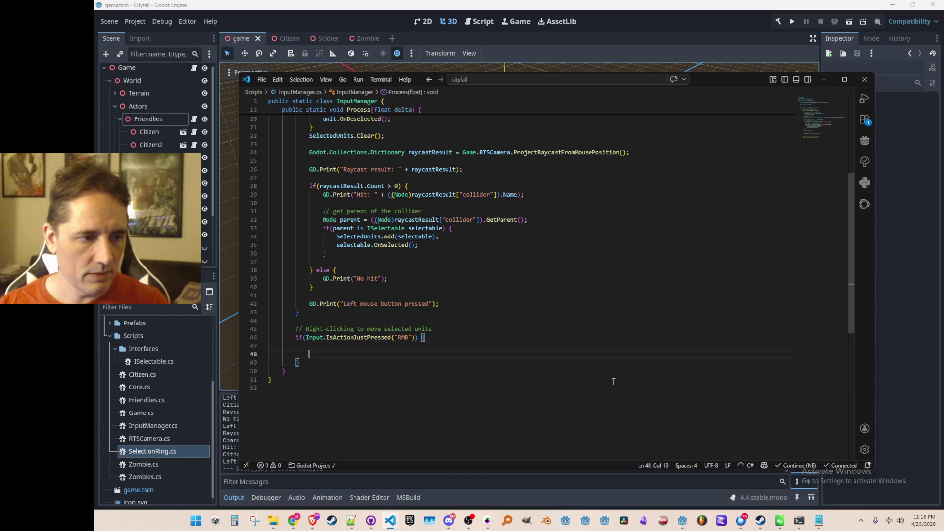
key(Tab)
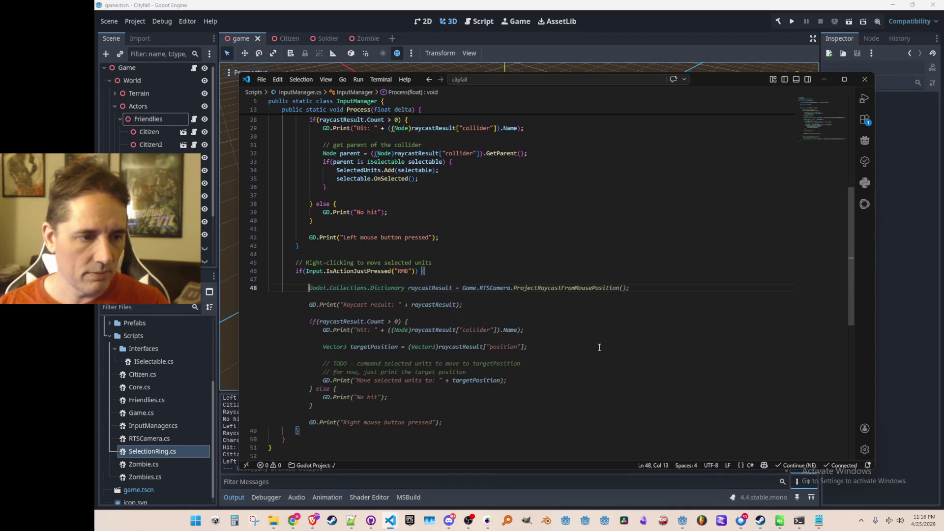
scroll(593, 366, down, 3)
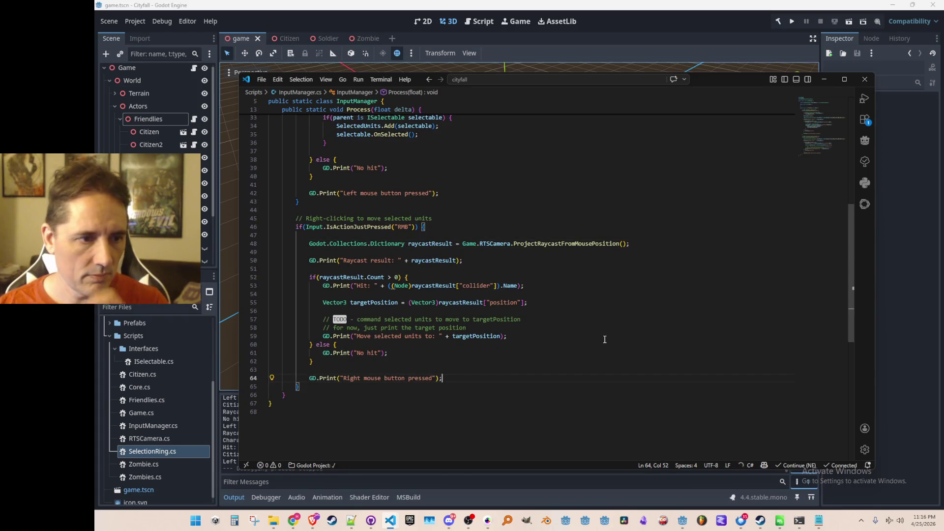
key(ctrl+z)
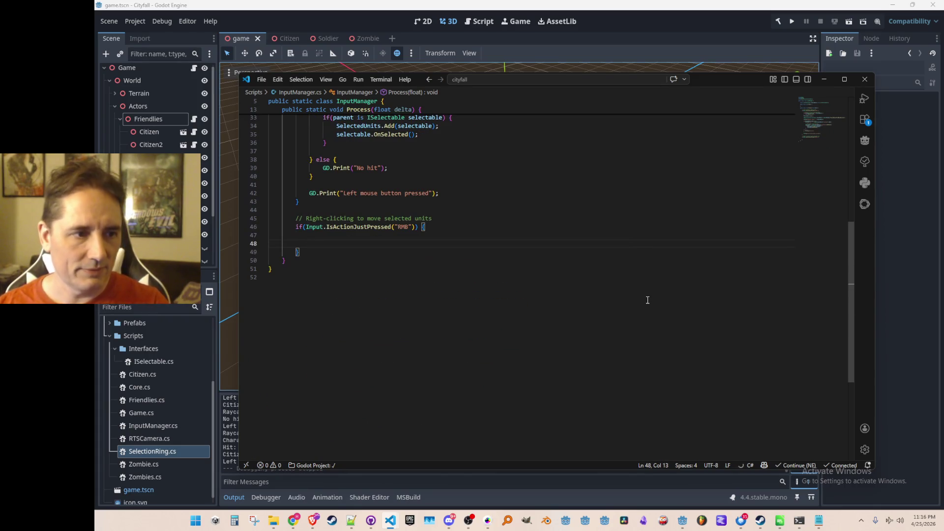
scroll(639, 300, up, 10)
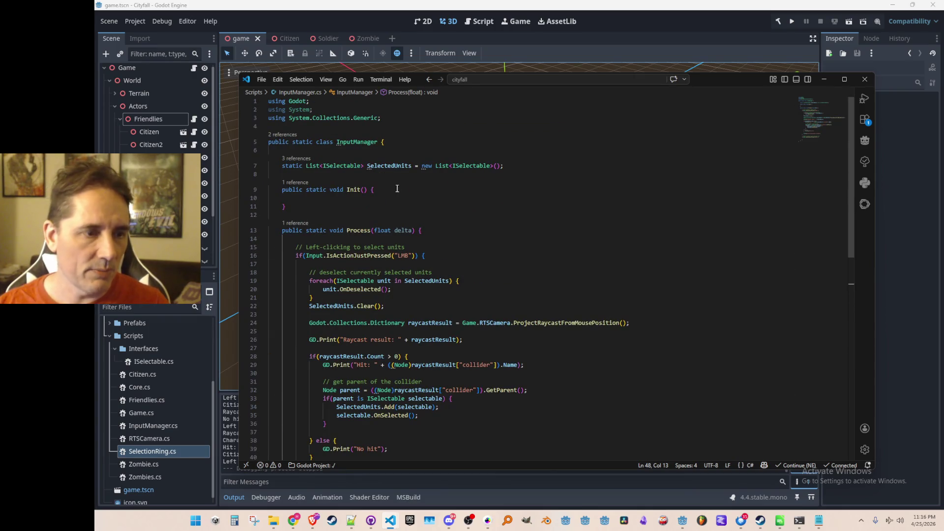
- Move to the SelectedUnits declaration at the top and rest on ISelectable
double_click(391, 166)
click(273, 190)
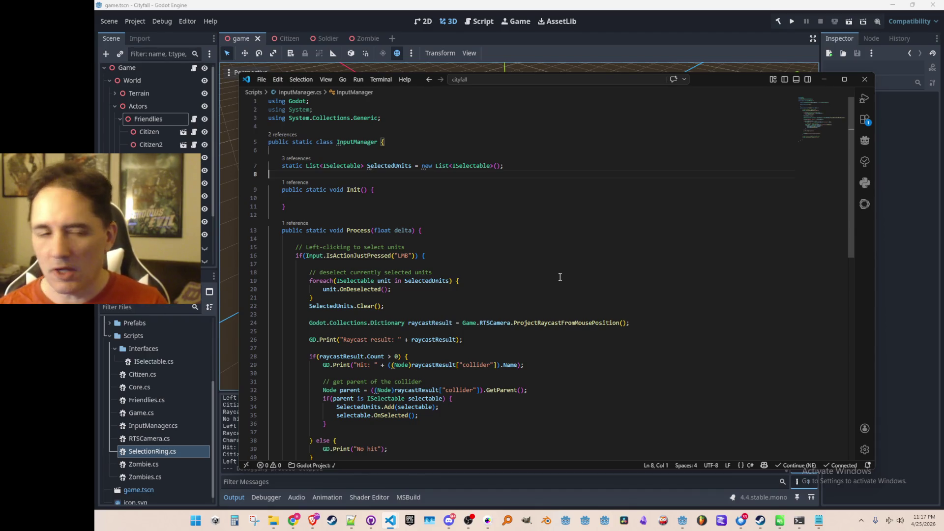
click(330, 166)
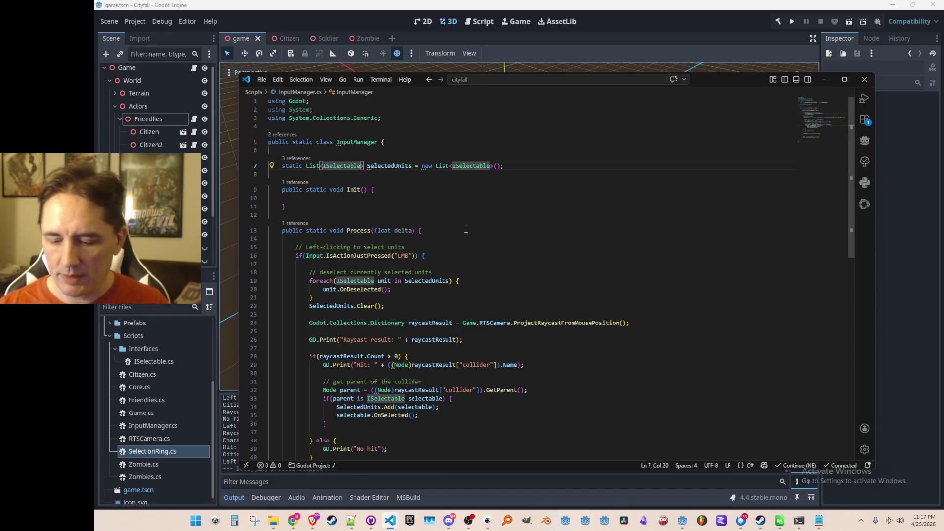
- Add a 'public void SetTargetPosition(Vector3 position);' declaration to the ISelectable interface
key(F12)
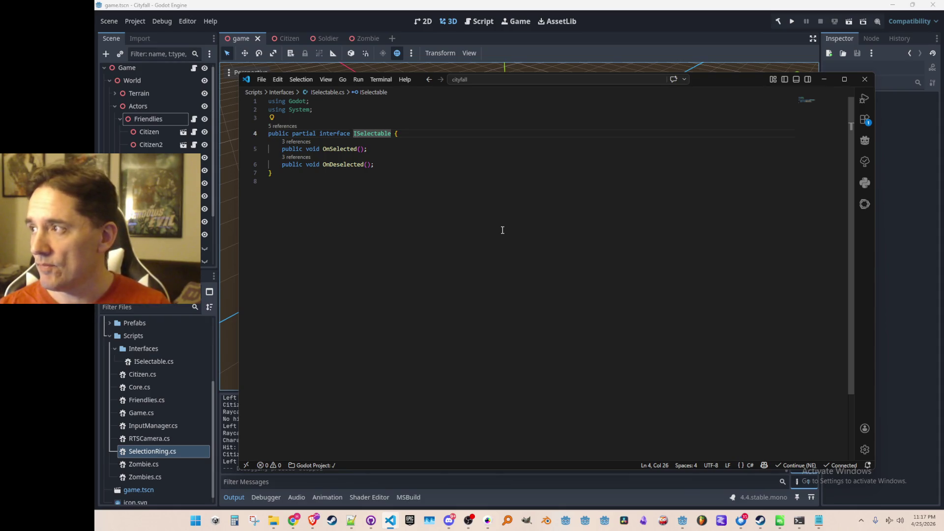
key(Down)
key(Down)
key(End)
key(Return)
text(pbli)
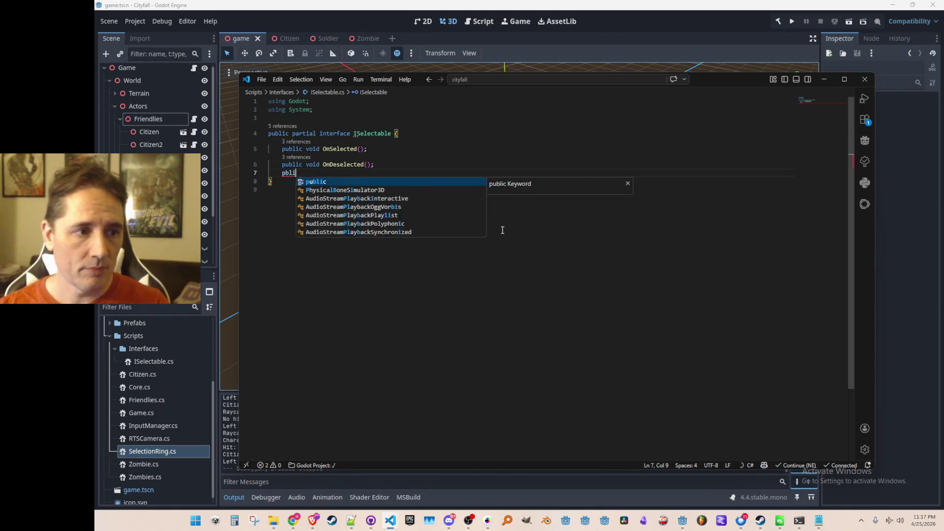
key(Tab)
text(void SetTarget)
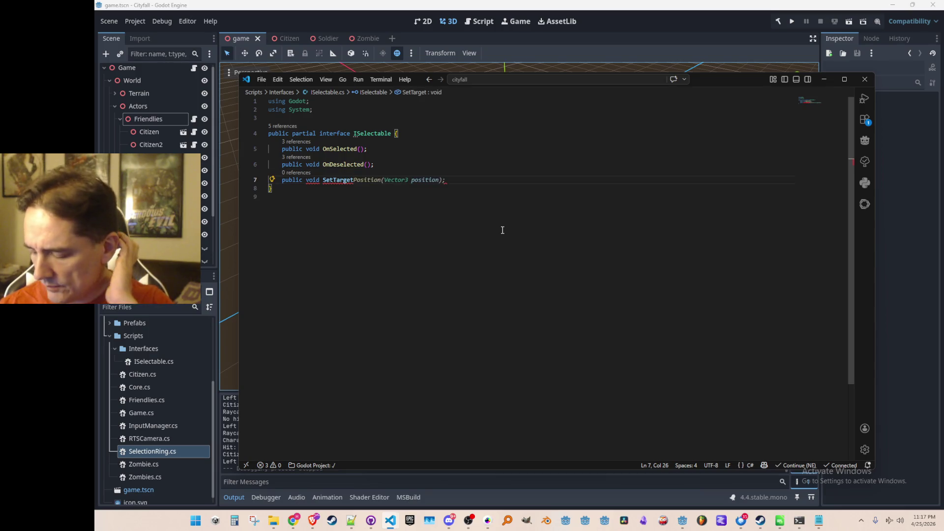
key(Tab)
key(ctrl+shift+Left)
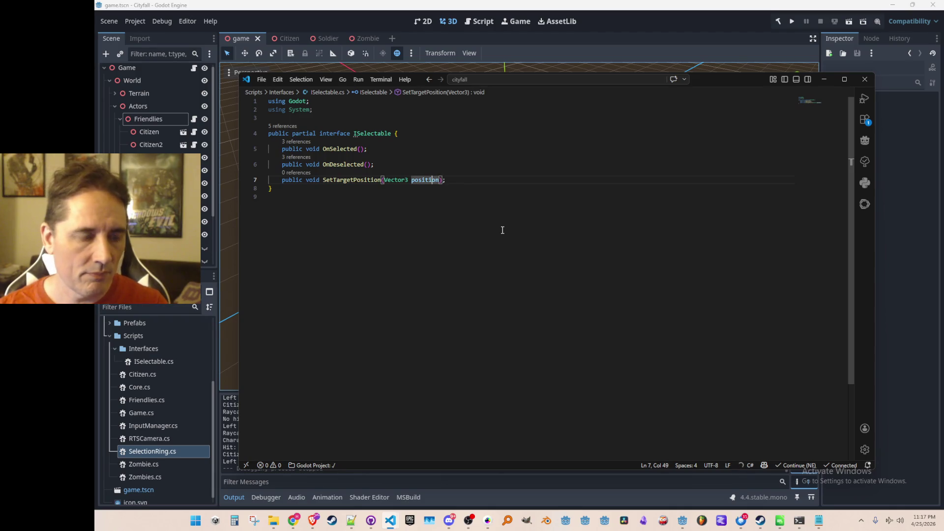
key(shift+Home)
- In Citizen.cs, accept the suggested SetTargetPosition method implementation
key(Home)
key(ctrl+p)
text(cit)
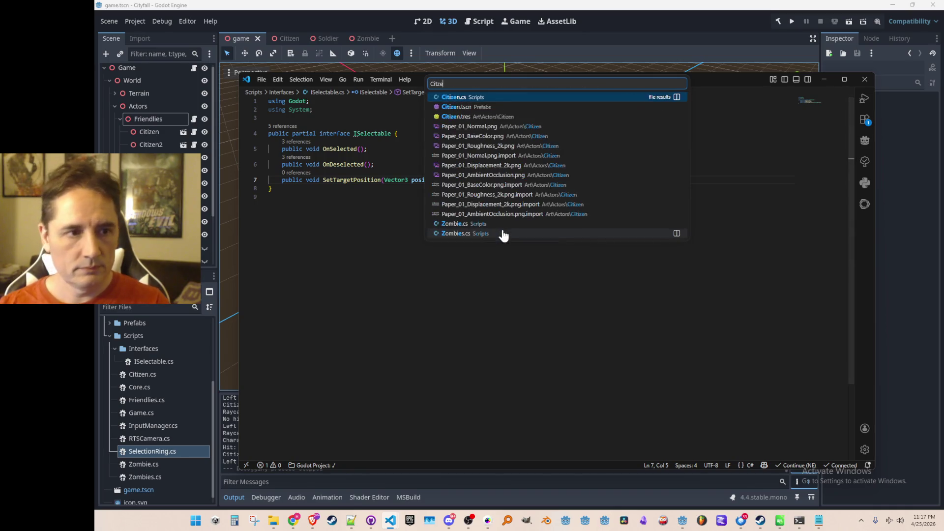
click(516, 106)
scroll(616, 265, down, 2)
click(638, 319)
key(Tab)
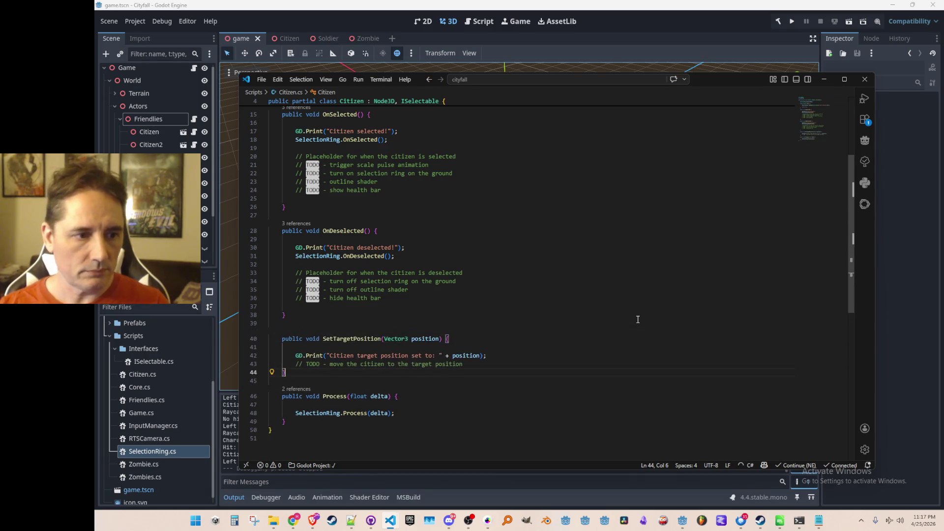
scroll(546, 358, down, 2)
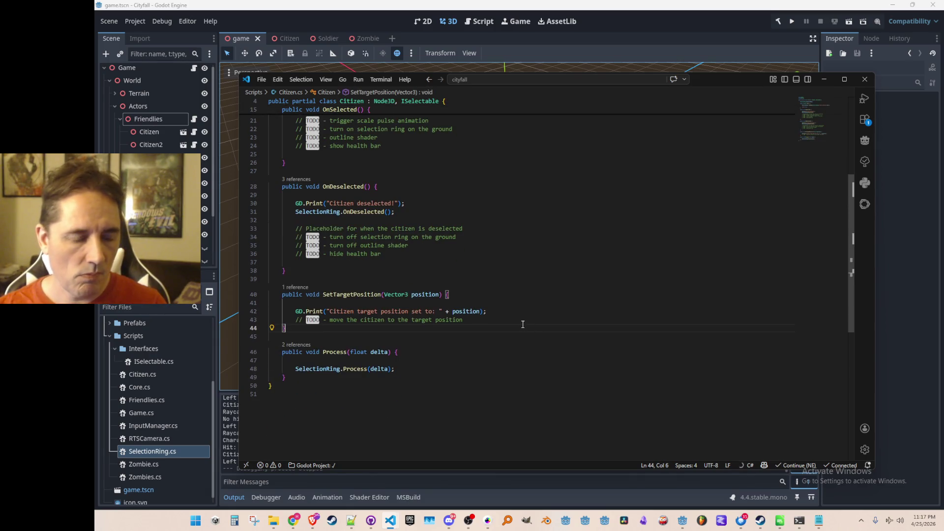
scroll(568, 340, up, 8)
- Add '// refs' and '// state' comments and a nullable 'Vector3? TargetPosition;' field
click(282, 158)
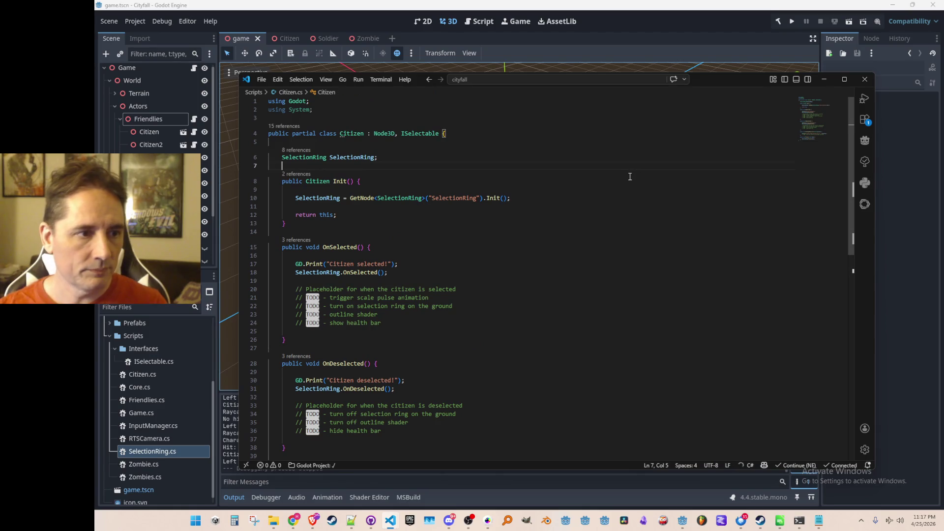
key(Return)
key(Up)
text(// refs)
key(Down)
key(End)
key(Return)
key(Return)
text(// state)
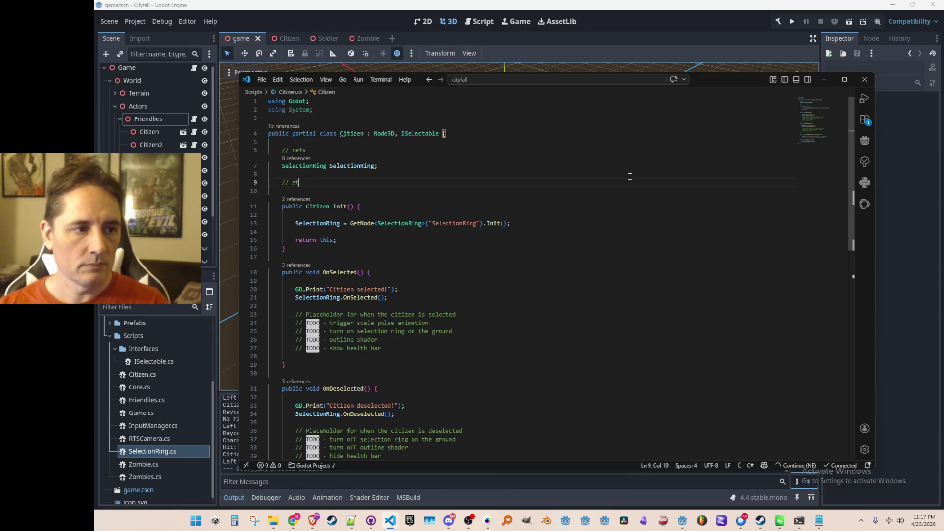
key(Return)
key(Return)
key(BackSpace)
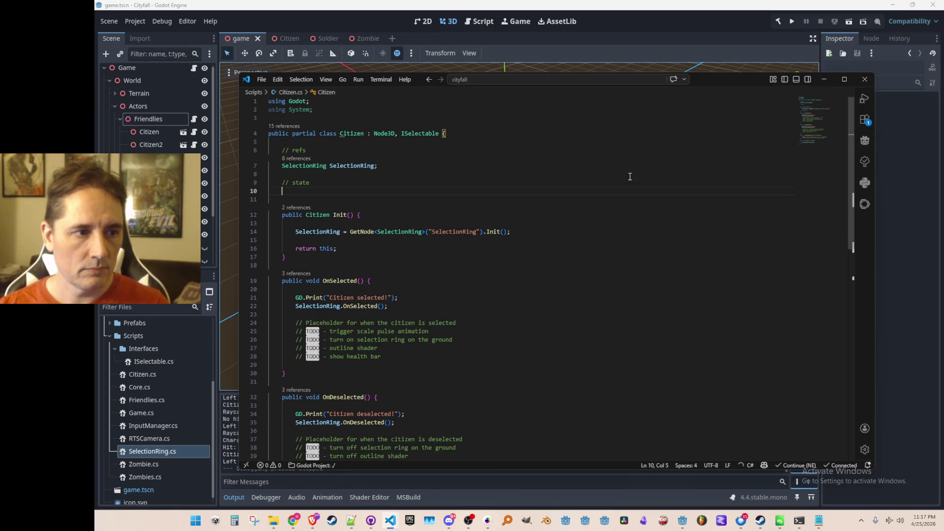
text(Vector3 TargetPosition;)
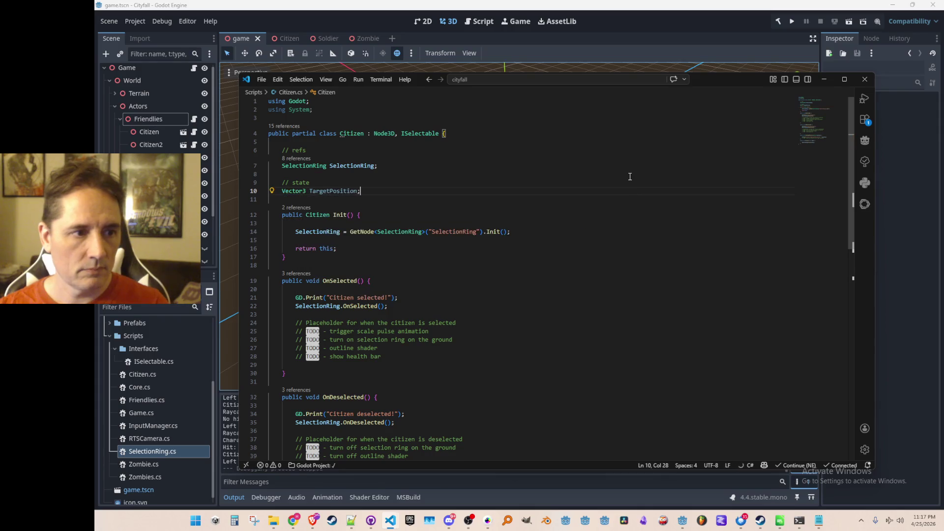
key(Return)
scroll(576, 235, down, 6)
- Store the incoming position in TargetPosition inside SetTargetPosition and remove the TODO line
click(613, 360)
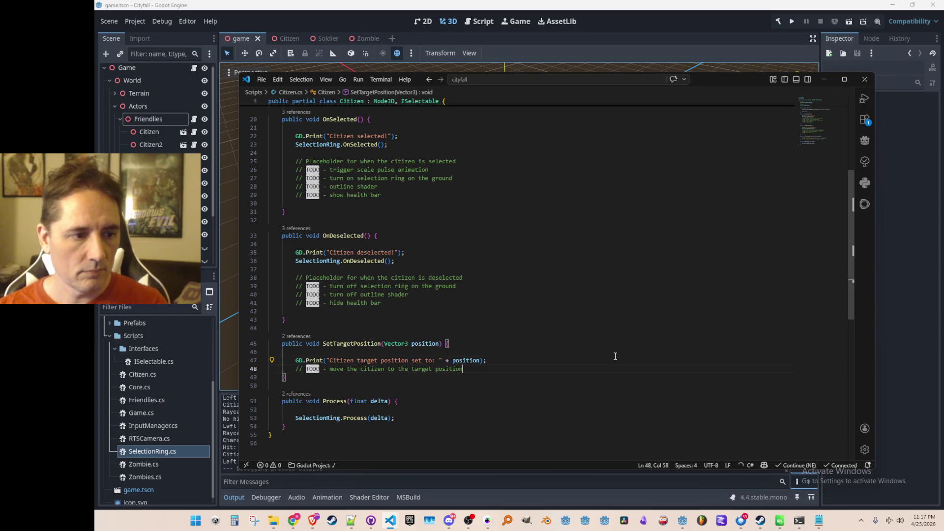
key(Up)
key(Return)
text(TargetPosition = position;)
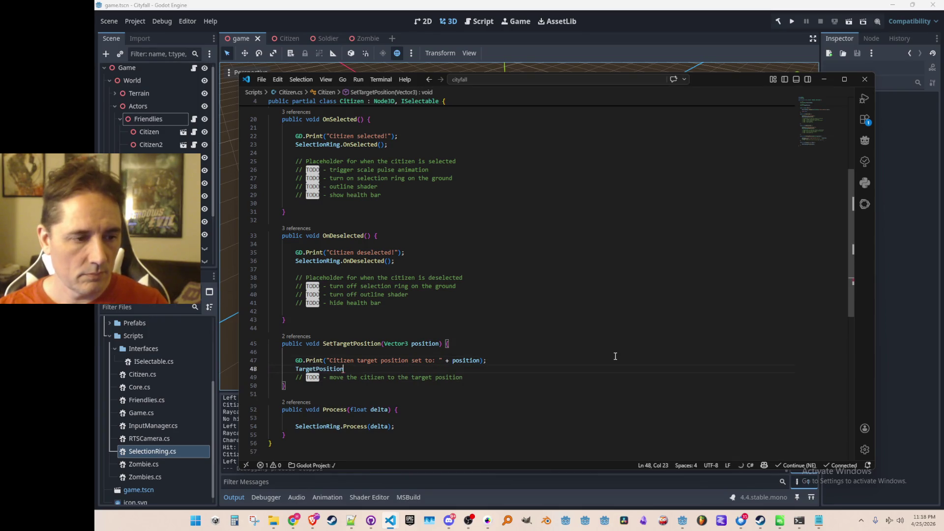
key(Tab)
scroll(632, 354, down, 2)
key(Down)
key(ctrl+shift+k)
key(Down)
key(Down)
key(ctrl+shift+k)
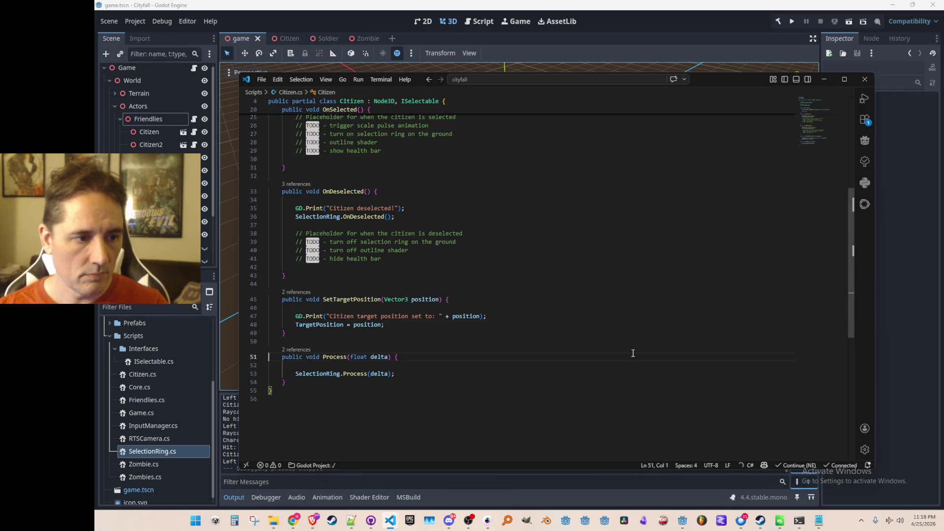
key(Up)
key(Up)
scroll(553, 365, up, 8)
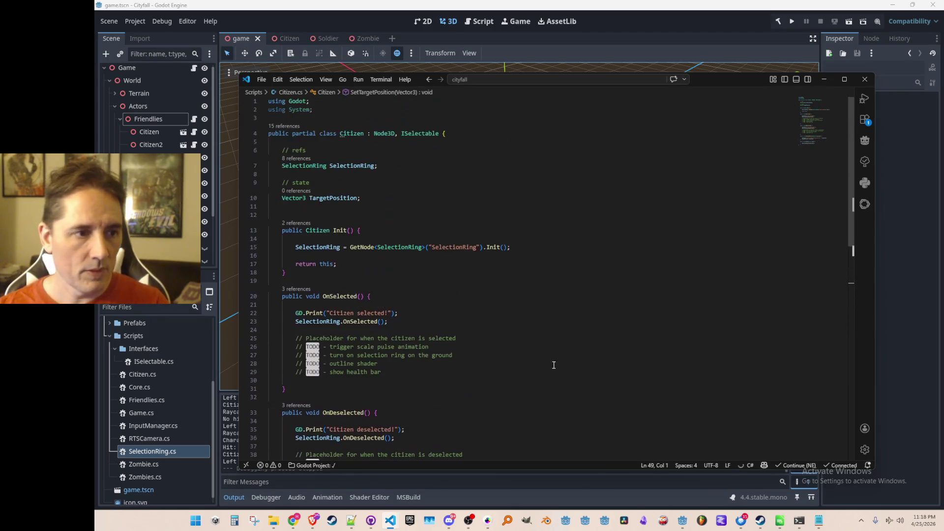
- Review the TargetPosition field and settle the cursor in the Process method
click(428, 196)
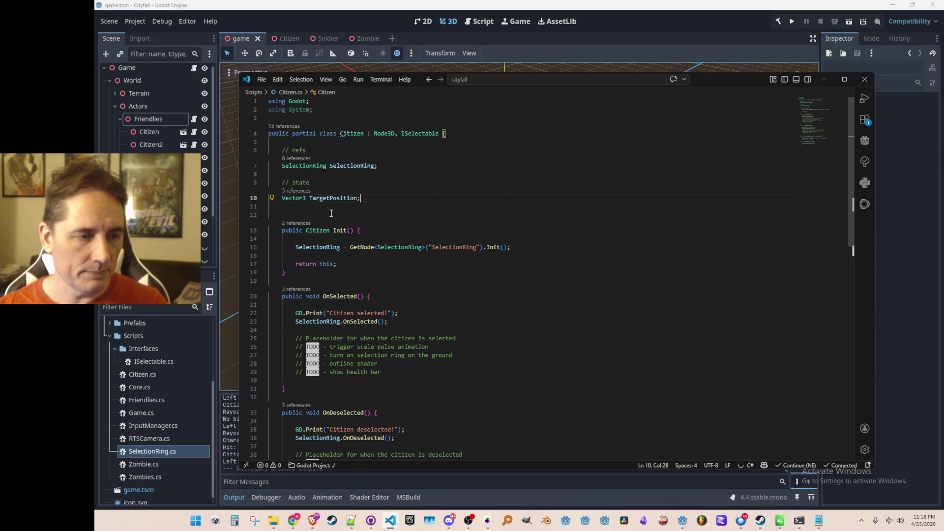
mouse_move(334, 198)
mouse_move(294, 198)
click(296, 206)
click(307, 198)
text(?)
double_click(336, 198)
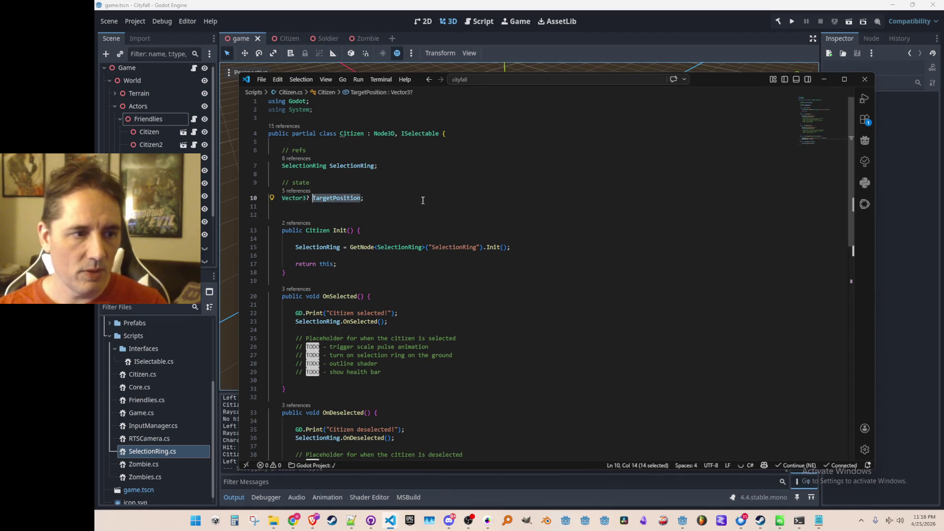
click(423, 207)
scroll(480, 258, down, 8)
click(543, 315)
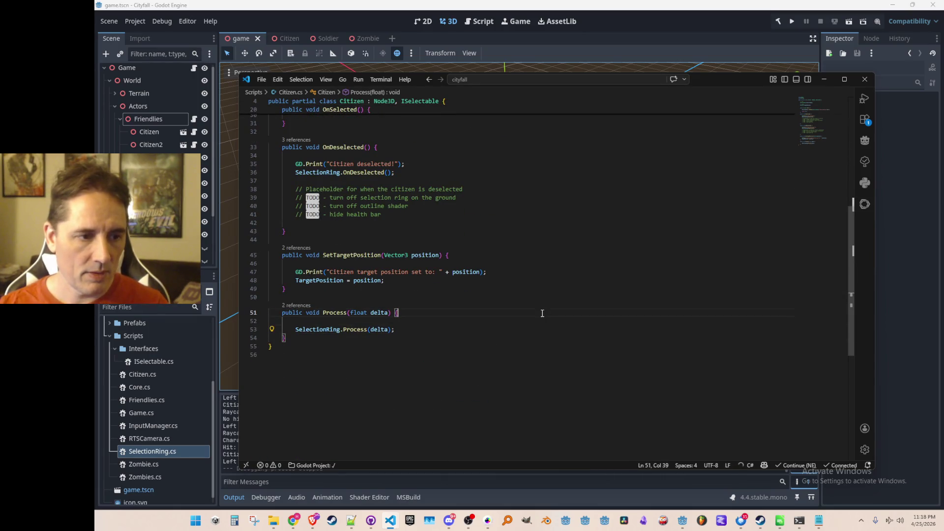
key(Down)
key(Down)
key(Return)
key(Return)
text(if)
key(Escape)
key(ctrl+v)
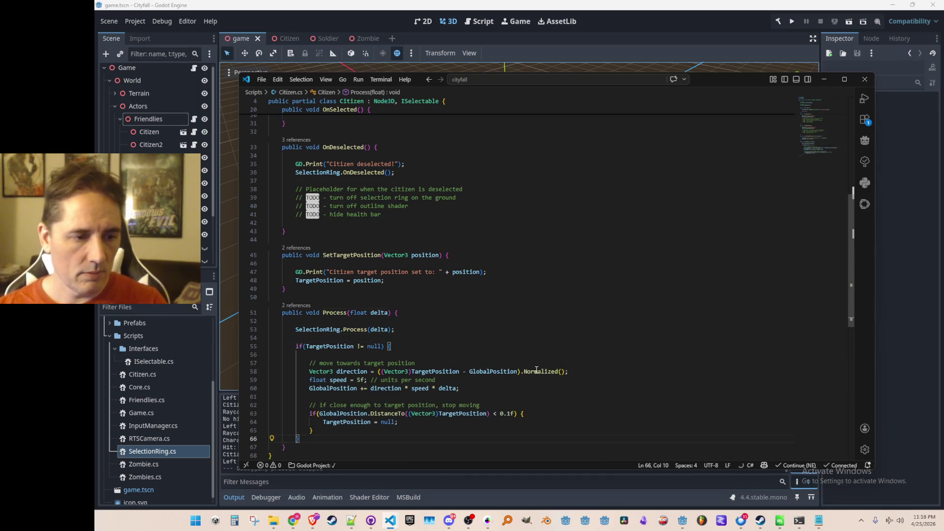
scroll(540, 369, down, 3)
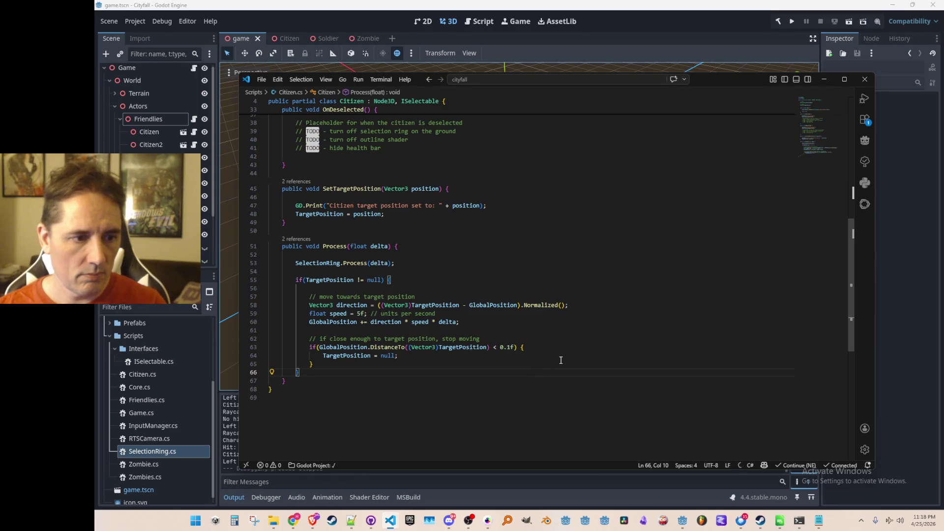
scroll(560, 360, up, 2)
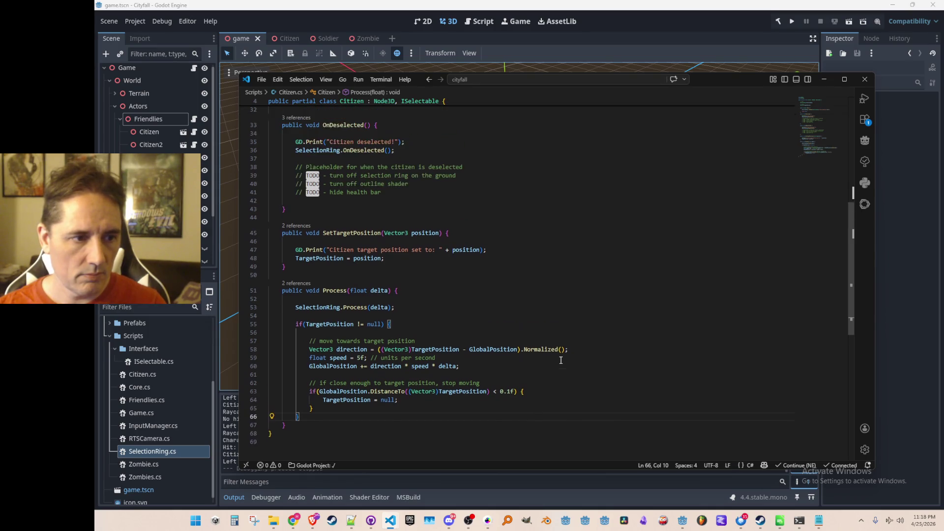
key(Up)
key(Up)
key(Up)
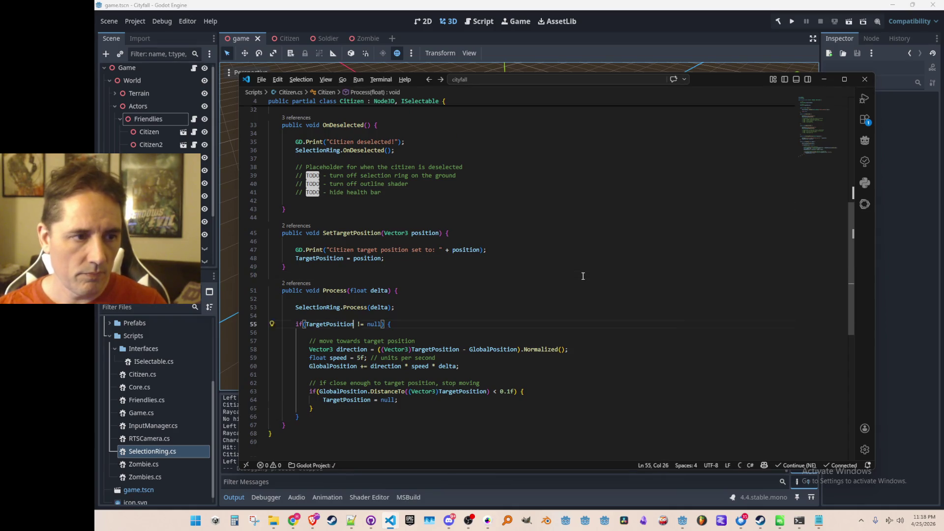
key(Up)
key(Up)
key(Up)
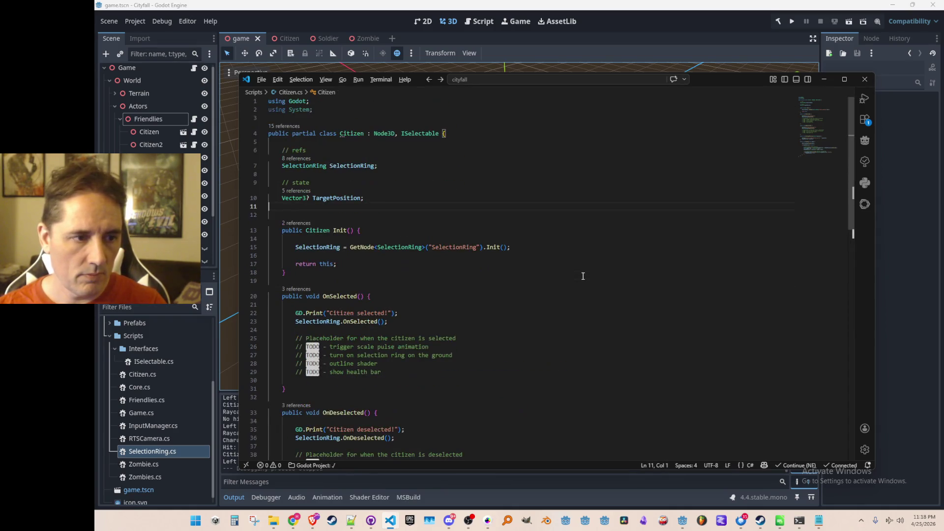
- Step back through ISelectable.cs to InputManager.cs at the SelectedUnits list
key(ctrl+Tab)
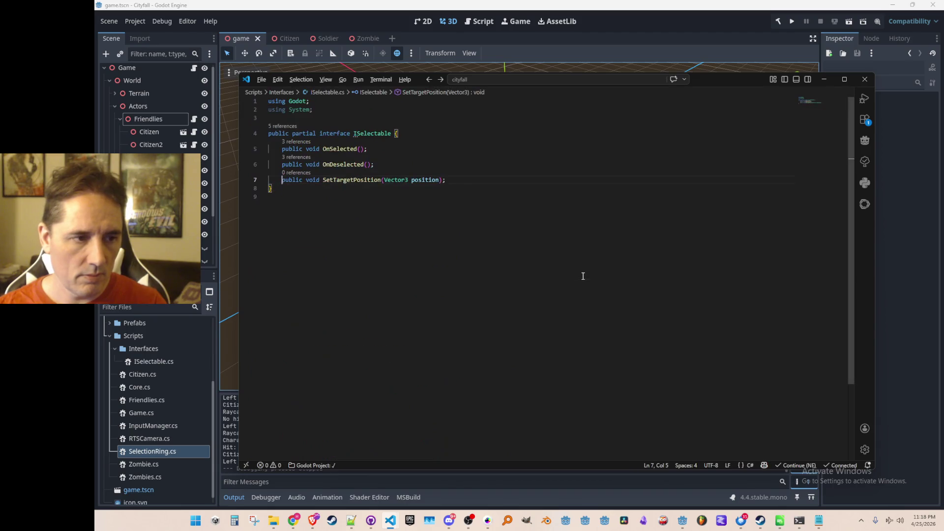
key(ctrl+Tab)
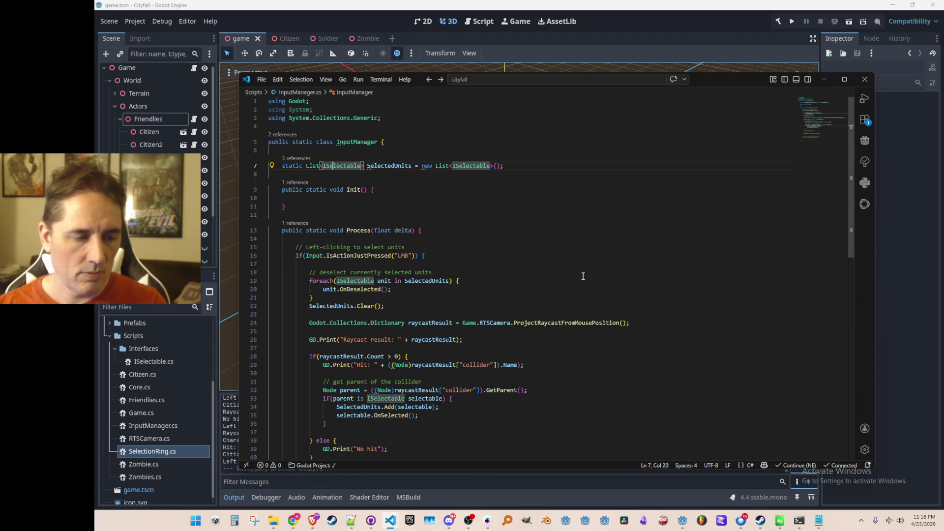
key(Down)
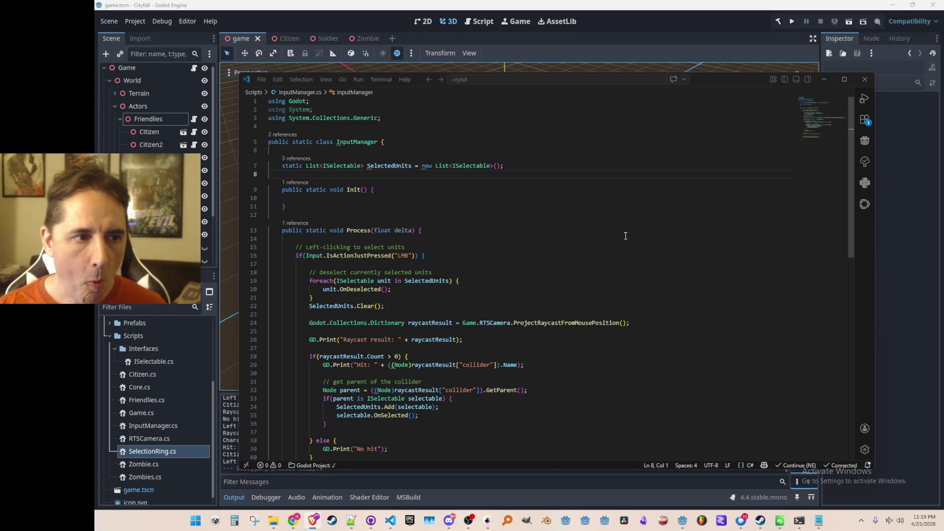
scroll(626, 235, down, 4)
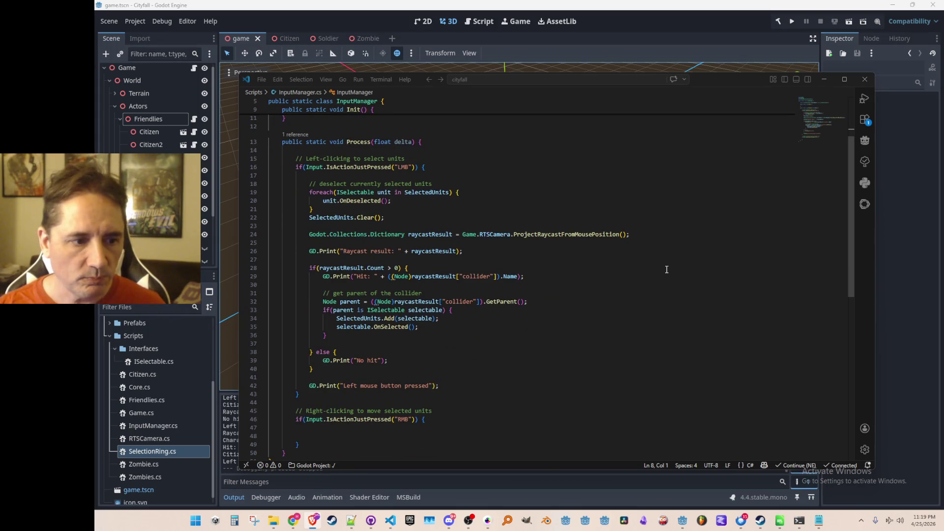
scroll(666, 270, down, 3)
- Rest the cursor in the empty RMB block, then bring the YouTube racing video to the front
click(556, 370)
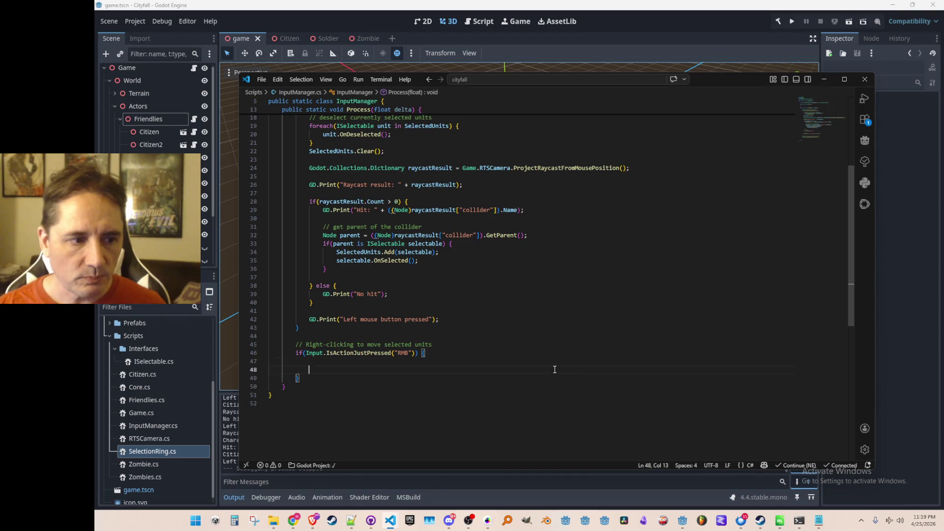
scroll(634, 276, up, 1)
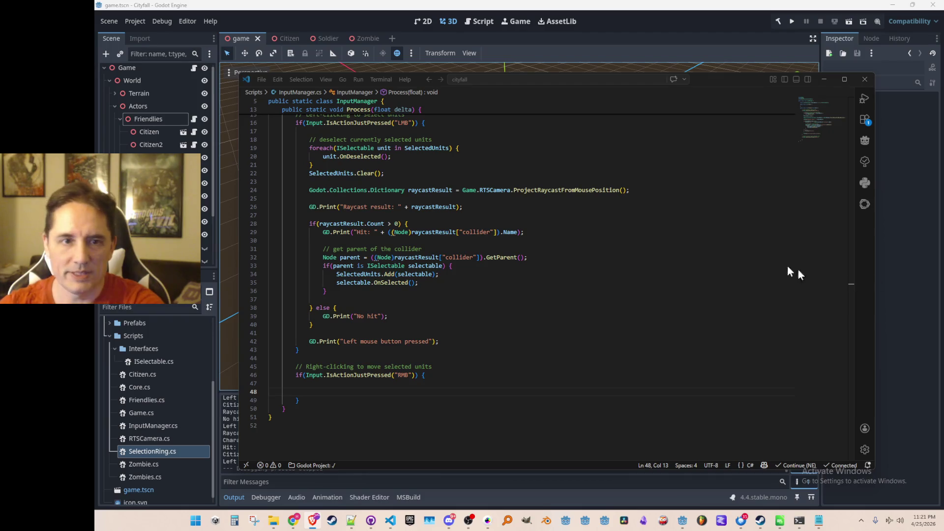
key(alt+Tab)
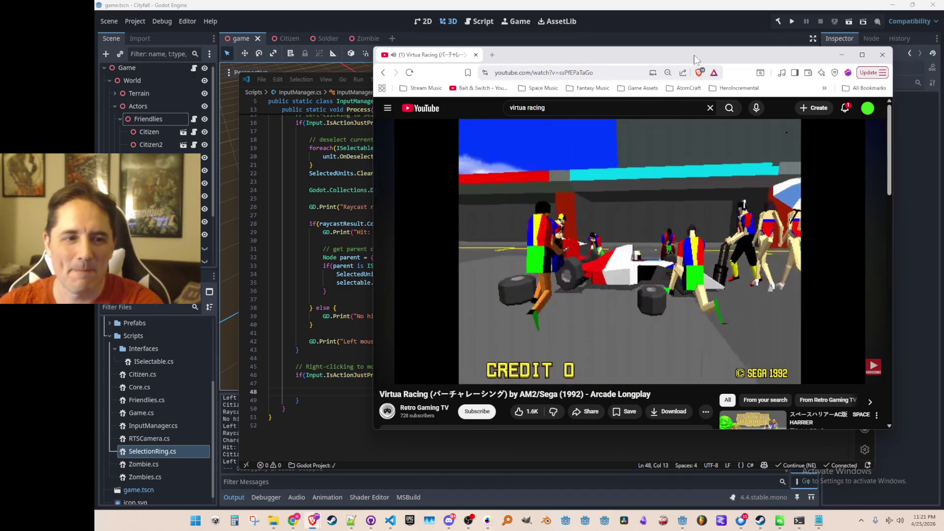
- Leave the Virtua Racing longplay and switch back to InputManager.cs in VS Code
drag(695, 57, 688, 63)
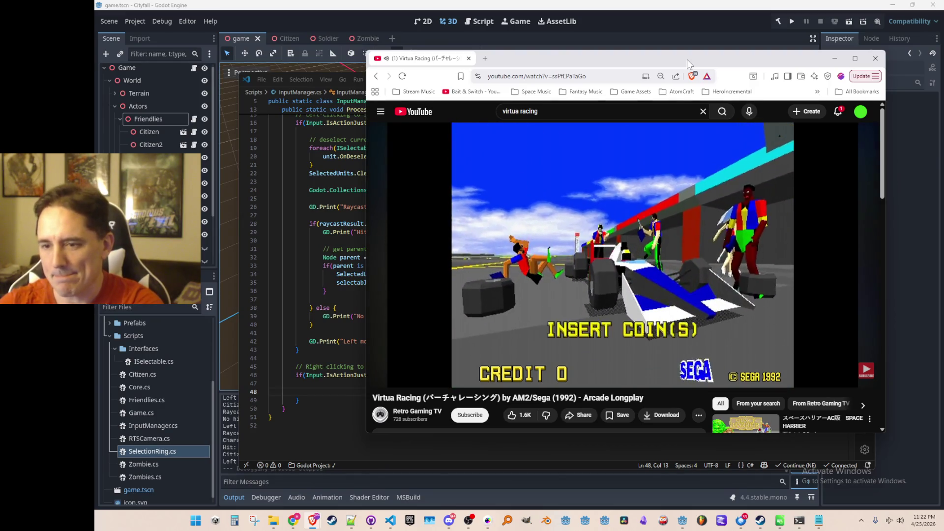
key(alt+Tab)
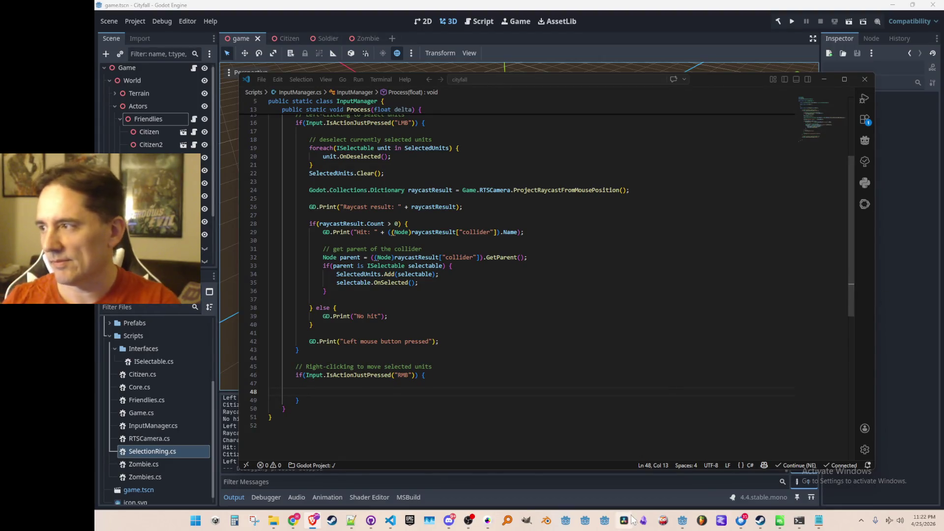
- In ISelectable.cs, change SetTargetPosition's parameter to Vector2 xzPosition, then look up Citizen.cs
click(610, 382)
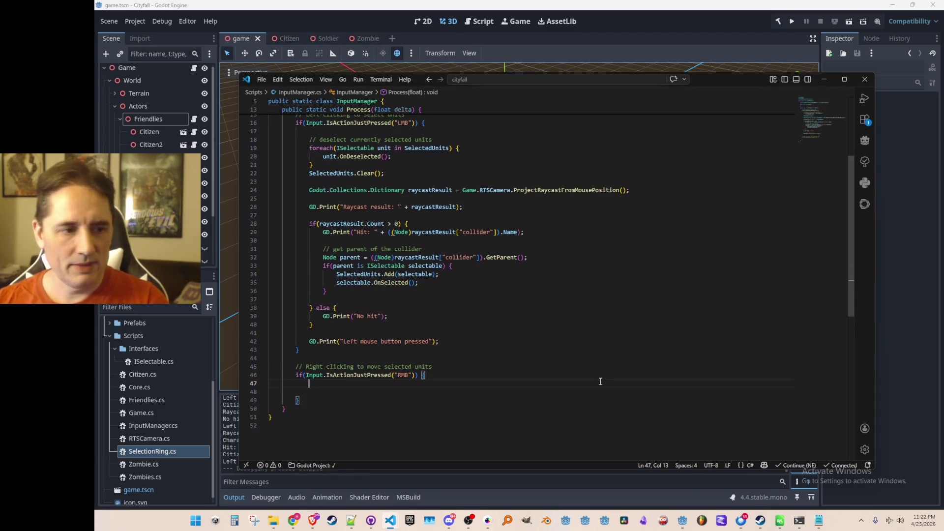
scroll(587, 390, down, 2)
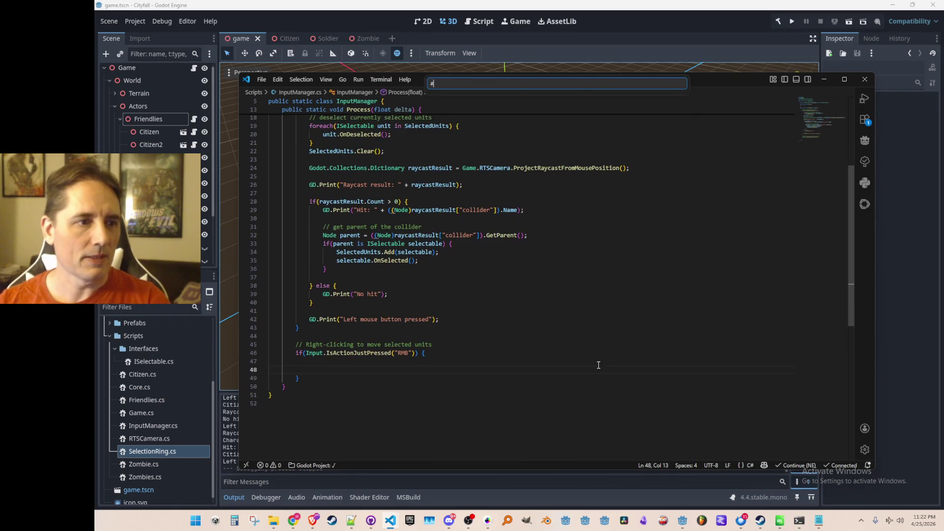
key(ctrl+p)
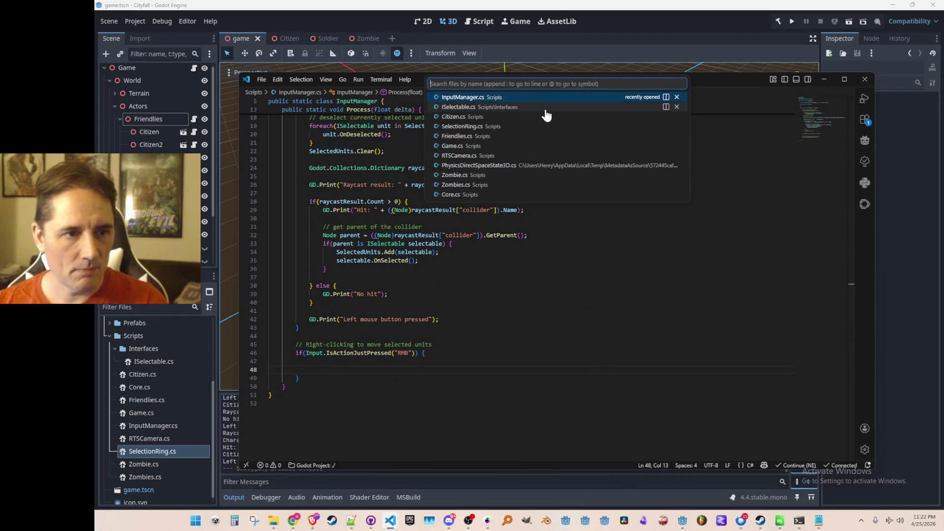
click(549, 108)
double_click(405, 180)
text(Vector2)
double_click(424, 180)
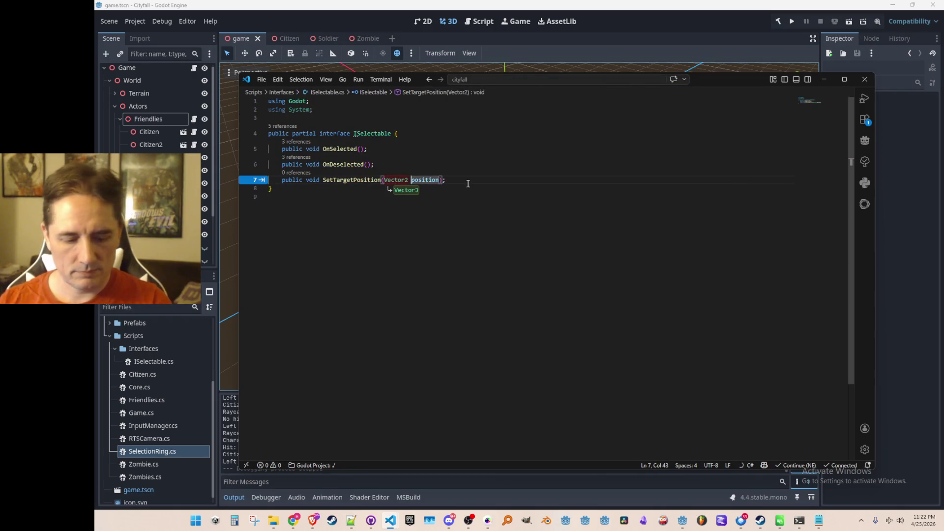
text(xz)
key(Tab)
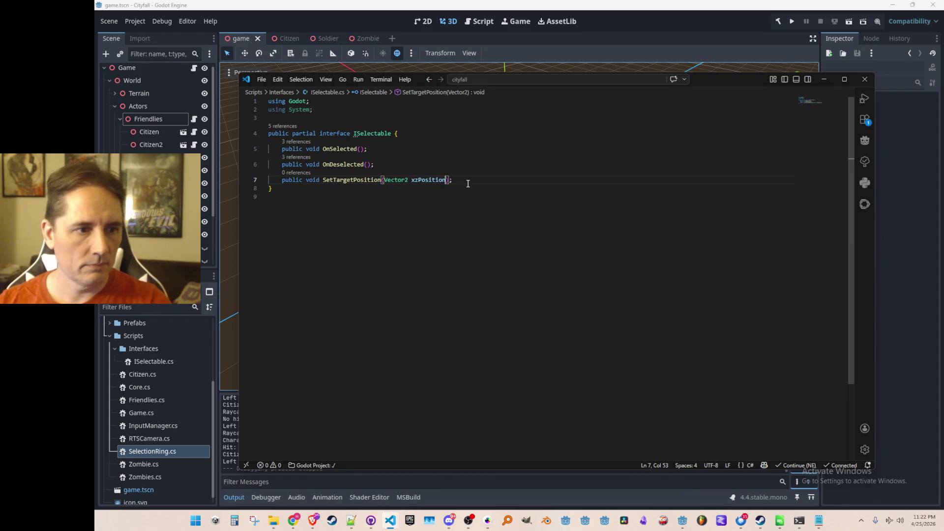
key(ctrl+Left)
key(ctrl+Left)
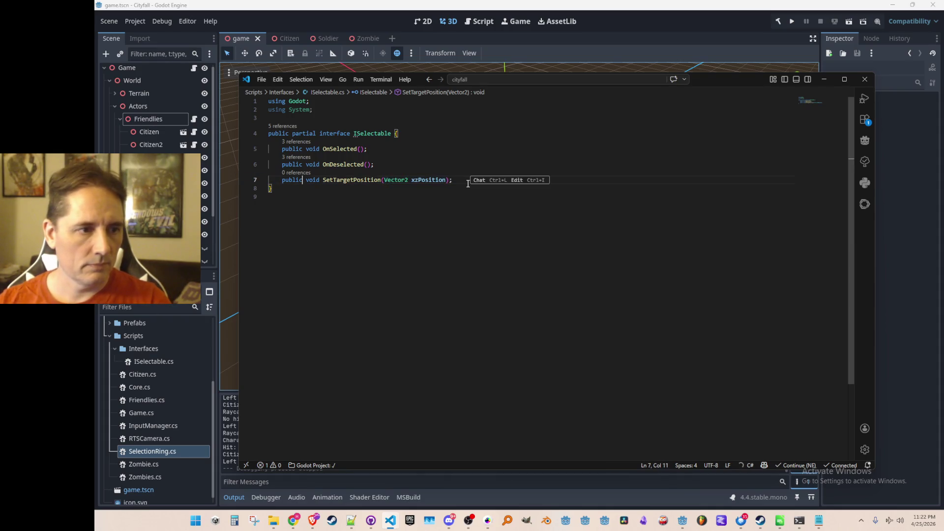
key(ctrl+Left)
key(ctrl+p)
text(citiz)
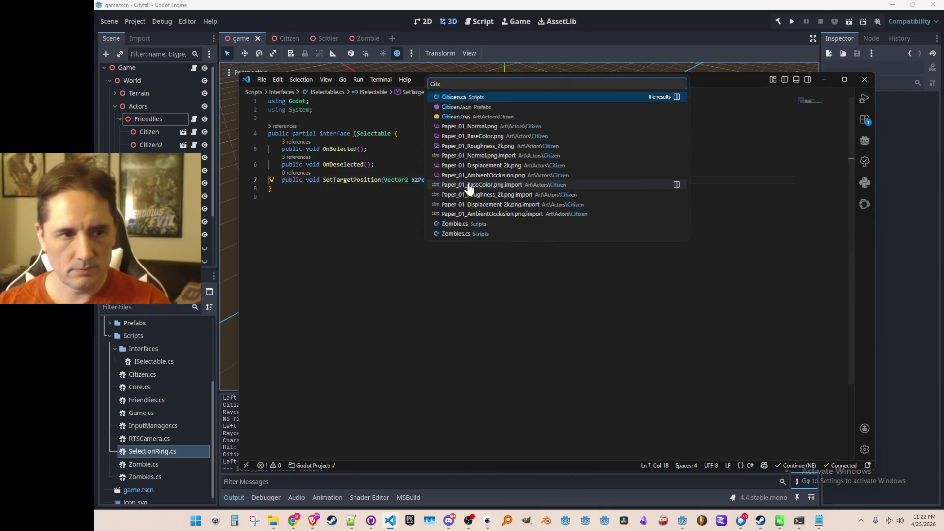
- In Citizen.cs, change SetTargetPosition to Vector2 xzPosition and accept the Copilot body rewrite
key(Return)
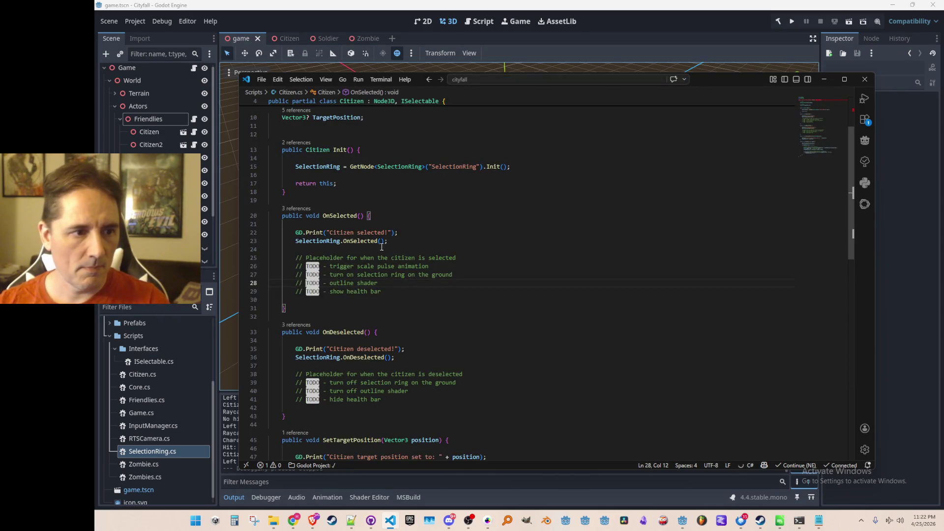
scroll(420, 271, down, 5)
double_click(401, 241)
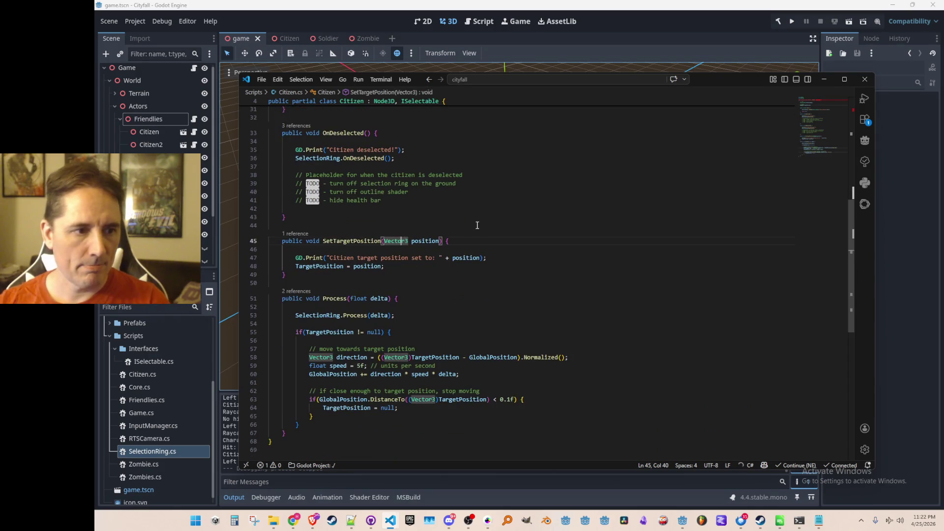
text(2)
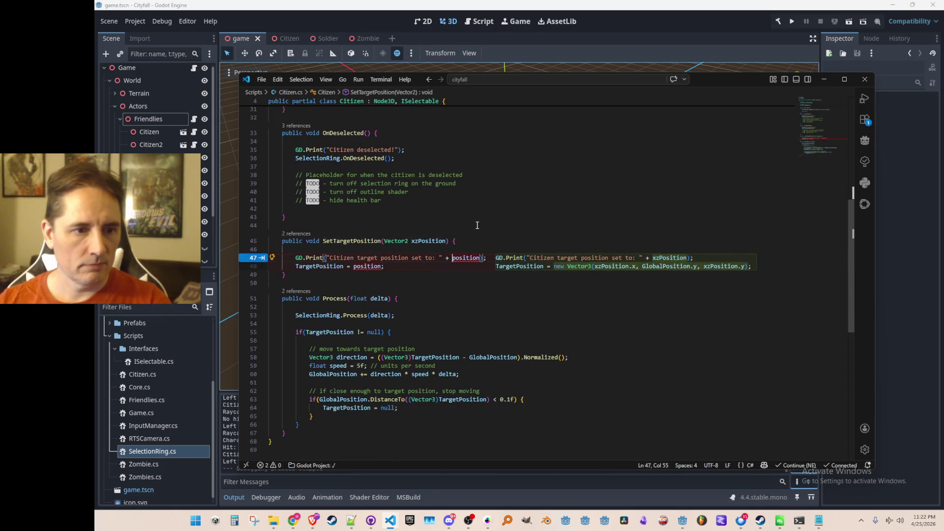
key(Tab)
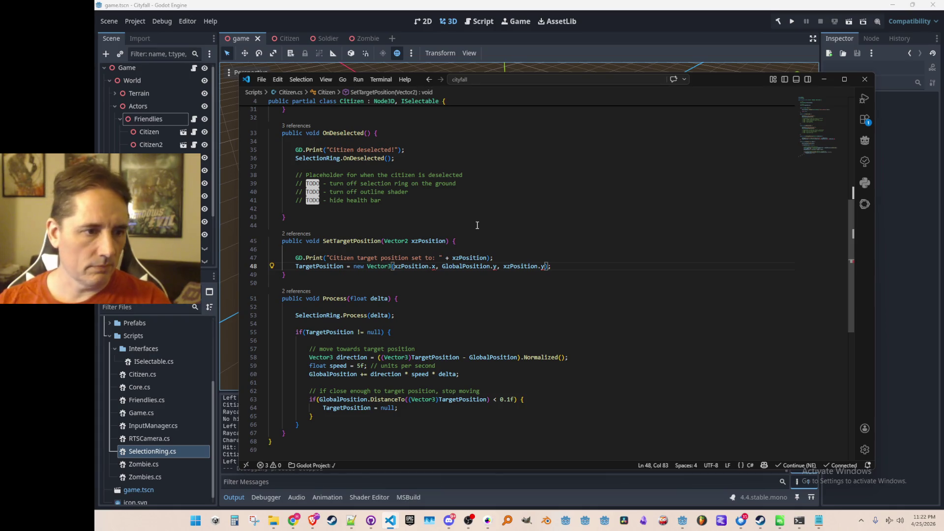
key(End)
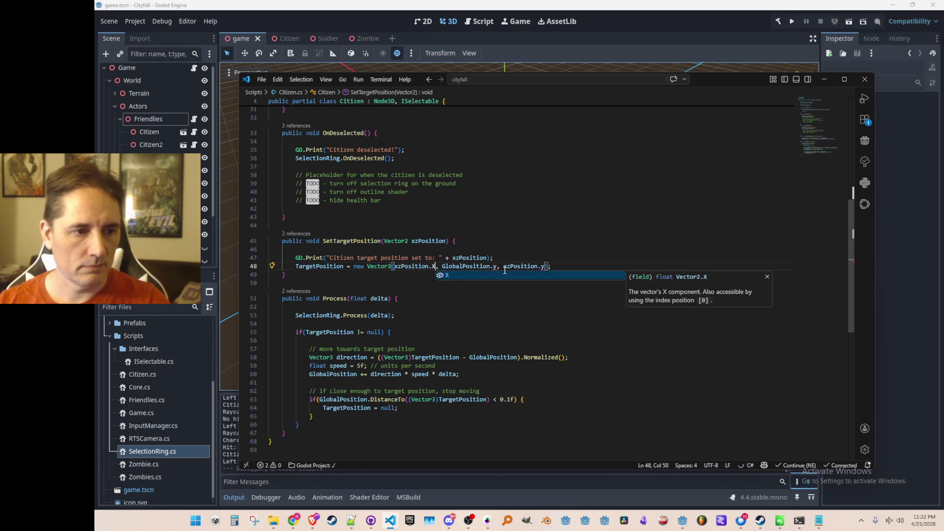
text(Y)
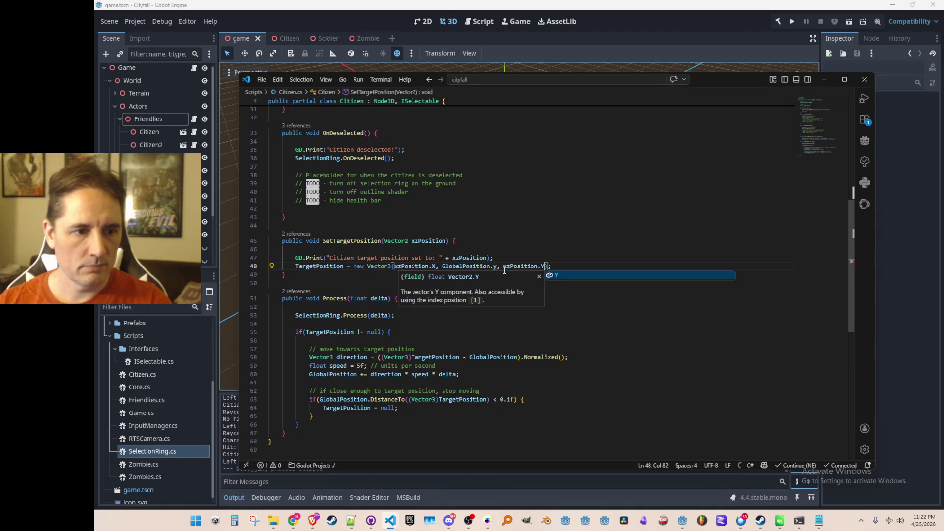
- Capitalize GlobalPosition's Y component on line 48 and go back to ISelectable.cs
key(Escape)
key(ctrl+Left)
key(ctrl+Left)
key(Delete)
text(Y)
key(End)
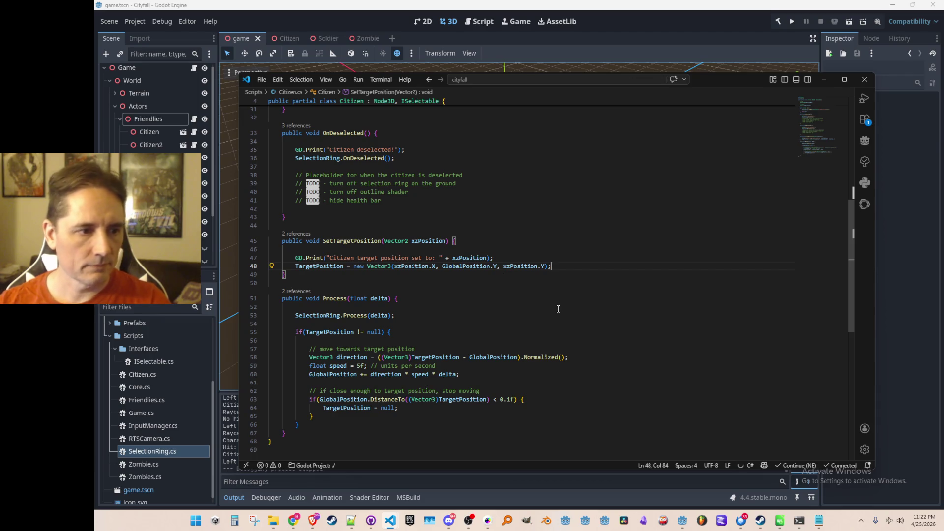
click(543, 231)
key(ctrl+Tab)
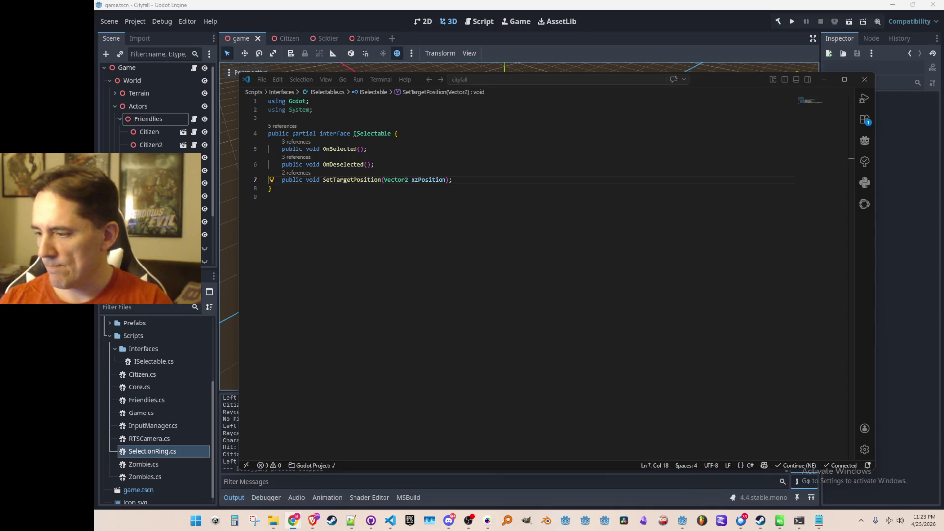
- Peek at RTSCamera's ProjectRaycastFromMousePosition definition, then return to its call in InputManager.cs
click(655, 233)
key(ctrl+Tab)
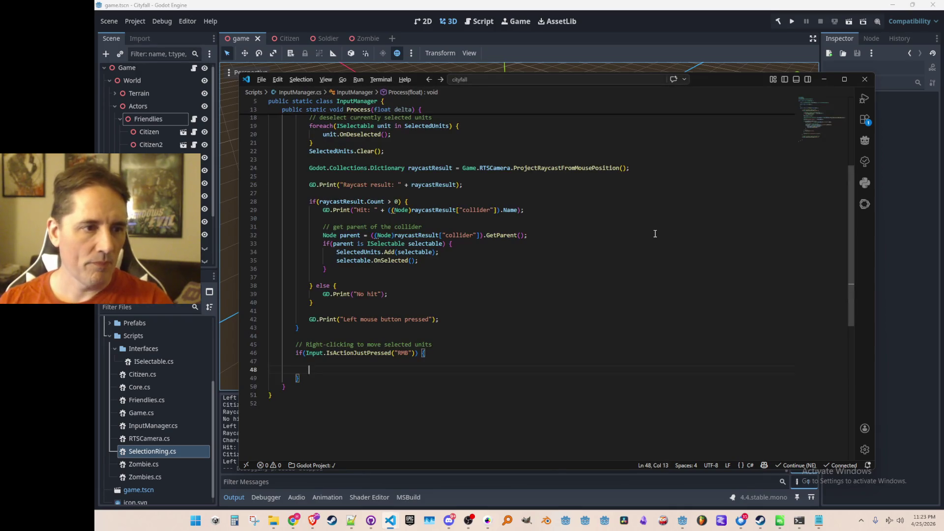
scroll(678, 237, up, 8)
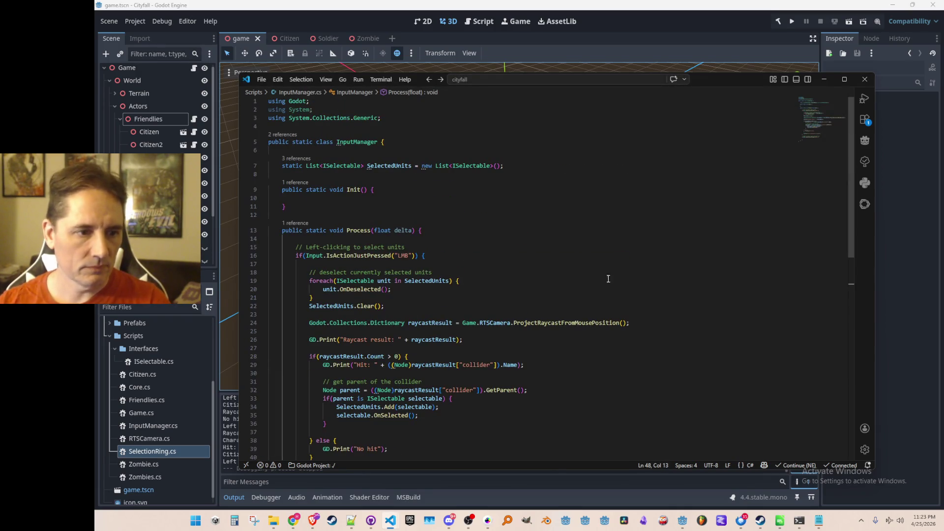
click(525, 323)
key(F12)
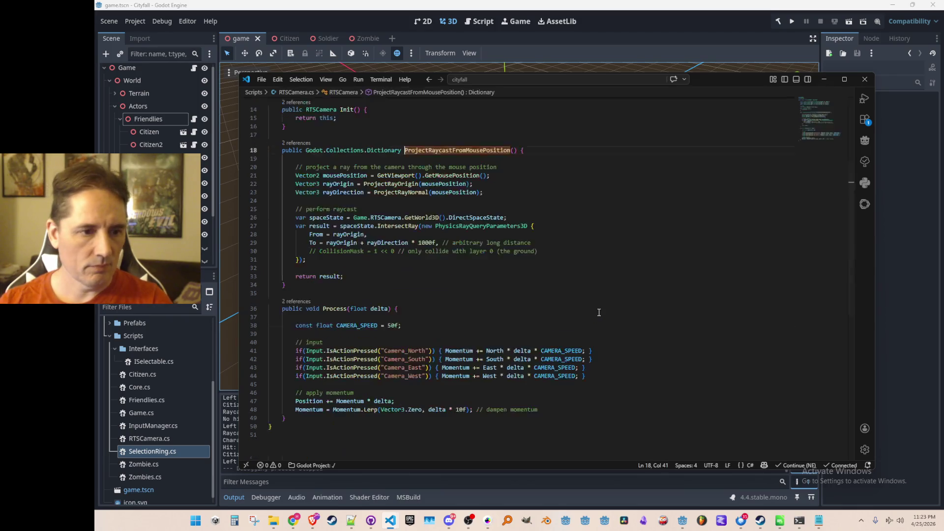
click(649, 253)
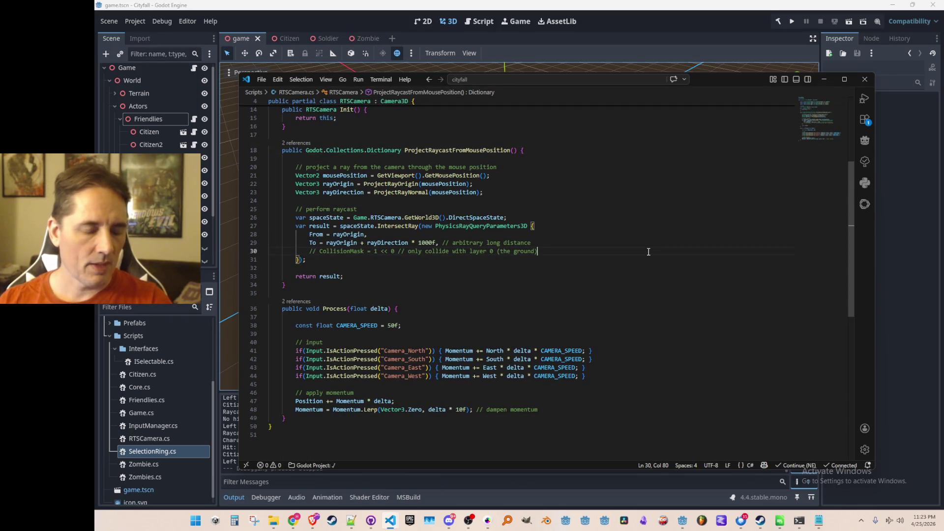
key(alt+Left)
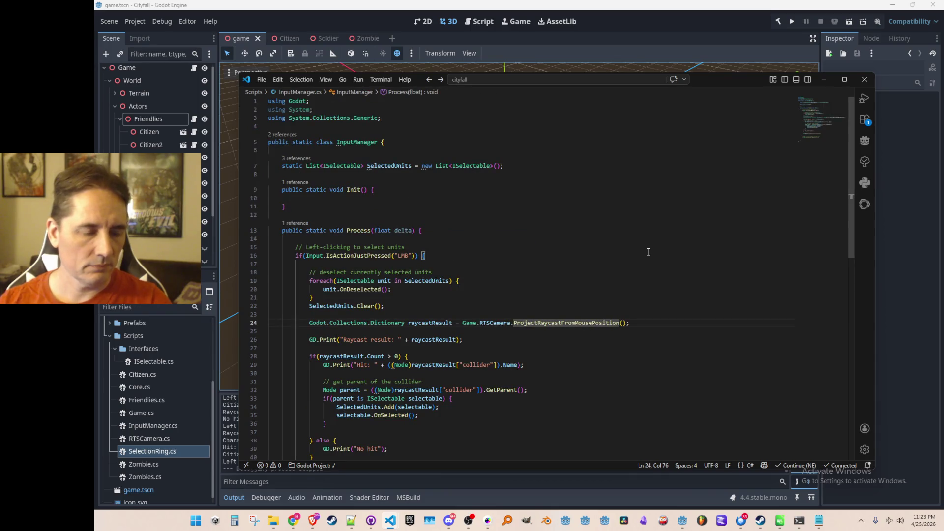
- Give ProjectRaycastFromMousePosition out Vector3 rayOrigin and rayDirection parameters instead of locals
key(F12)
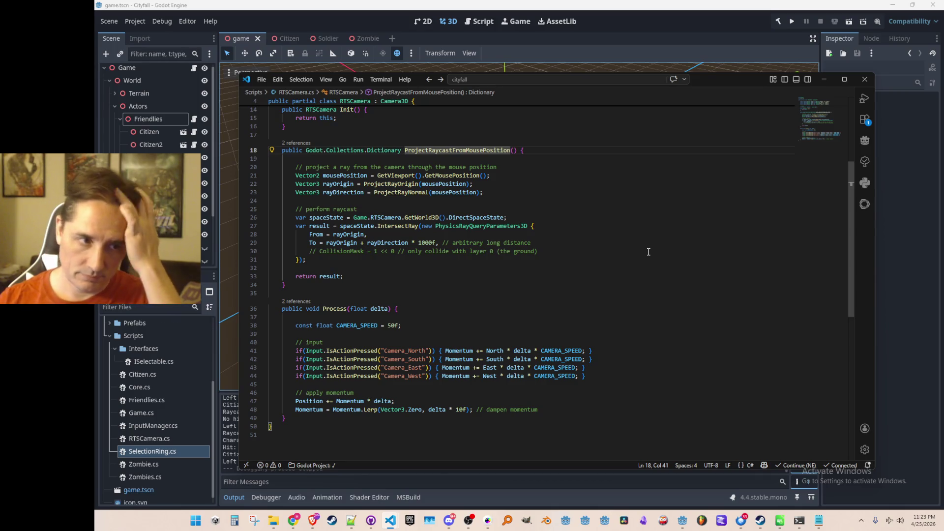
key(ctrl+Right)
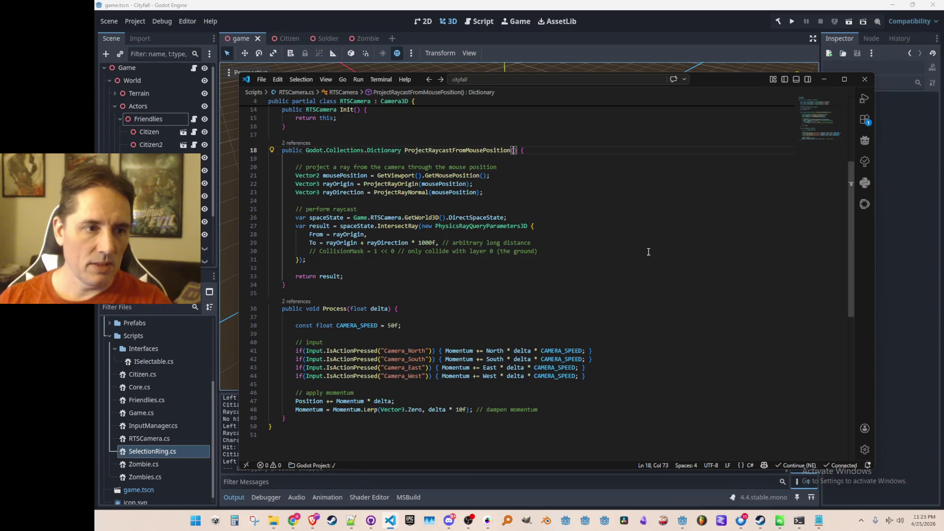
text(out Vector3 rayOrigin, out Vector3 rayDirection)
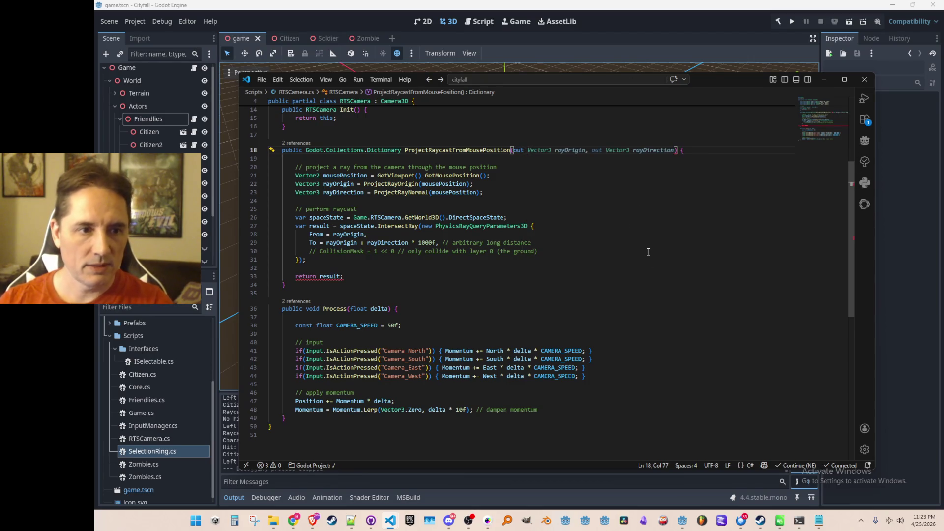
key(ctrl+Delete)
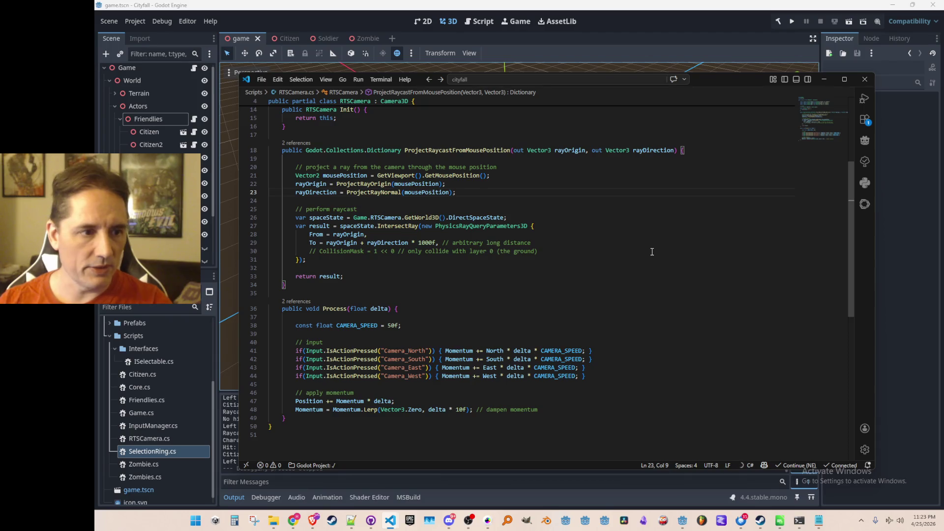
key(ctrl+Tab)
text(out rayOrigin, out rayDirection)
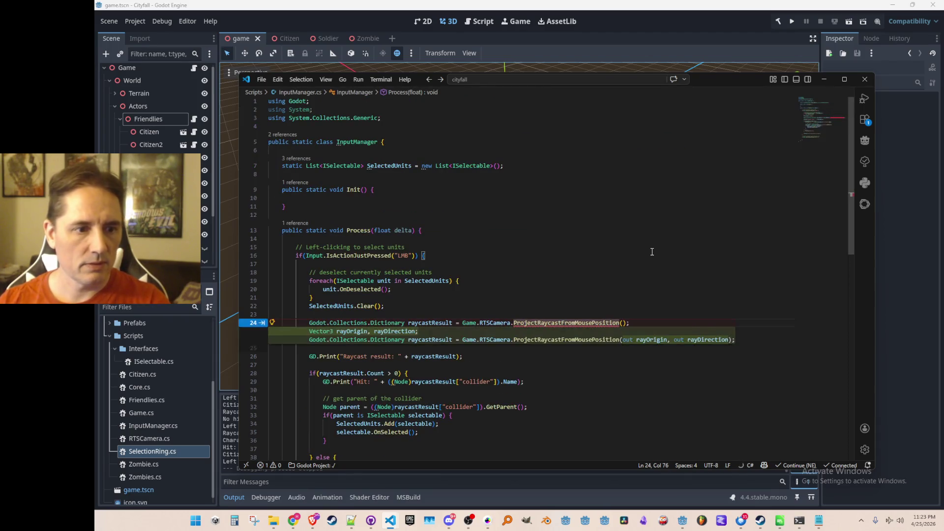
scroll(652, 251, down, 1)
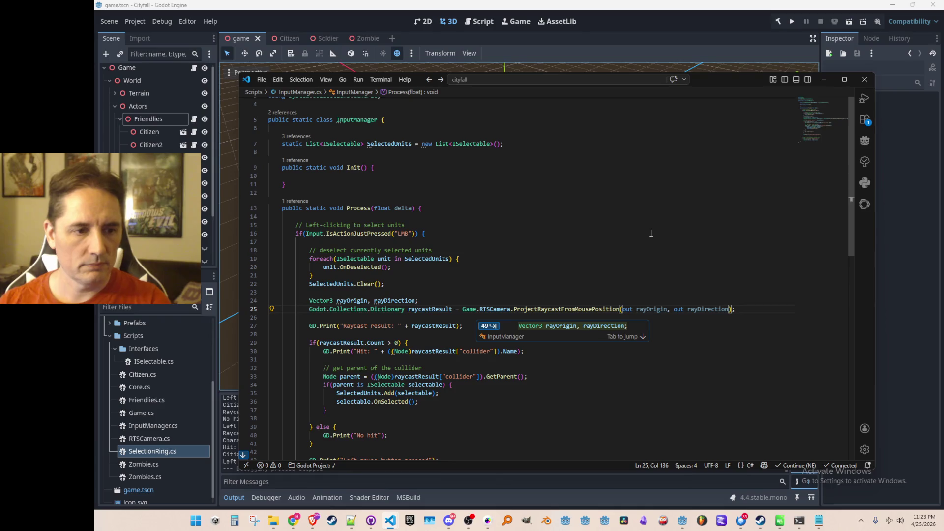
scroll(630, 251, down, 2)
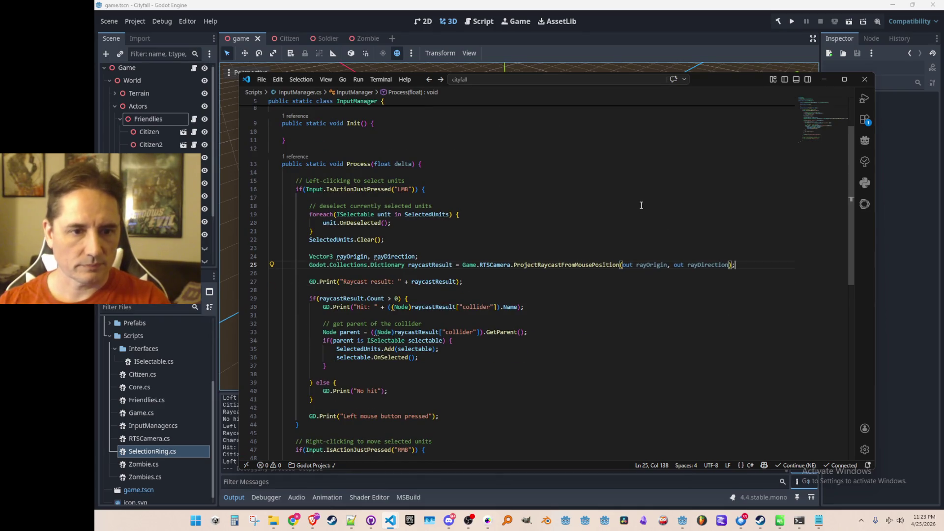
- Under the raycast call, comment that ray origin and direction find the ground-plane intersection (y = 0)
key(Return)
key(Return)
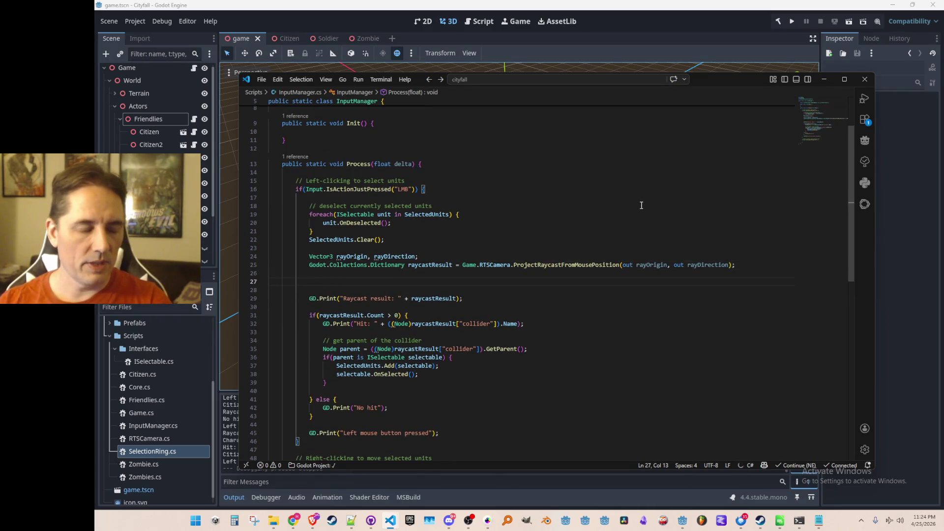
text(// )
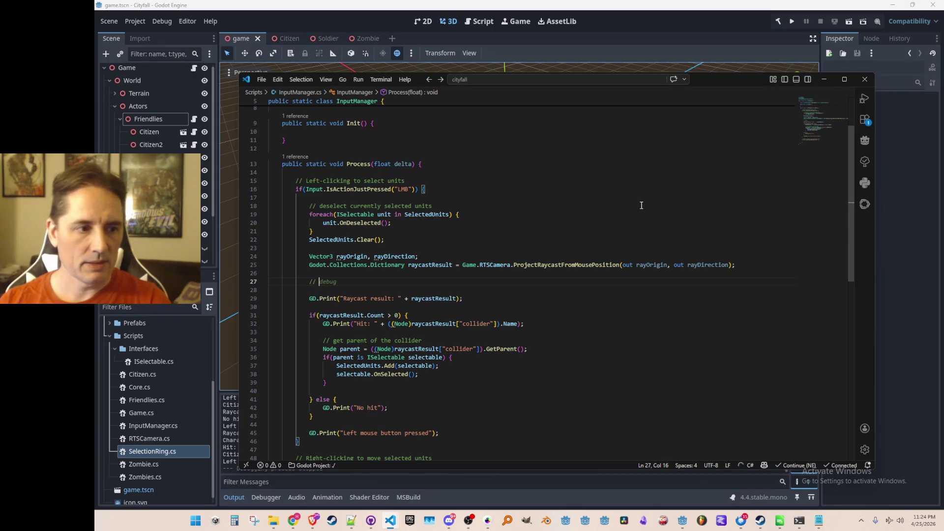
text(use the )
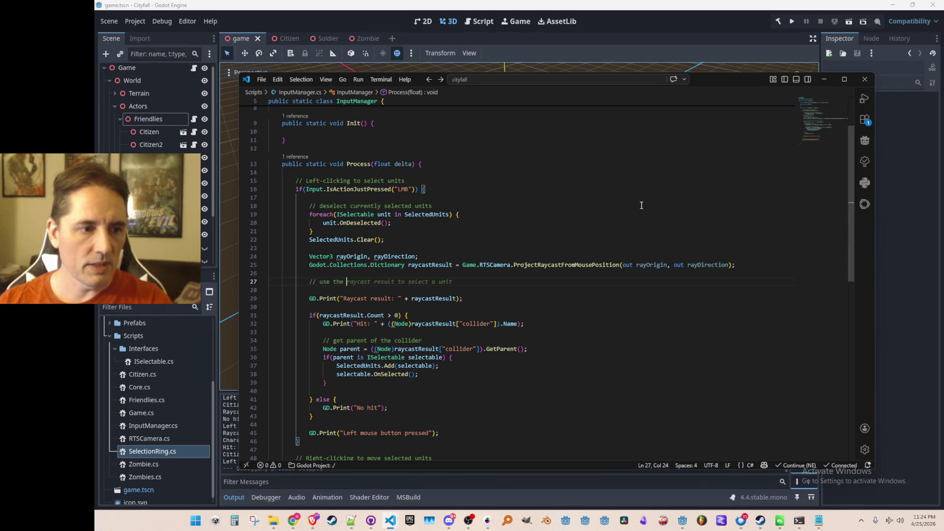
text(rayOrigin & )
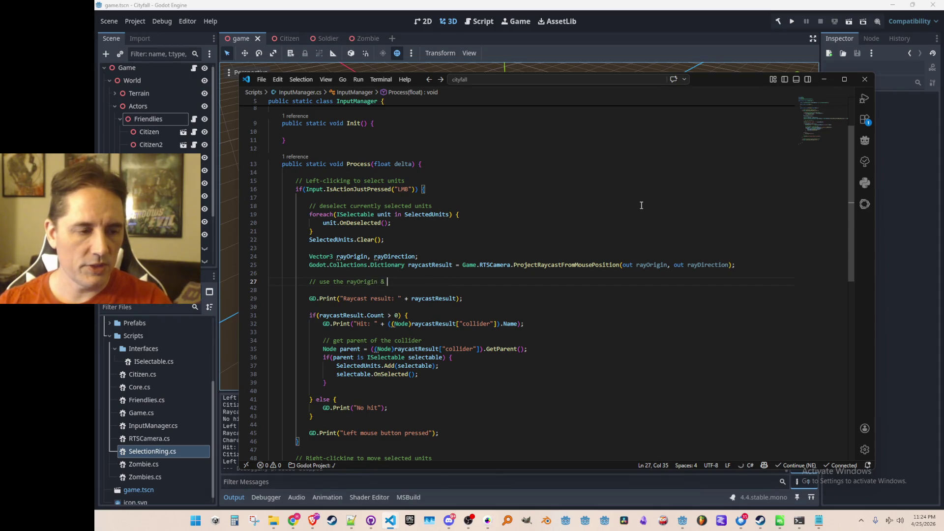
text(rayDirection)
text( t)
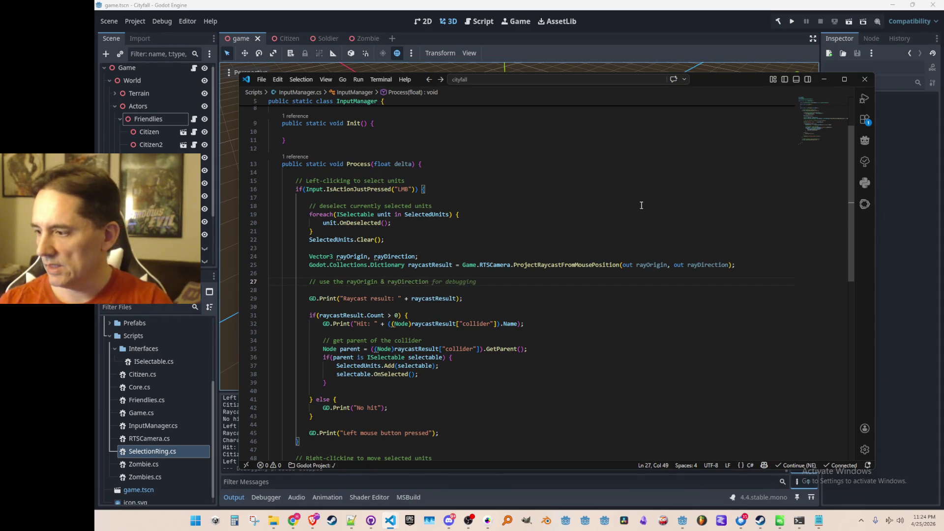
text(o get the )
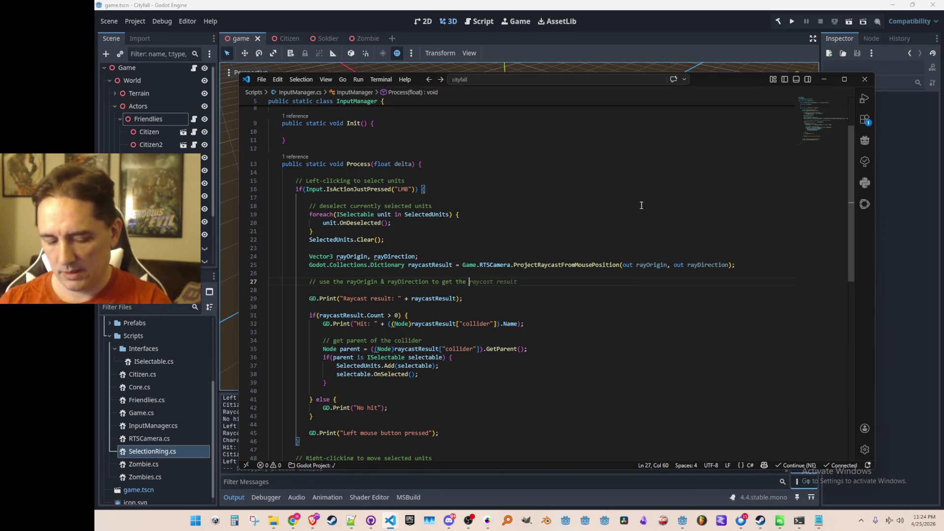
text(plant in)
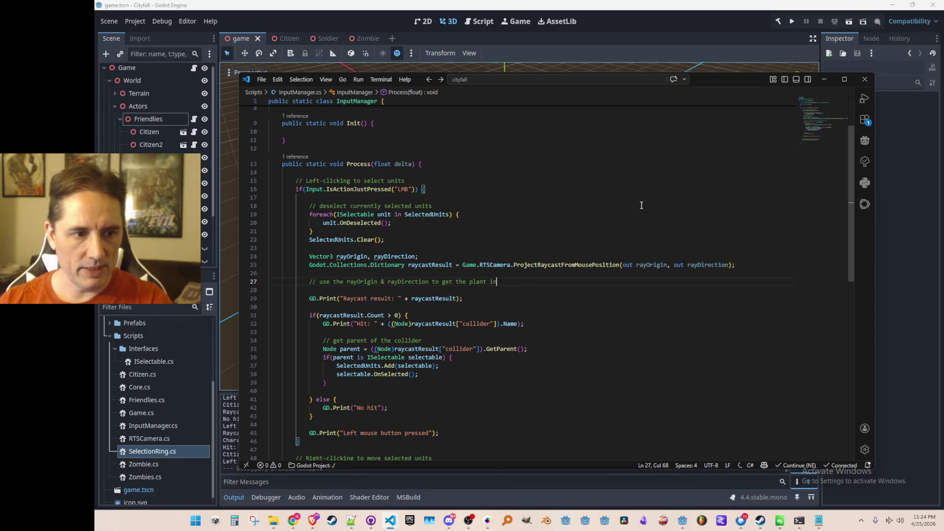
key(BackSpace)
text(e intersection)
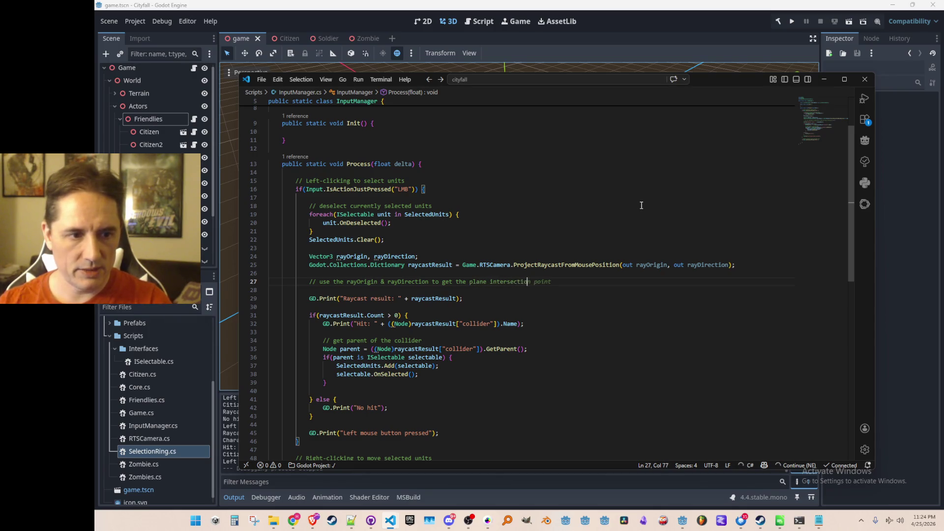
text( with the ground ()
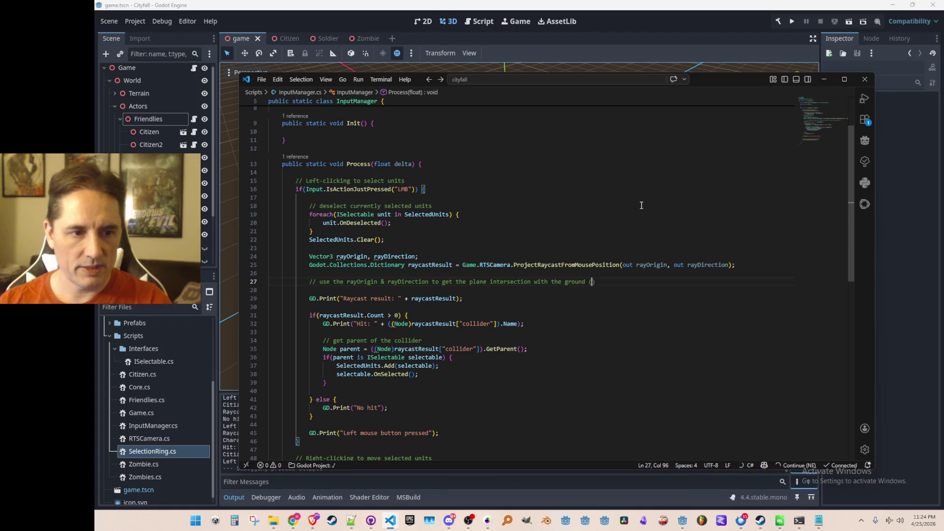
text(y = 0)
key(Left)
key(Left)
key(Left)
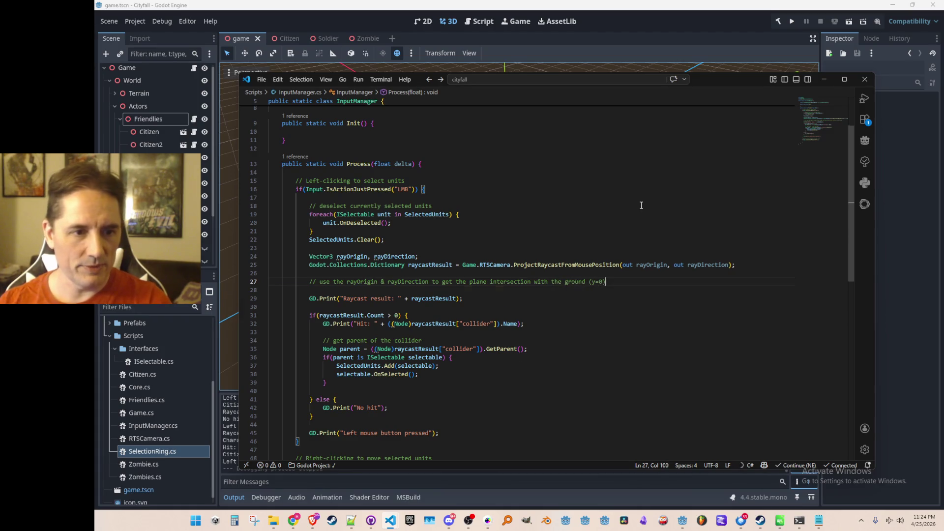
key(Return)
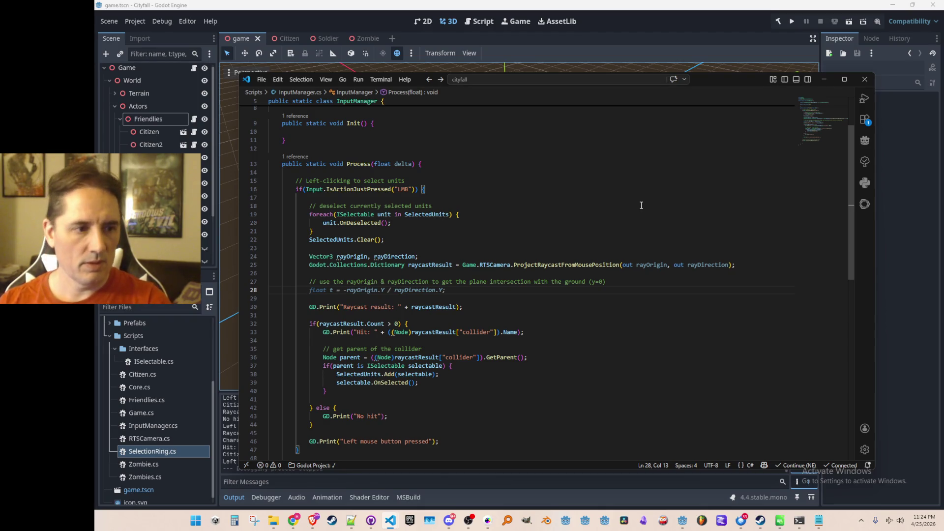
scroll(641, 205, up, 5)
click(679, 176)
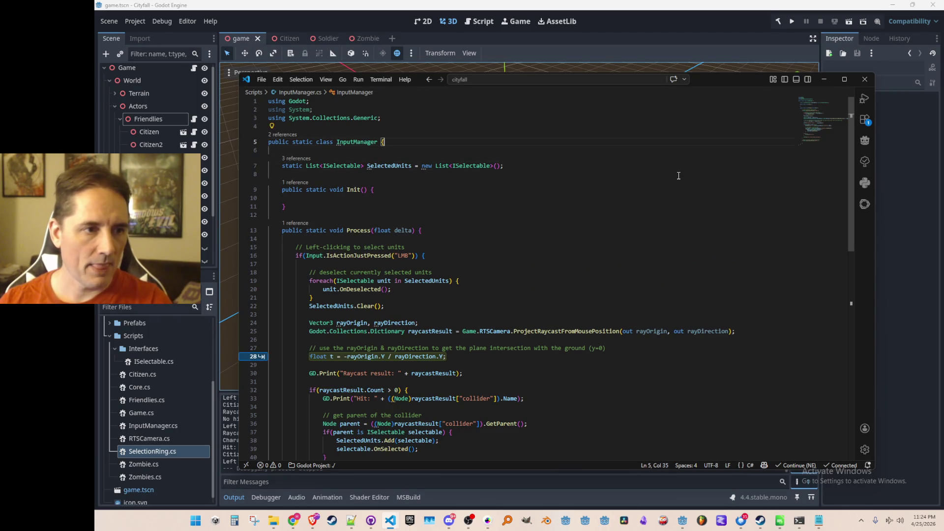
- Add a GroundPlane field and accept the IntersectsRay(rayOrigin, rayDirection) check printing hit or no hit
key(Return)
text(static readonly)
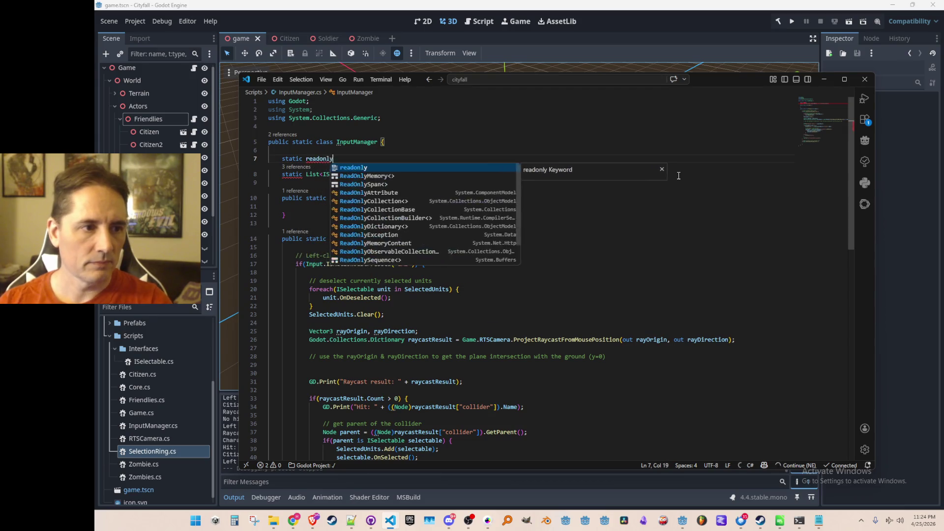
text( Plane GroundPlane = new Plane(Vector3.Up, 0);)
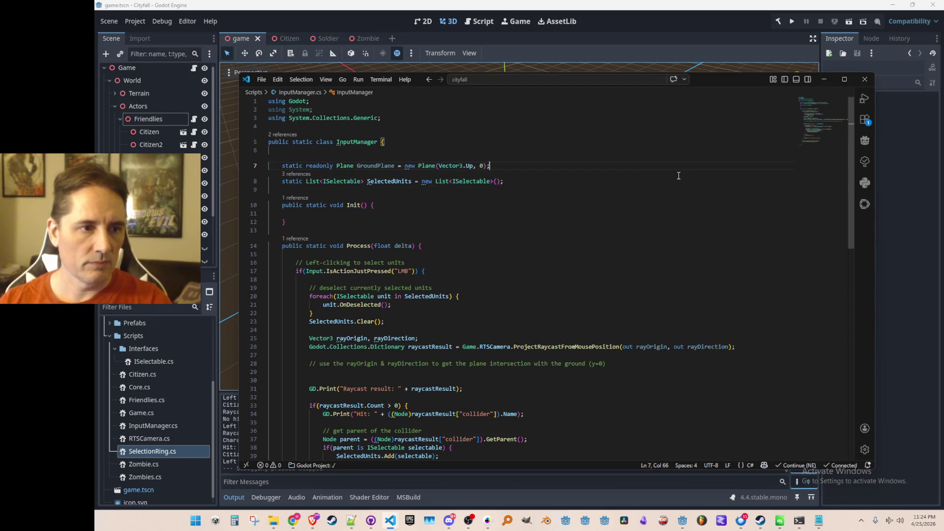
key(Home)
key(ctrl+Right)
key(ctrl+Right)
key(ctrl+Right)
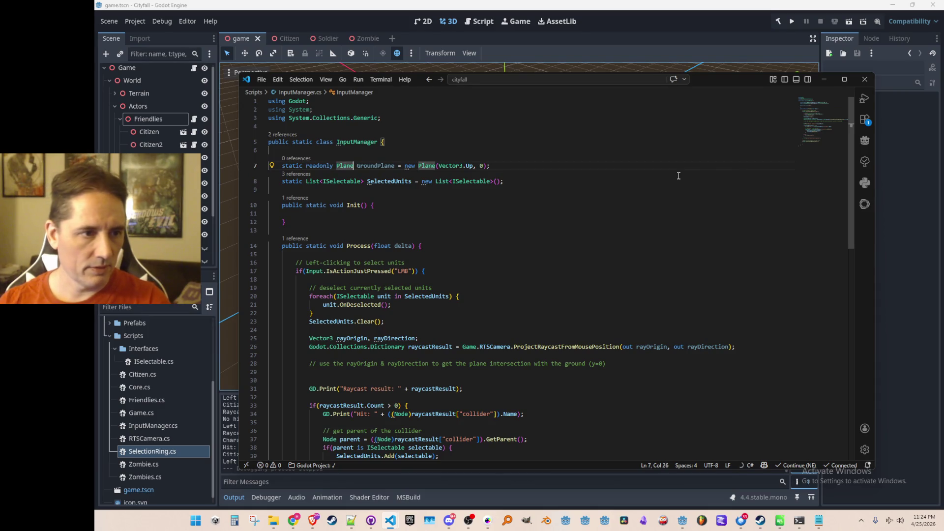
key(ctrl+Right)
key(Home)
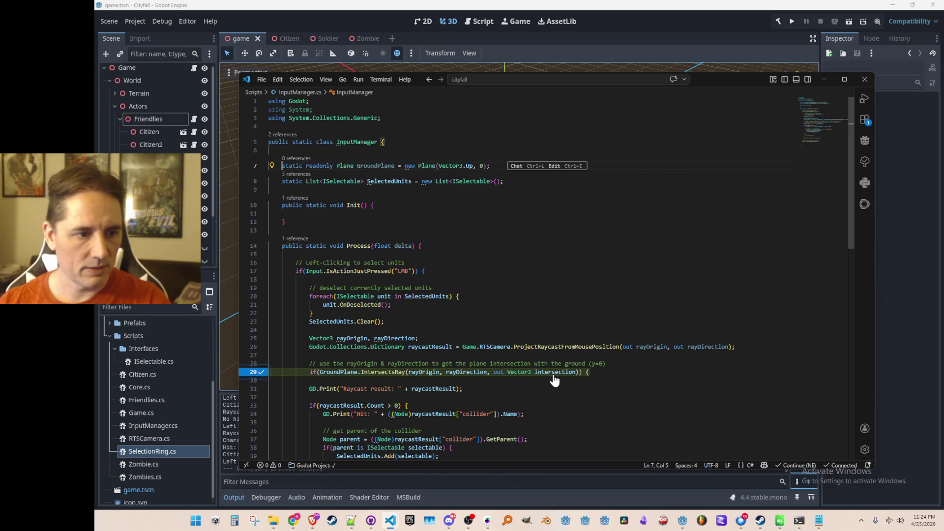
key(Tab)
scroll(561, 369, down, 3)
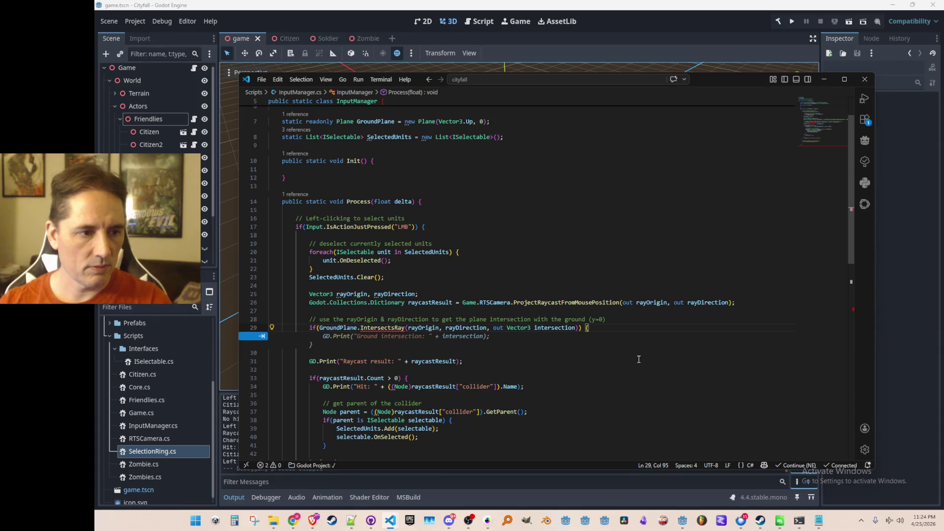
key(Tab)
mouse_move(382, 328)
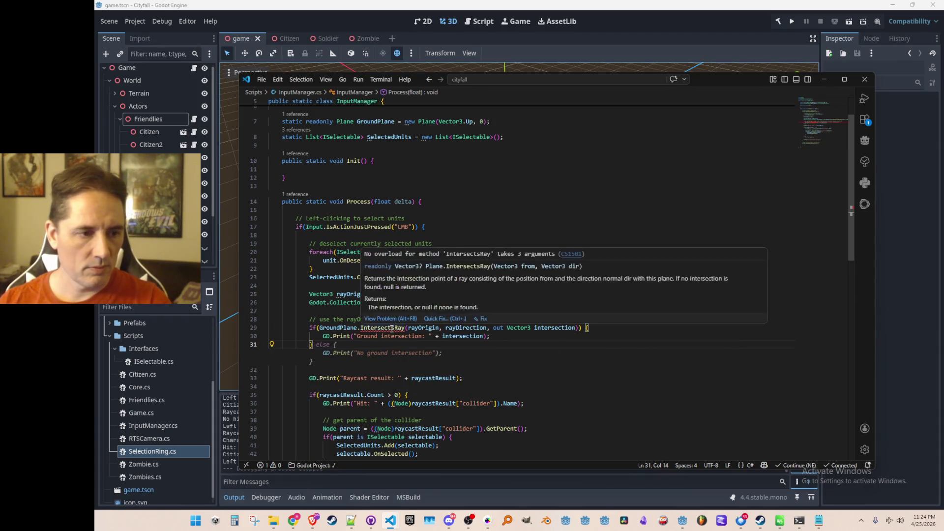
scroll(503, 332, down, 3)
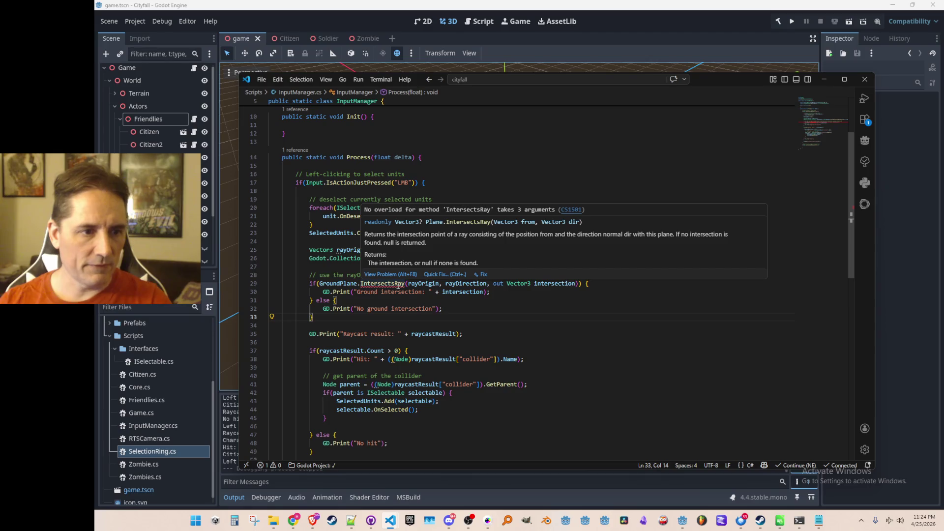
- Cut the IntersectsRay call out of the if condition, undoing an accidental duplicated line
key(Escape)
key(Up)
key(Up)
key(Up)
key(ctrl+Right)
key(ctrl+Right)
key(ctrl+Right)
key(shift+End)
key(shift+Left)
key(shift+Left)
key(shift+Left)
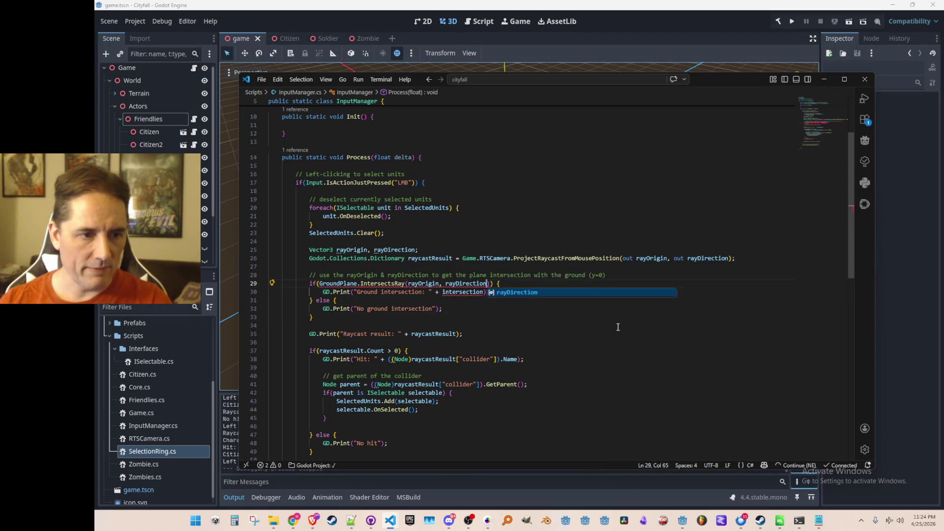
key(ctrl+space)
text())
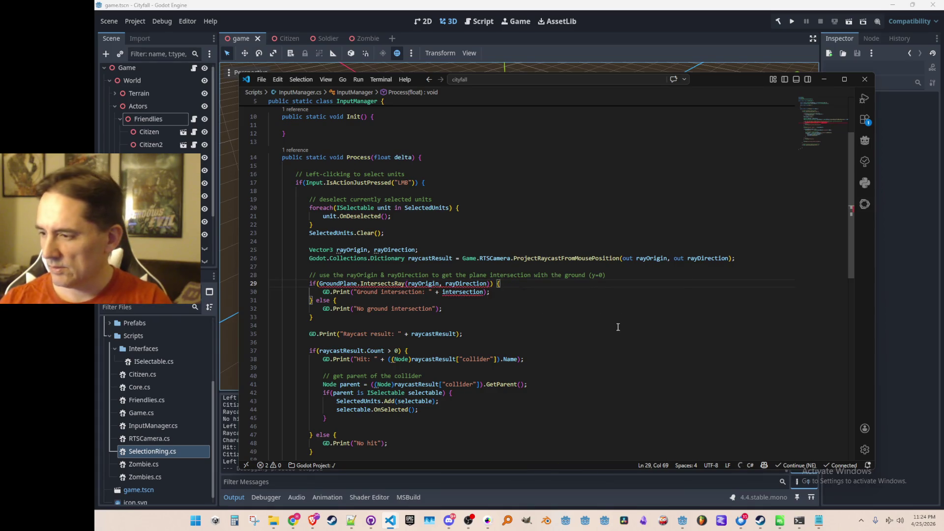
key(ctrl+v)
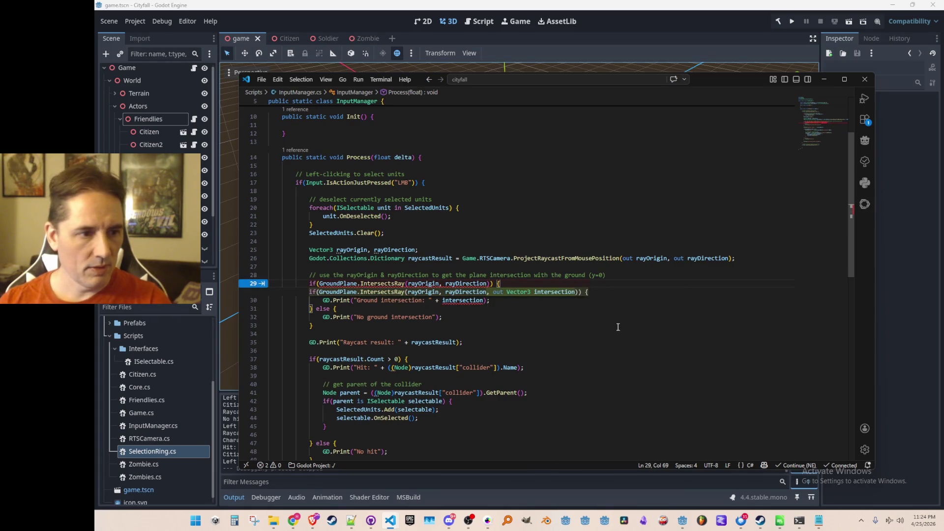
key(ctrl+z)
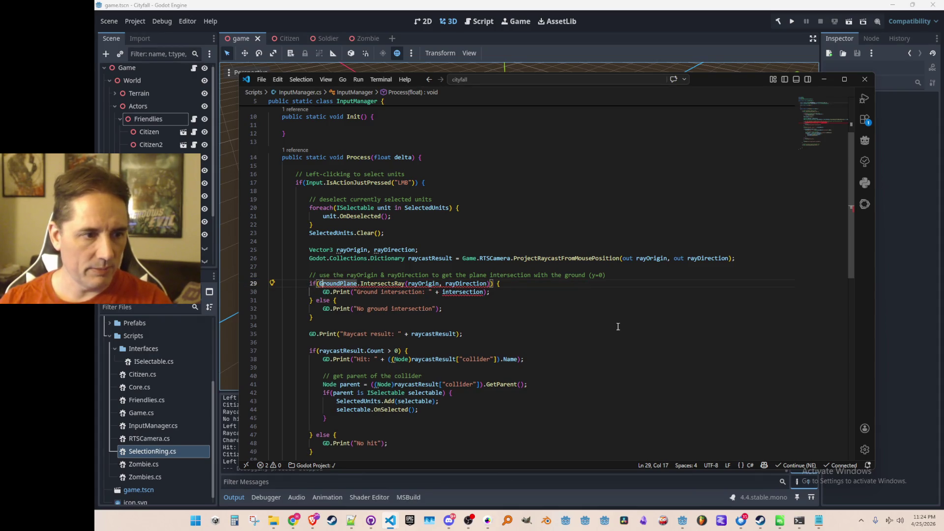
key(ctrl+shift+Left)
key(ctrl+shift+Left)
key(ctrl+shift+Left)
key(ctrl+x)
text(intersection =)
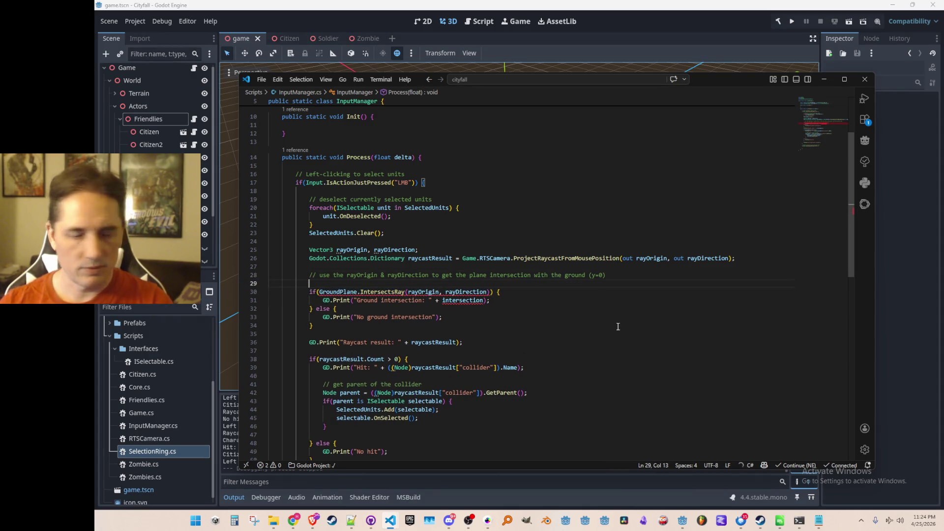
- Declare a nullable Vector3 hitPoint holding GroundPlane.IntersectsRay's result
key(ctrl+v)
key(Home)
text(Vect)
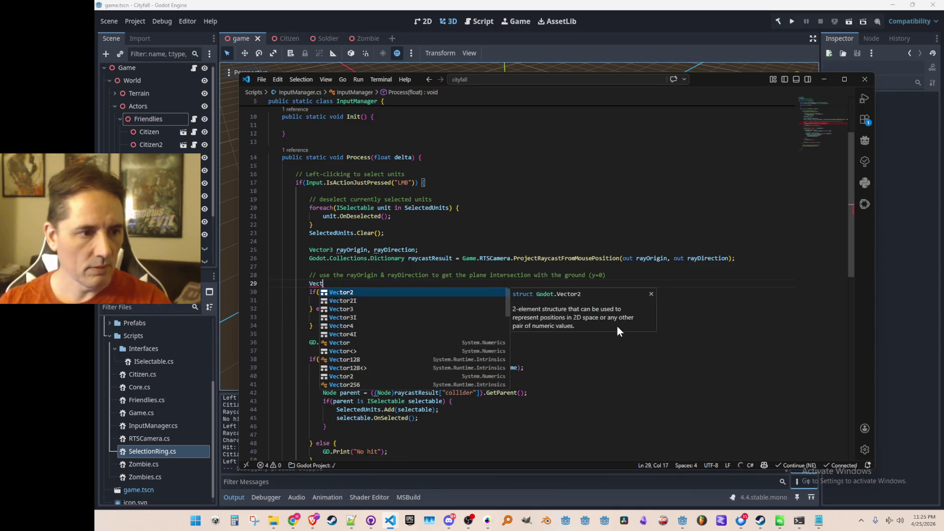
text(or3? hit)
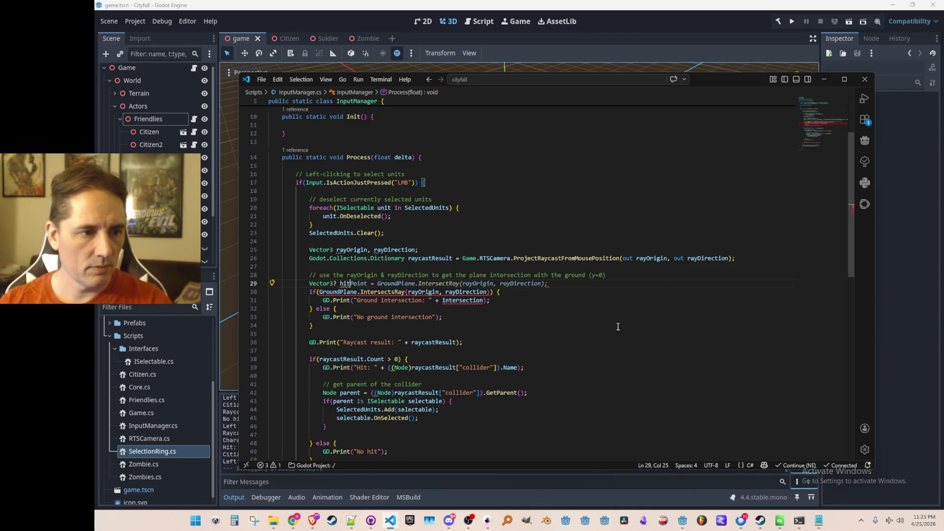
key(End)
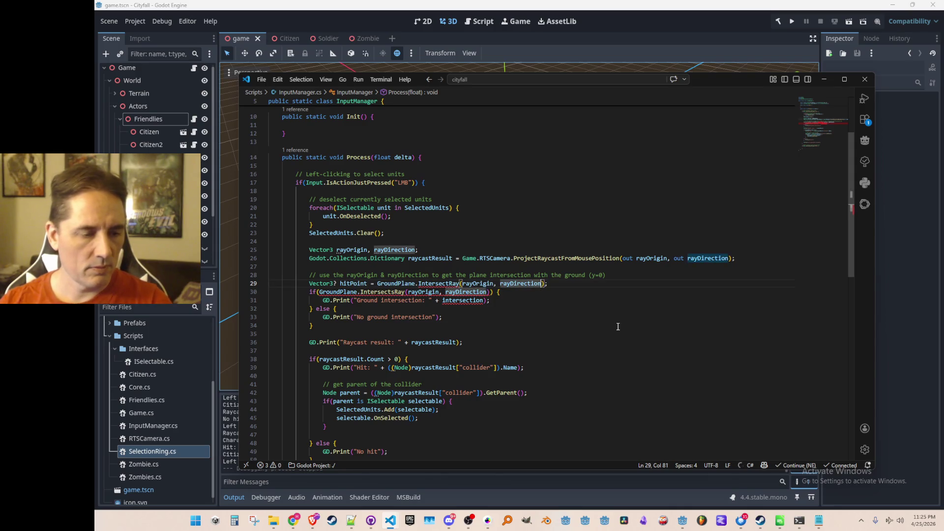
key(Tab)
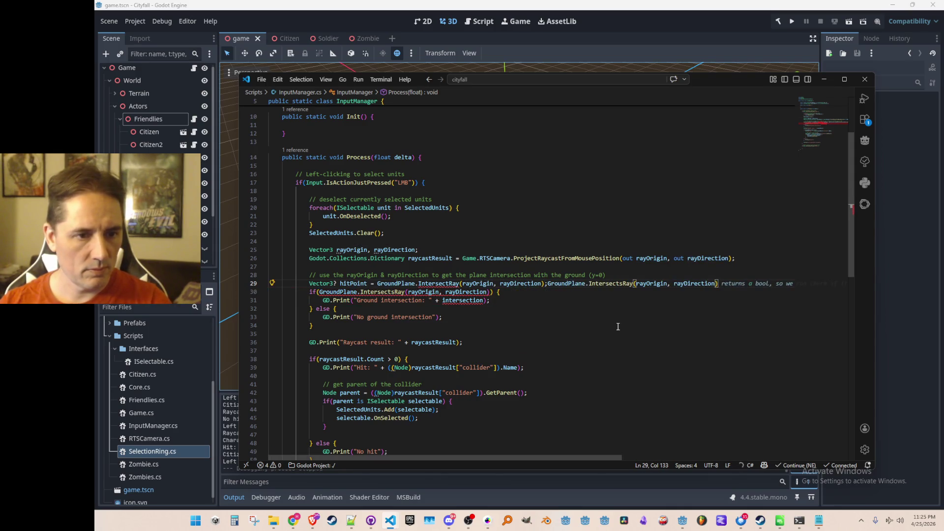
key(ctrl+z)
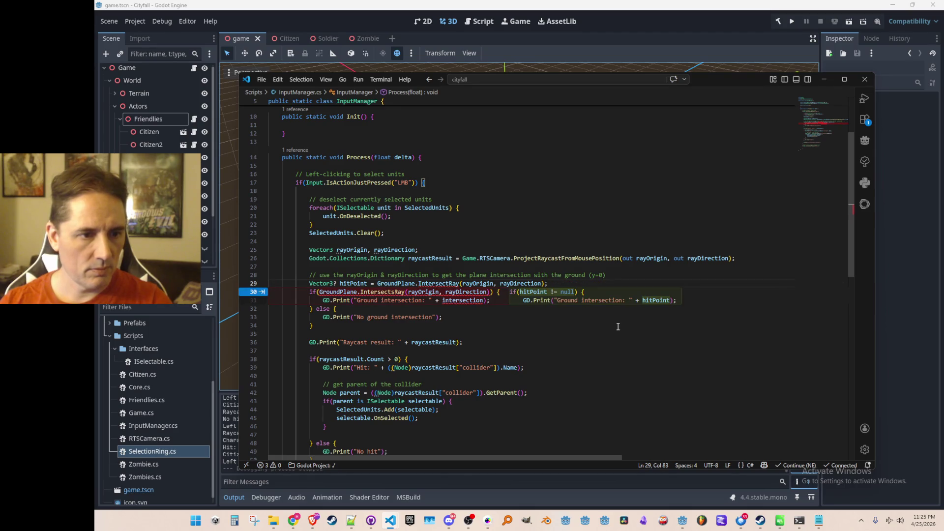
key(ctrl+Left)
key(ctrl+Left)
key(ctrl+Left)
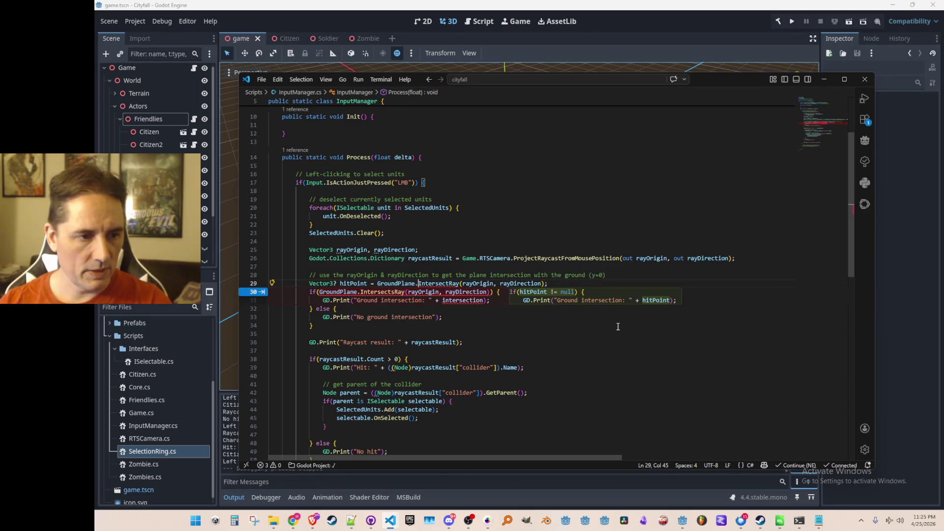
- Replace the old check with if(hitPoint != null) and print the intersection point
key(Down)
key(Home)
key(shift+Down)
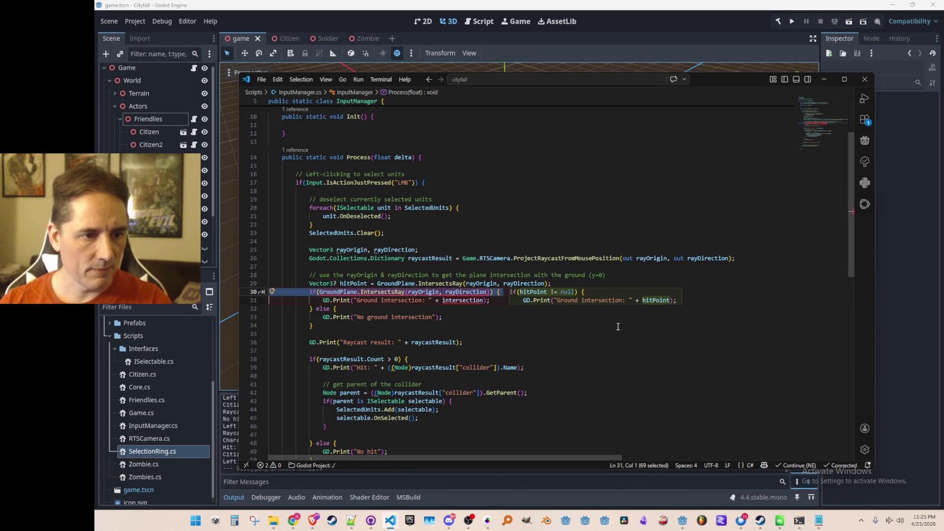
key(Tab)
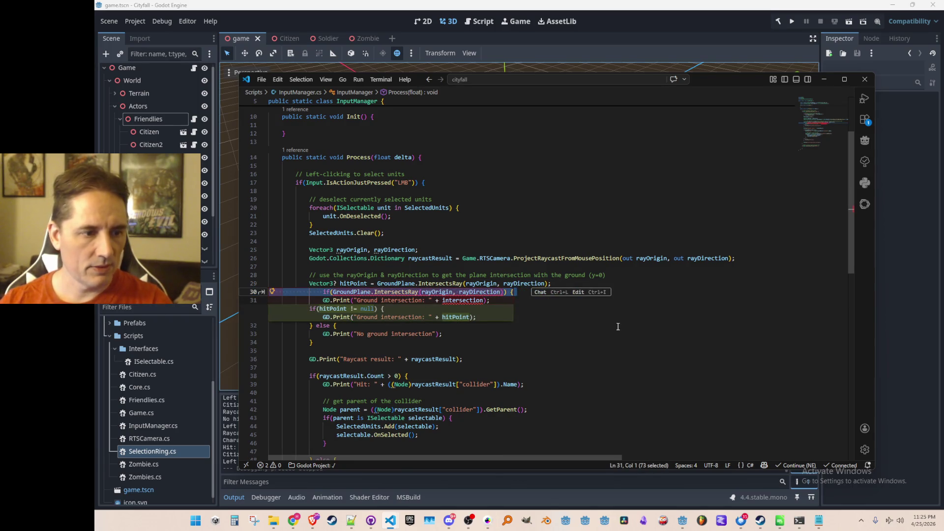
key(Tab)
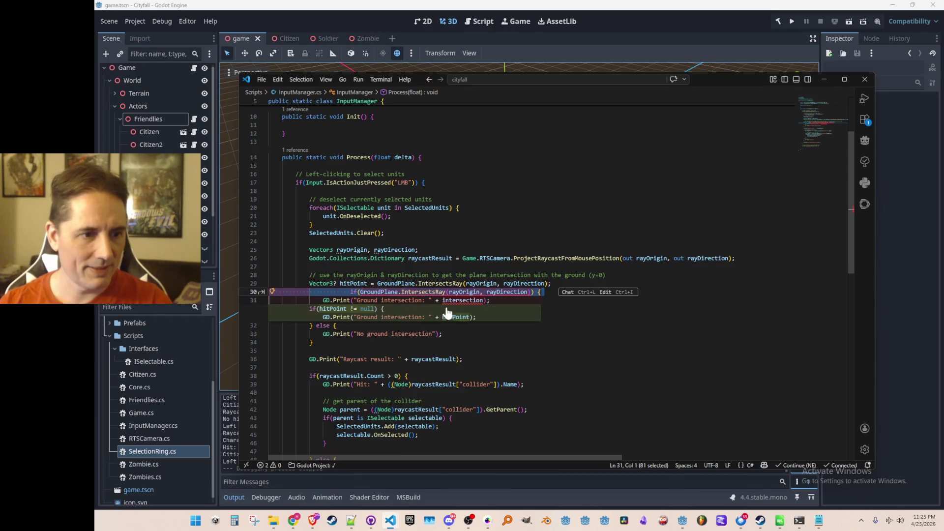
key(Delete)
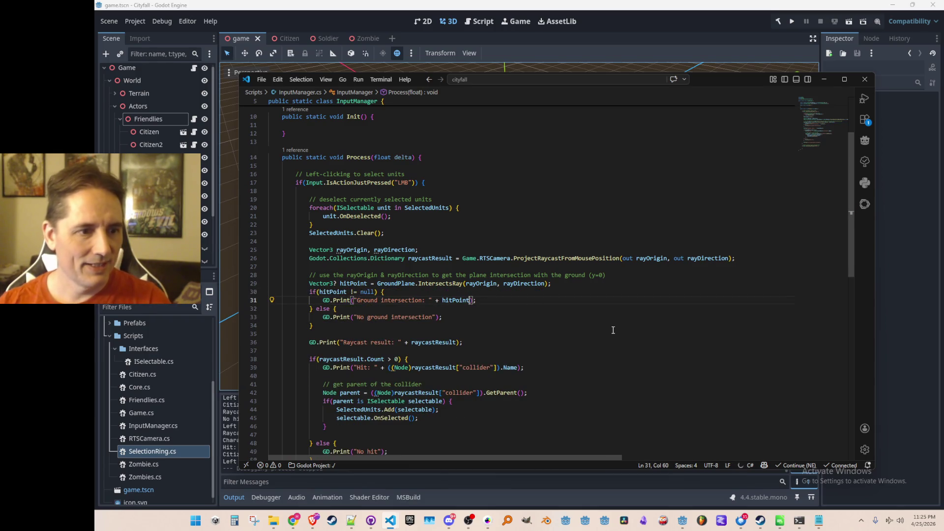
scroll(613, 329, down, 1)
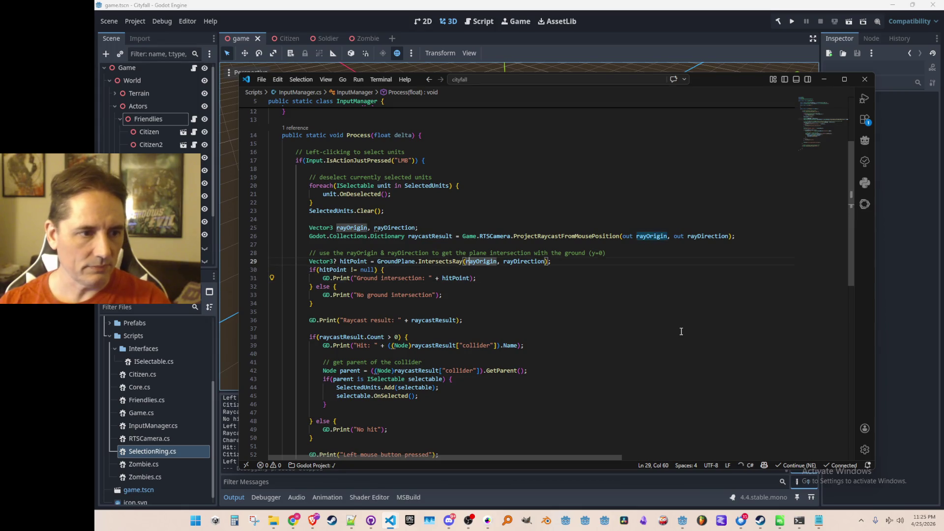
key(End)
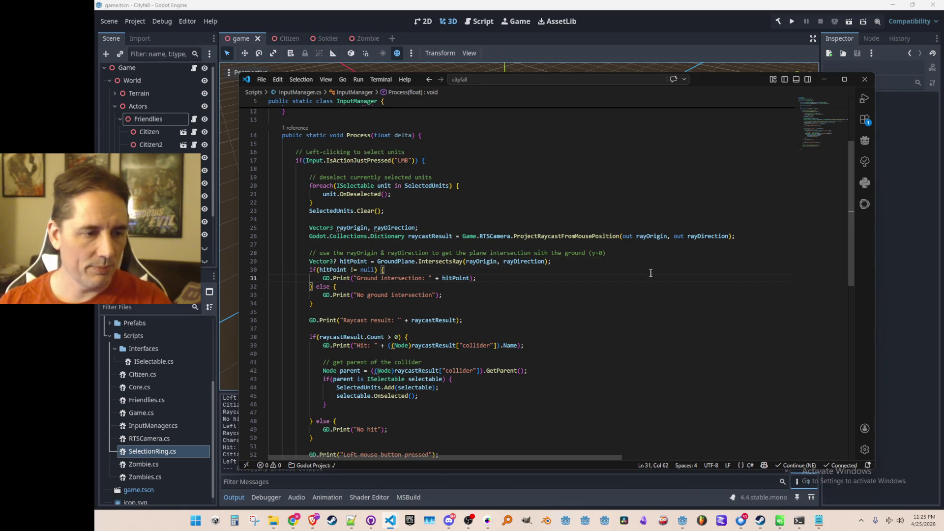
scroll(702, 309, down, 1)
scroll(702, 308, down, 2)
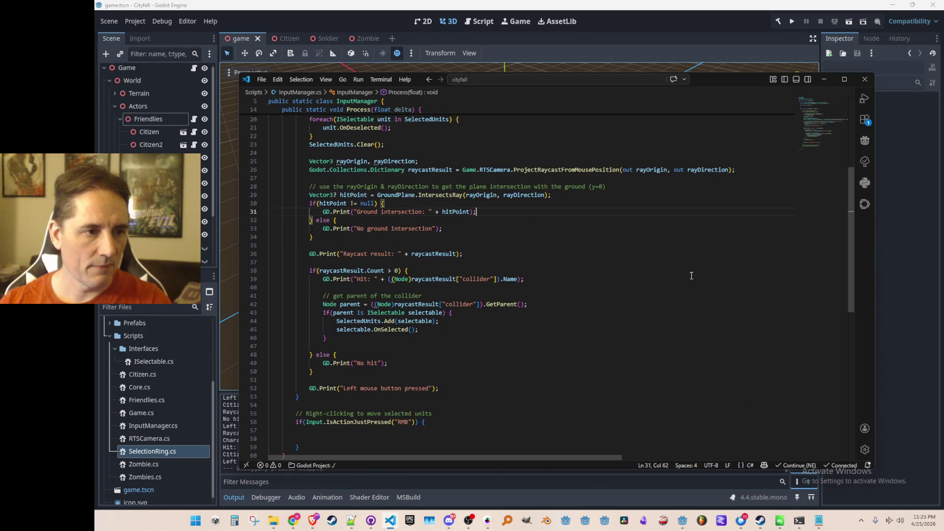
key(Up)
key(Up)
key(Up)
key(Home)
scroll(691, 275, up, 3)
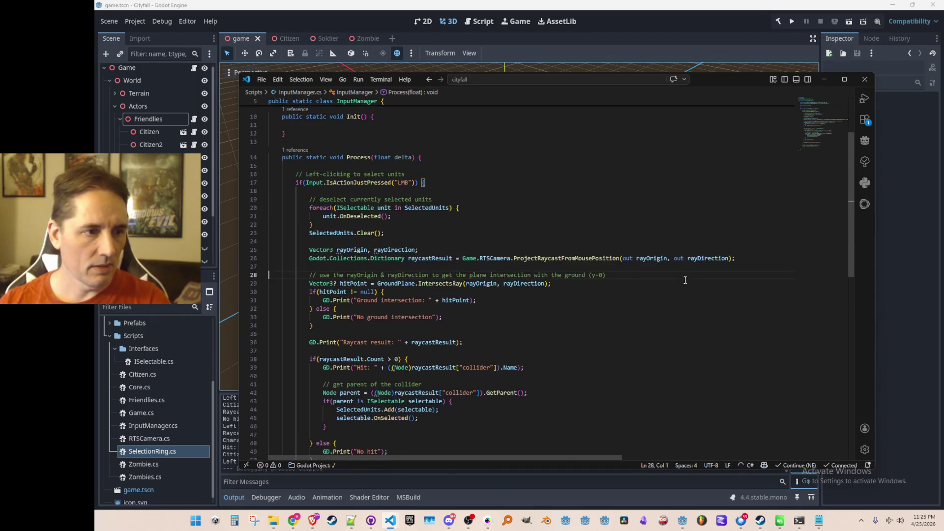
scroll(687, 314, down, 1)
scroll(695, 319, up, 1)
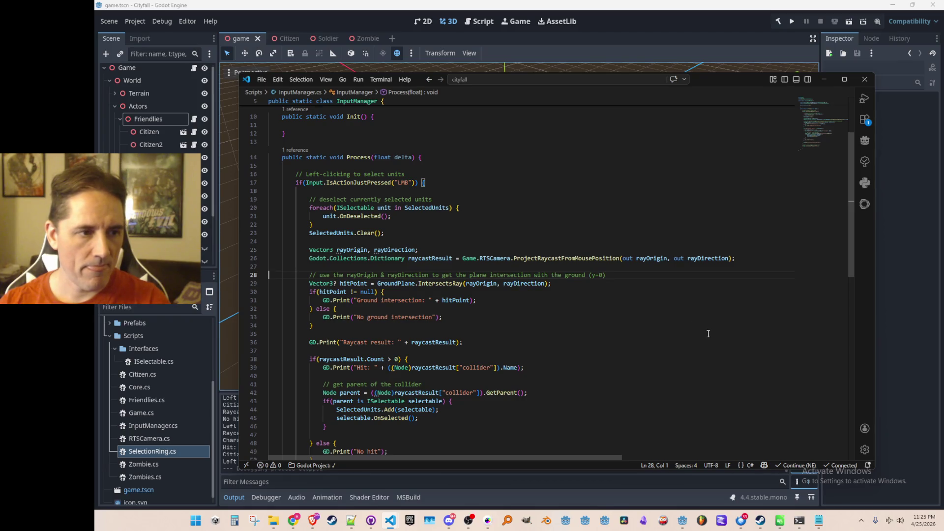
scroll(708, 335, down, 1)
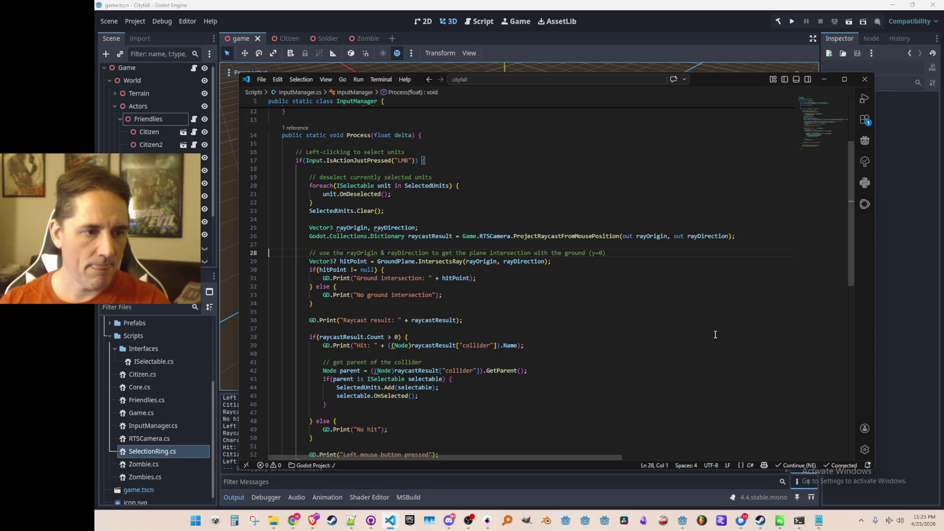
scroll(721, 265, down, 1)
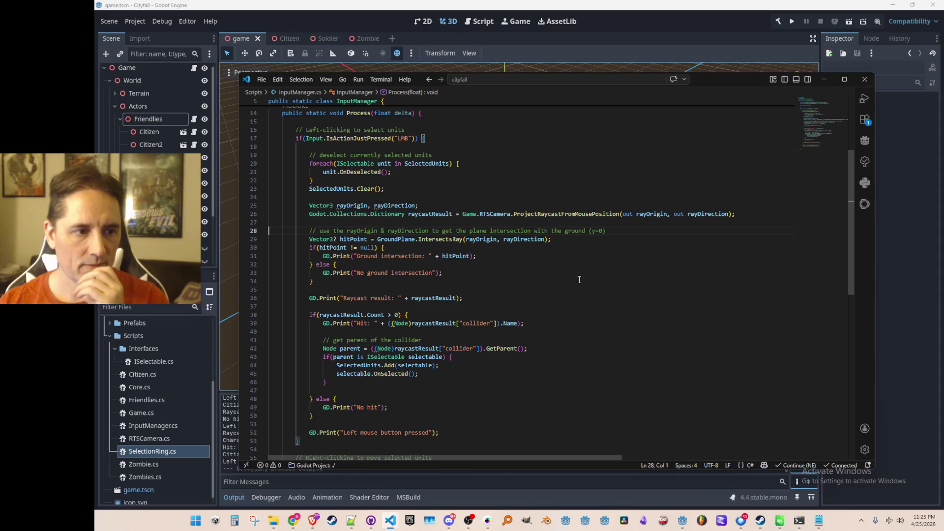
scroll(606, 289, down, 1)
scroll(601, 340, down, 1)
- Cut the ground-intersection block out of the left-click code and paste it into the right-click handler
click(603, 370)
scroll(610, 362, down, 1)
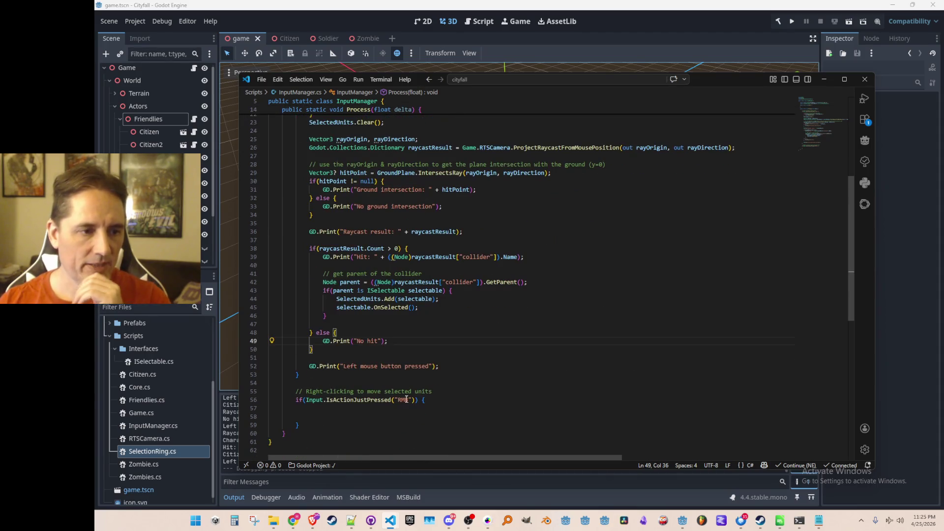
scroll(530, 257, up, 1)
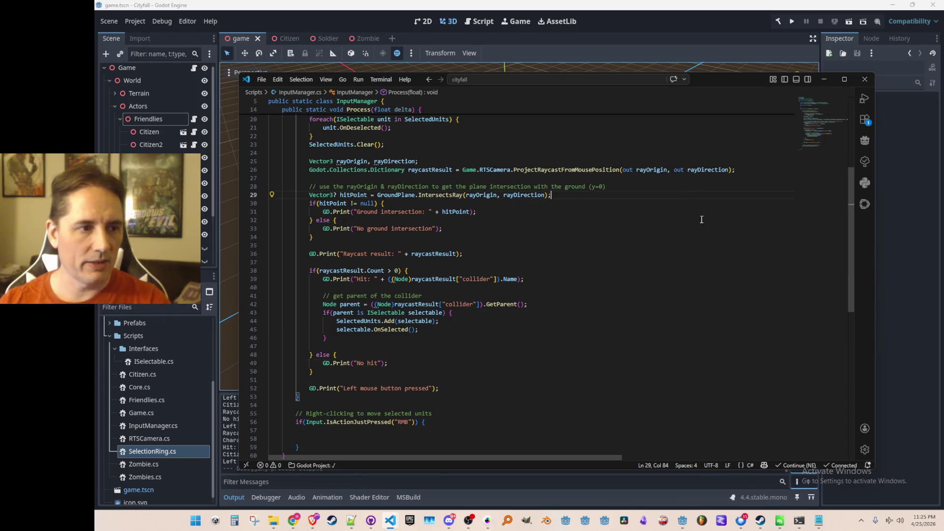
scroll(590, 236, up, 1)
click(652, 210)
key(shift+Down)
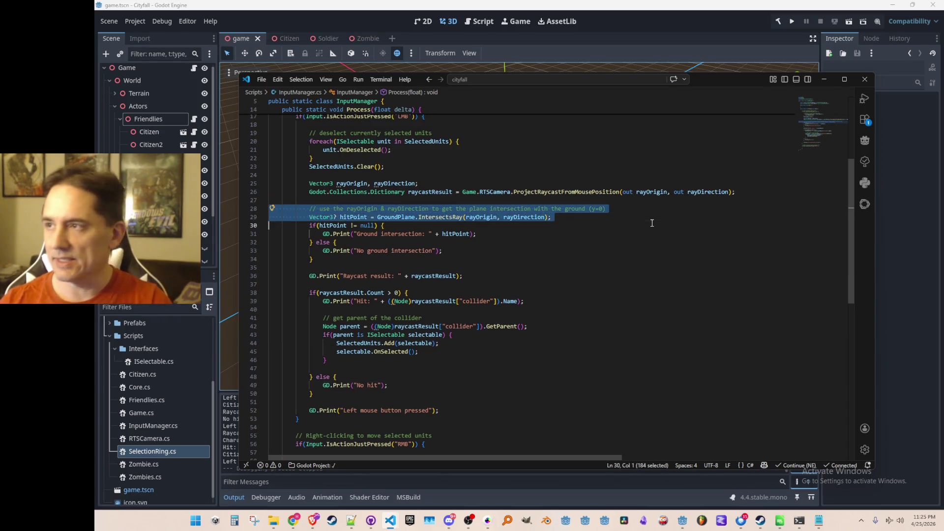
key(shift+Down)
key(shift+Down)
key(shift+Down)
key(shift+Down)
key(shift+Down)
key(ctrl+c)
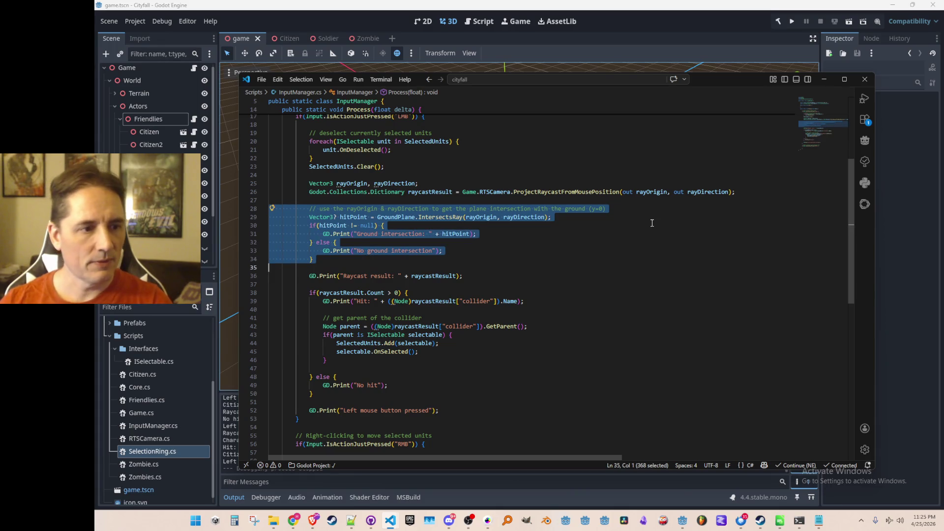
key(Delete)
scroll(652, 223, down, 1)
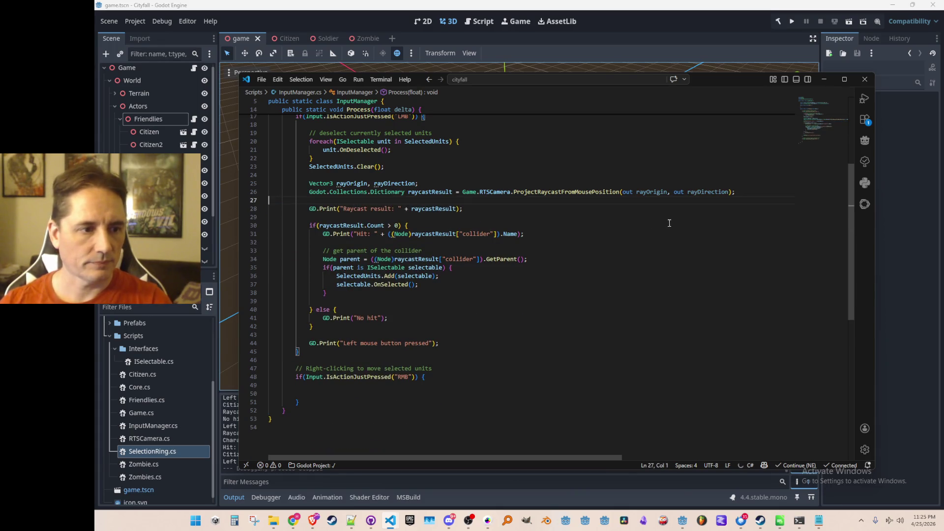
scroll(656, 296, down, 1)
click(659, 349)
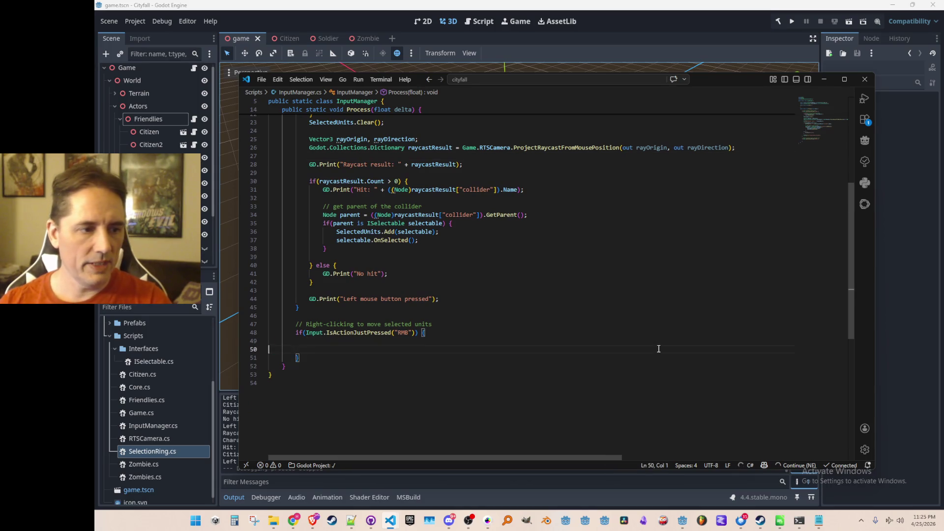
key(ctrl+v)
scroll(605, 163, up, 2)
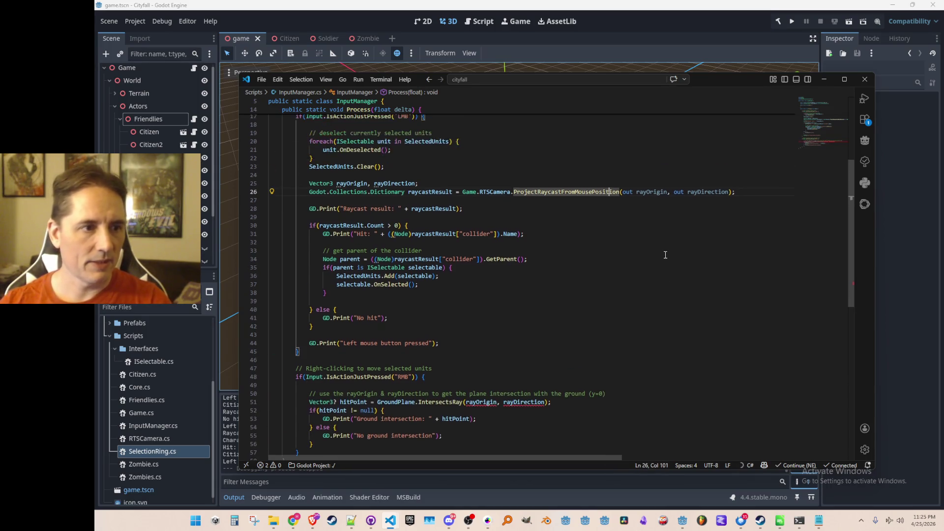
- Copy the two ray setup lines ahead of it, replacing the stray ray declaration
click(270, 170)
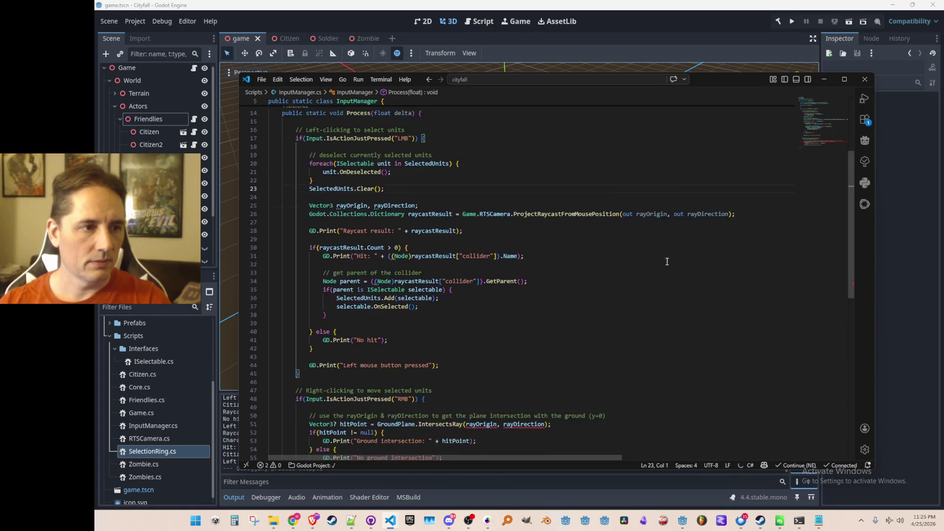
key(Down)
key(Down)
key(shift+Down)
key(shift+Down)
key(ctrl+c)
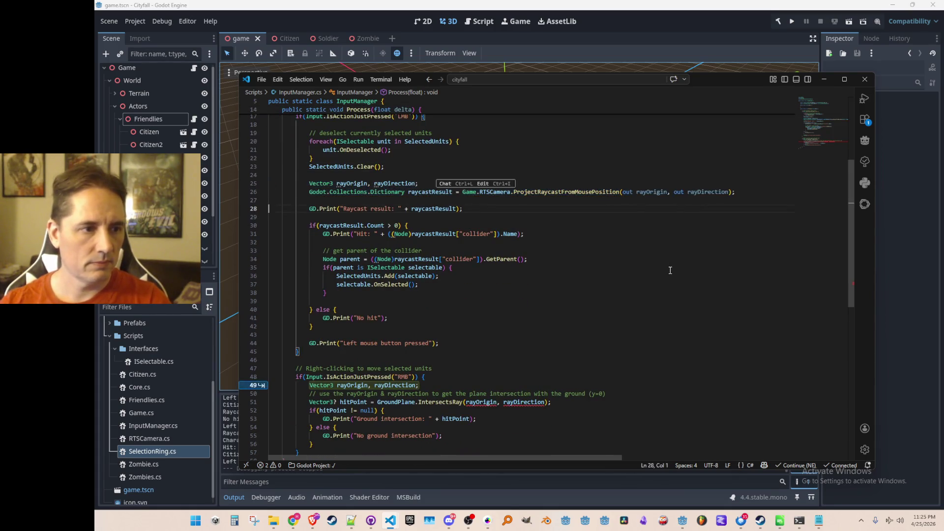
scroll(670, 271, down, 5)
double_click(654, 252)
key(BackSpace)
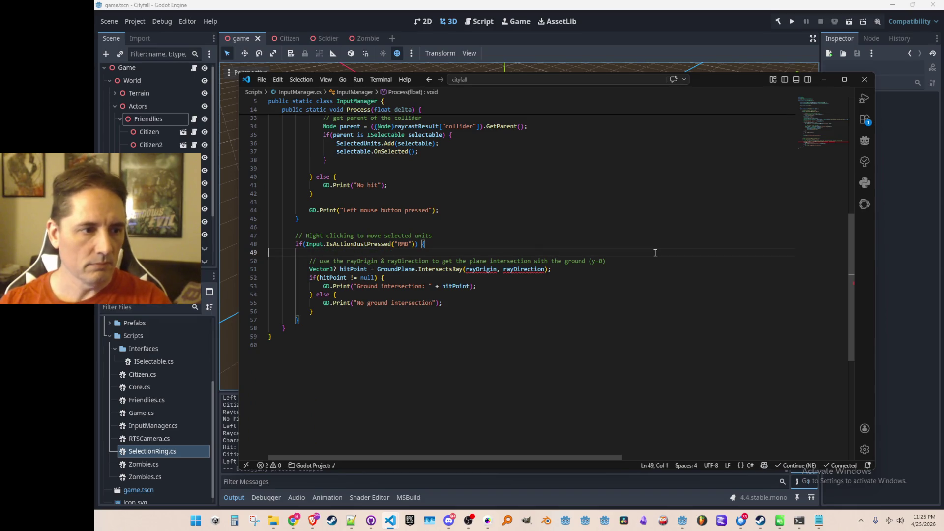
key(ctrl+v)
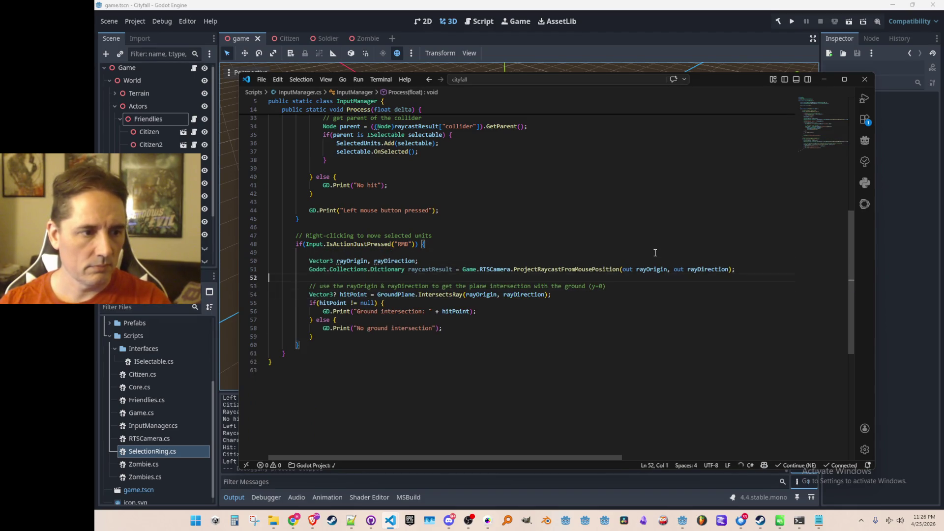
scroll(654, 252, up, 5)
scroll(635, 249, down, 2)
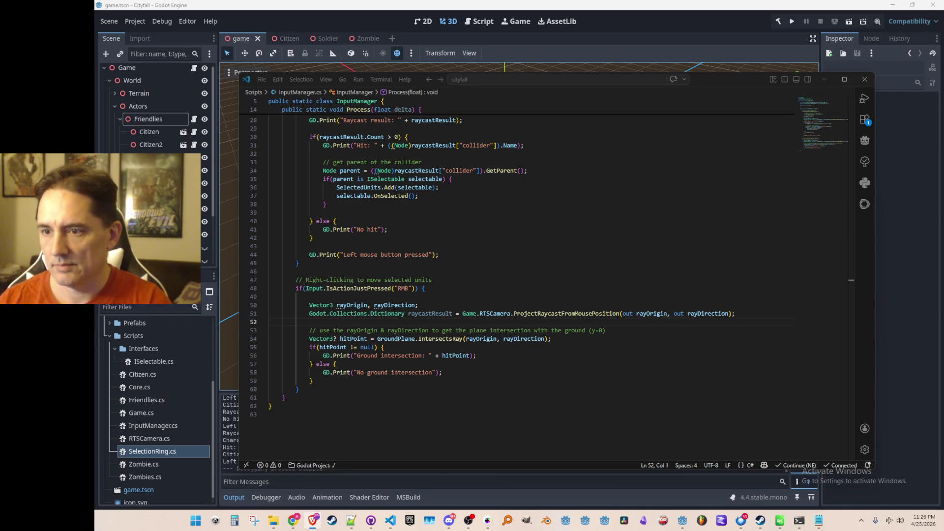
click(474, 288)
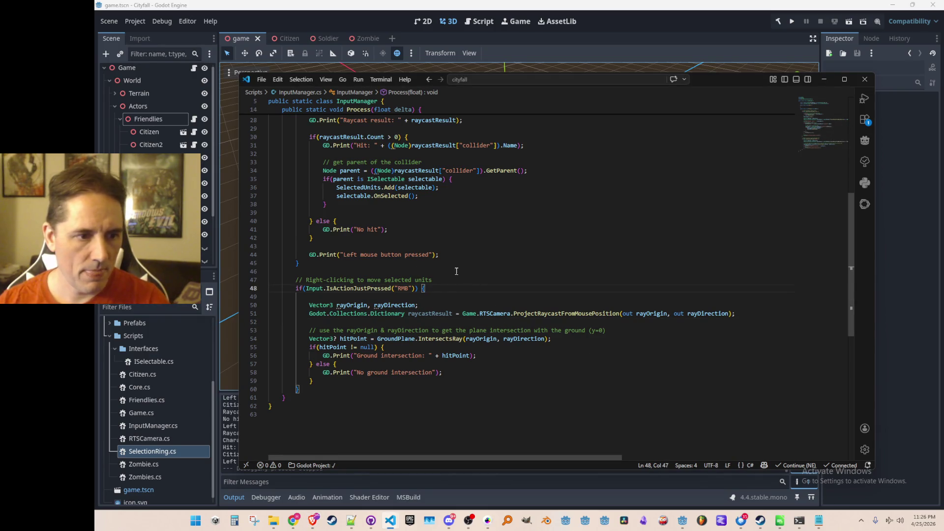
scroll(457, 273, down, 1)
scroll(496, 295, up, 5)
scroll(517, 295, down, 2)
scroll(539, 299, down, 2)
scroll(565, 303, down, 1)
scroll(553, 296, down, 1)
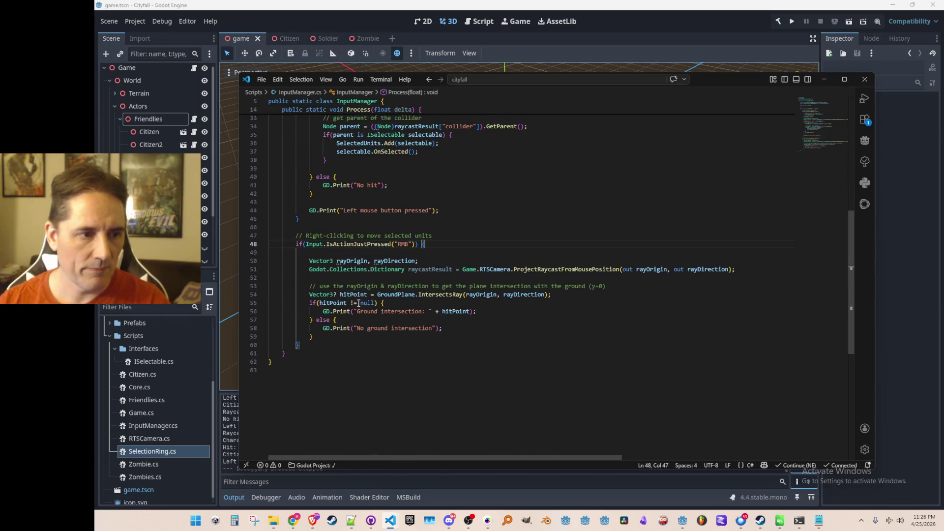
scroll(532, 310, down, 1)
click(523, 313)
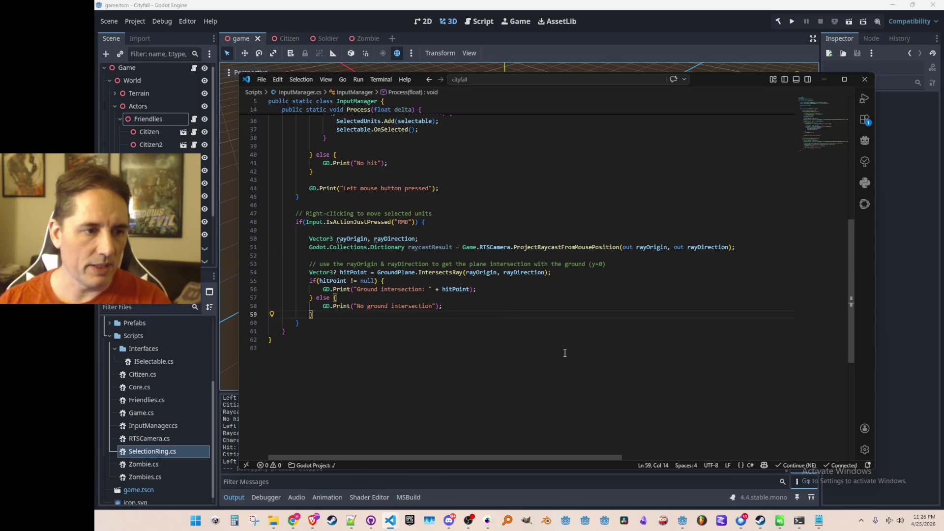
scroll(569, 353, up, 5)
scroll(579, 325, up, 5)
click(628, 222)
click(645, 182)
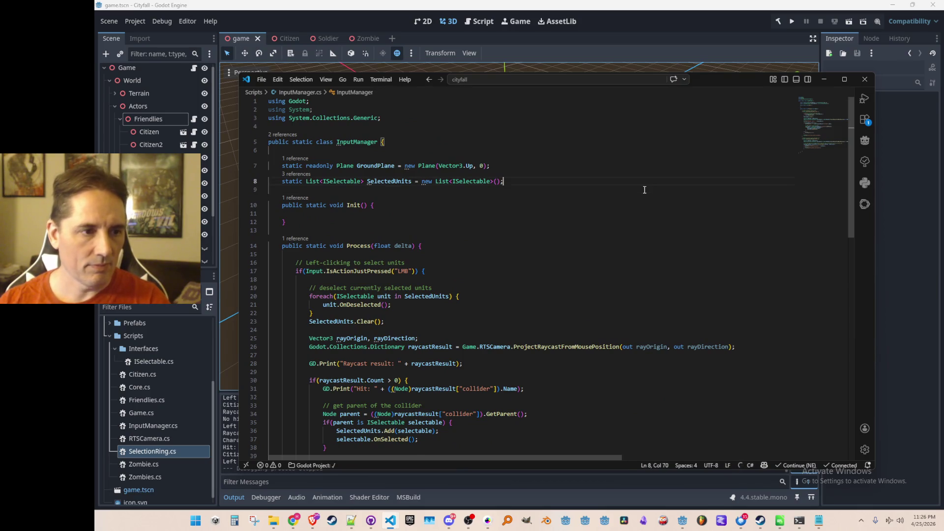
key(Return)
text(static bool)
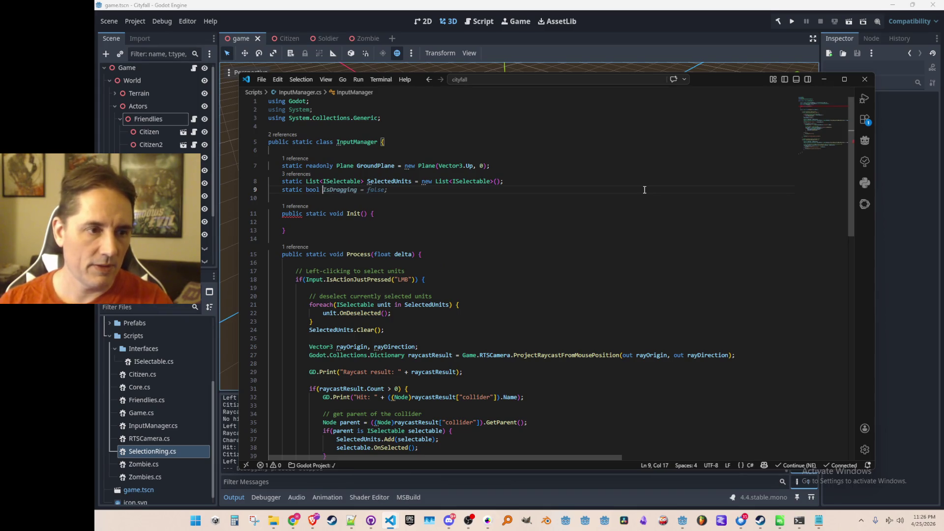
key(BackSpace)
key(ctrl+Left)
key(ctrl+Left)
key(ctrl+Left)
click(645, 190)
scroll(645, 291, down, 10)
- Loop SelectedUnits calling SetTargetPosition with a Vector2 of hitPoint's X and Z
click(678, 288)
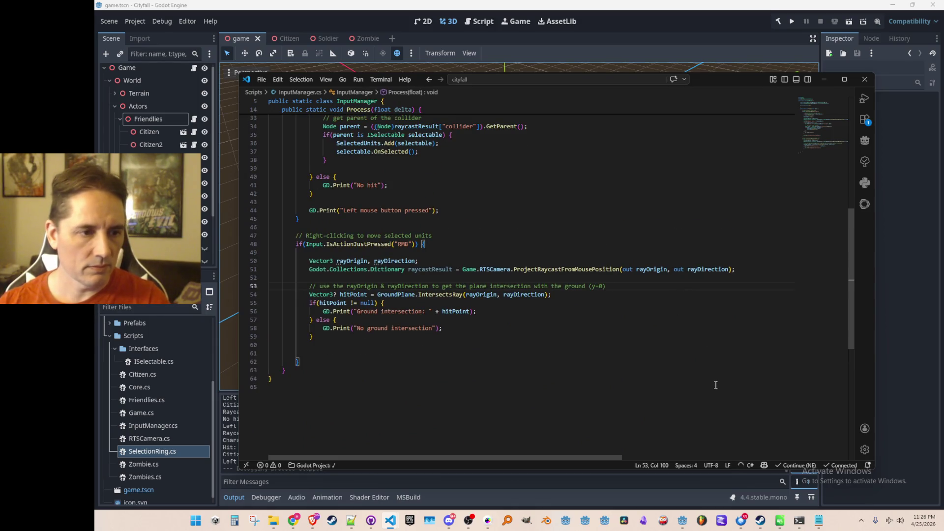
text(if(SelectedUnits.)
key(Tab)
scroll(657, 350, down, 2)
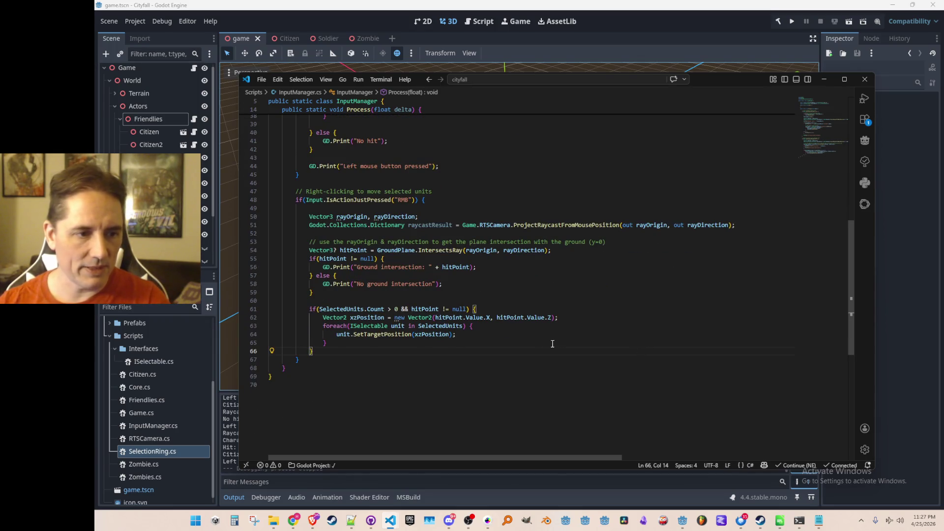
scroll(540, 353, down, 1)
click(625, 314)
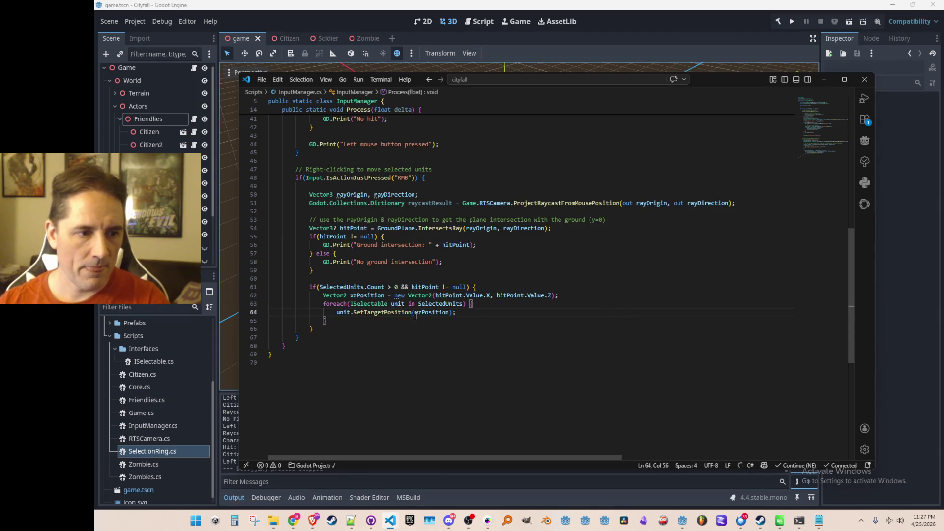
mouse_move(511, 317)
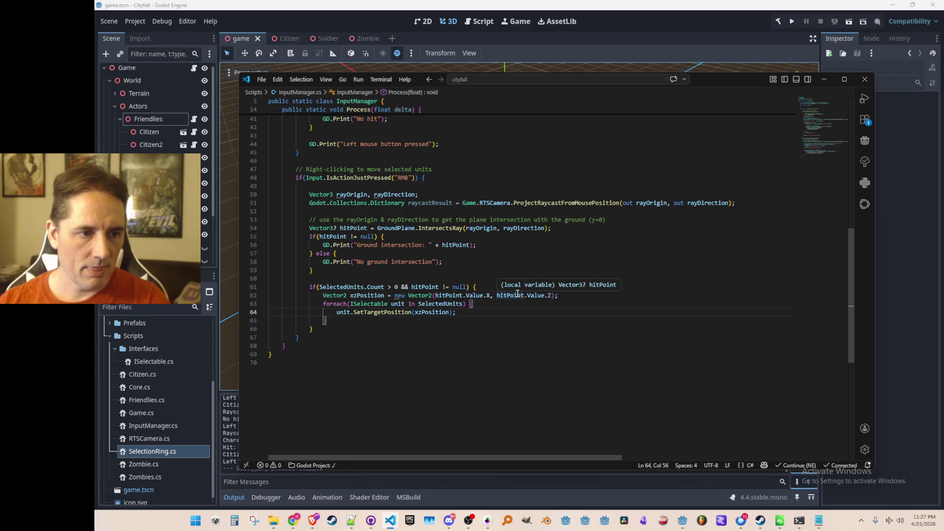
scroll(609, 279, up, 1)
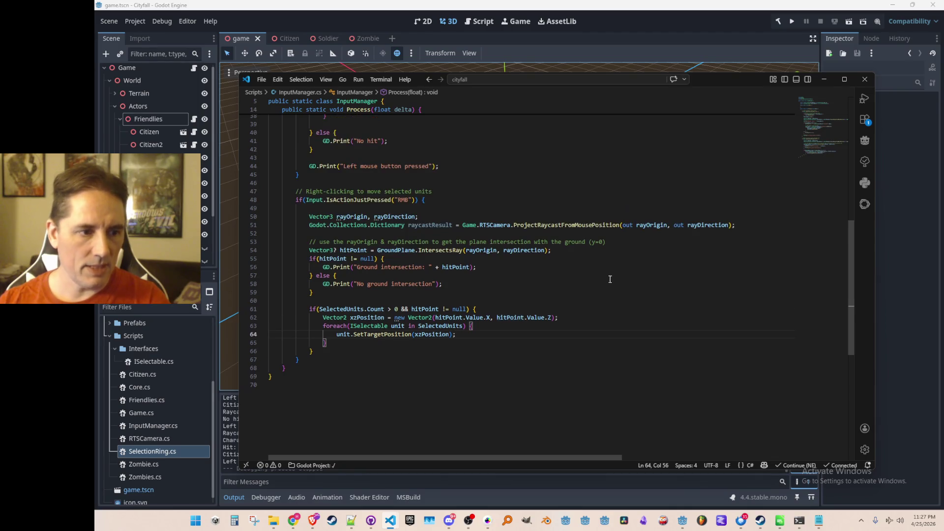
scroll(537, 343, up, 2)
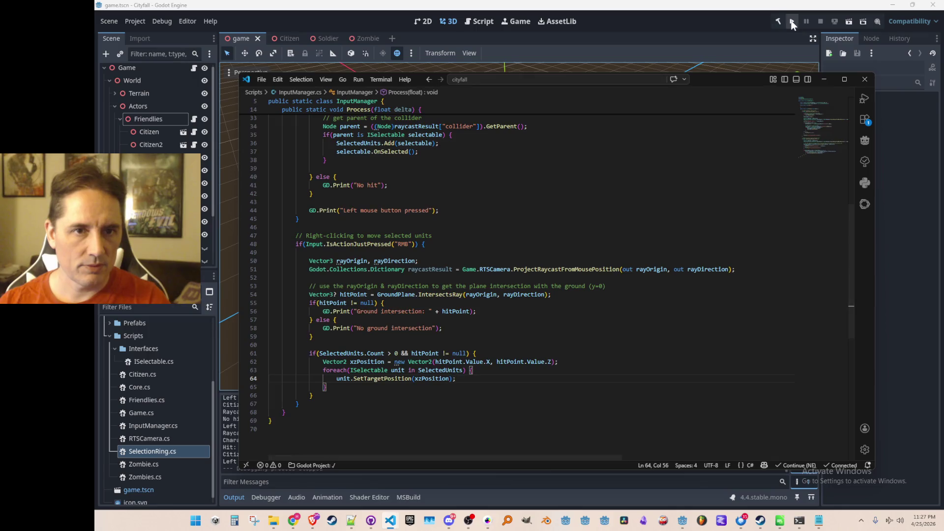
- Run the game from Godot and walk a selected citizen around the field with right-clicks
click(796, 37)
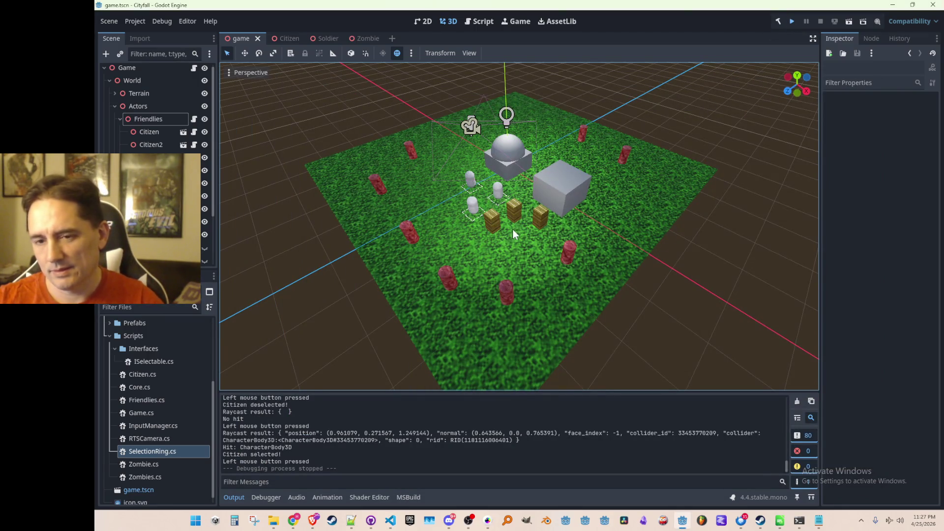
click(792, 21)
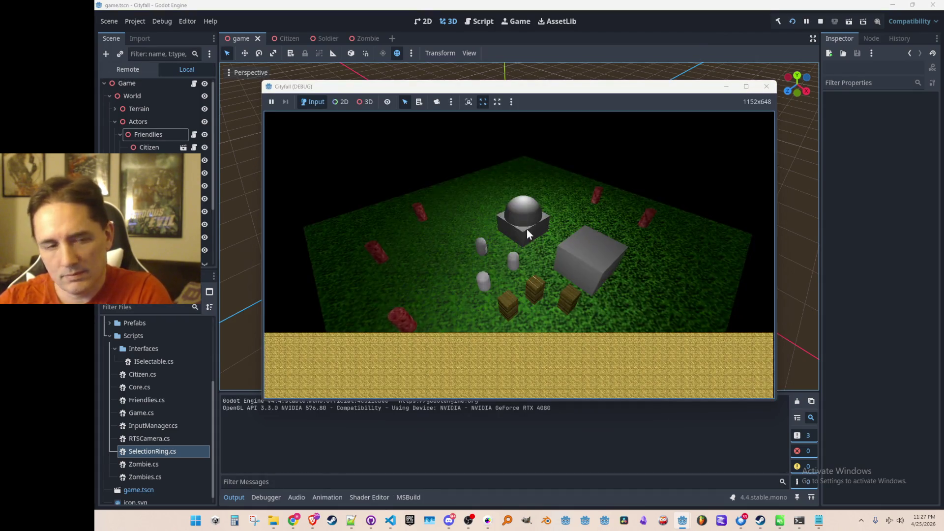
click(481, 245)
click(407, 229)
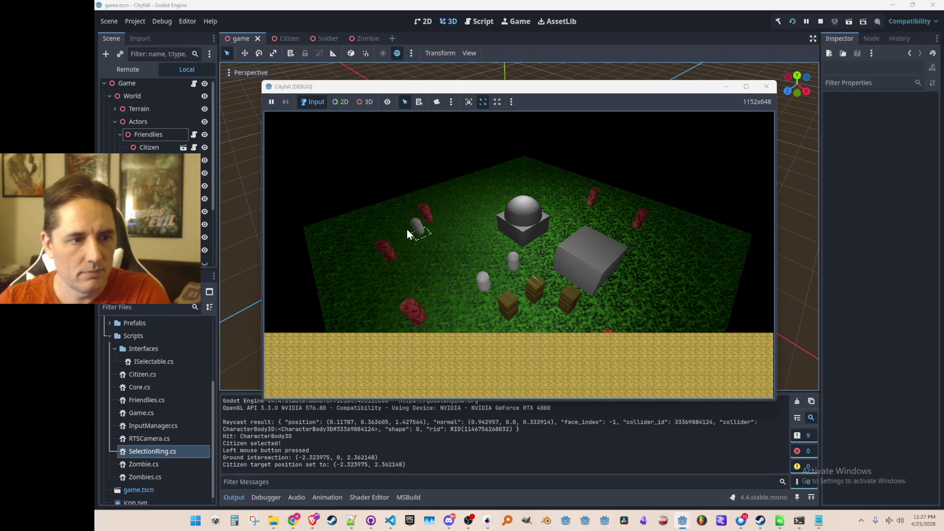
click(508, 189)
click(709, 252)
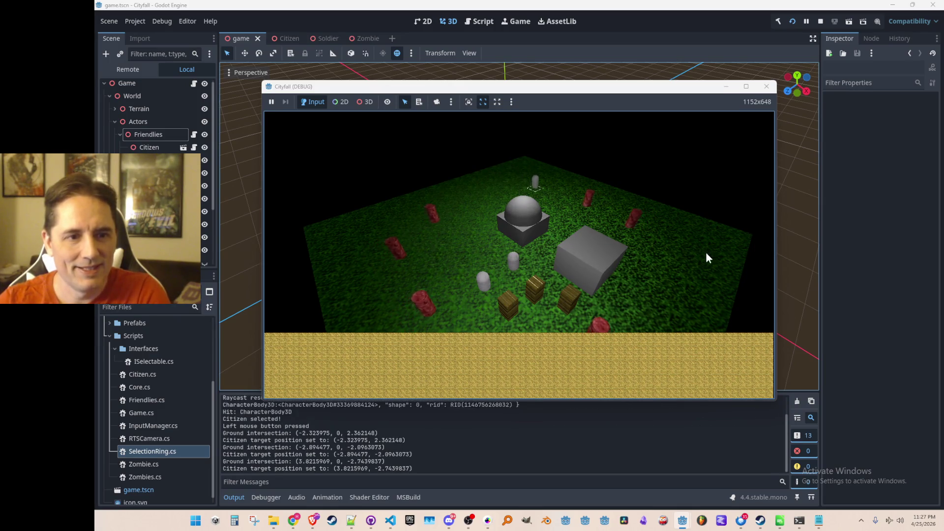
click(645, 286)
click(670, 234)
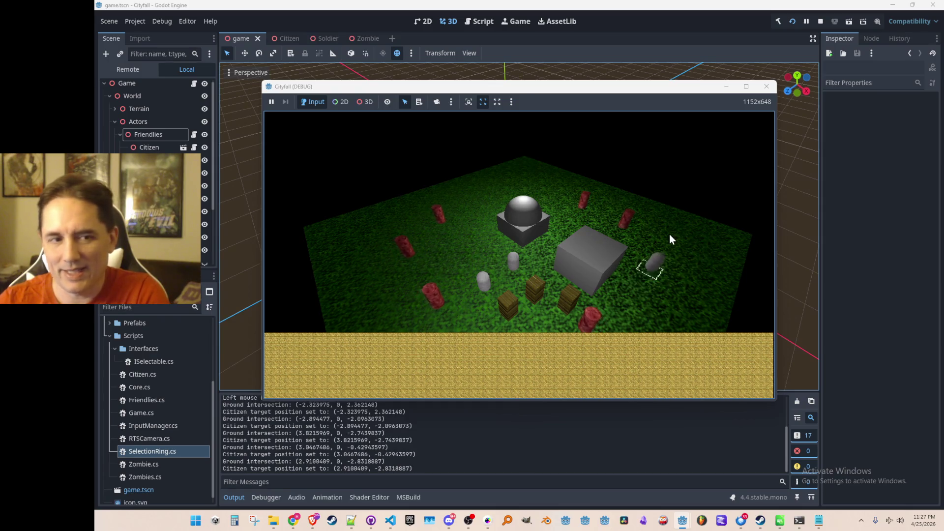
click(568, 208)
click(501, 208)
click(409, 231)
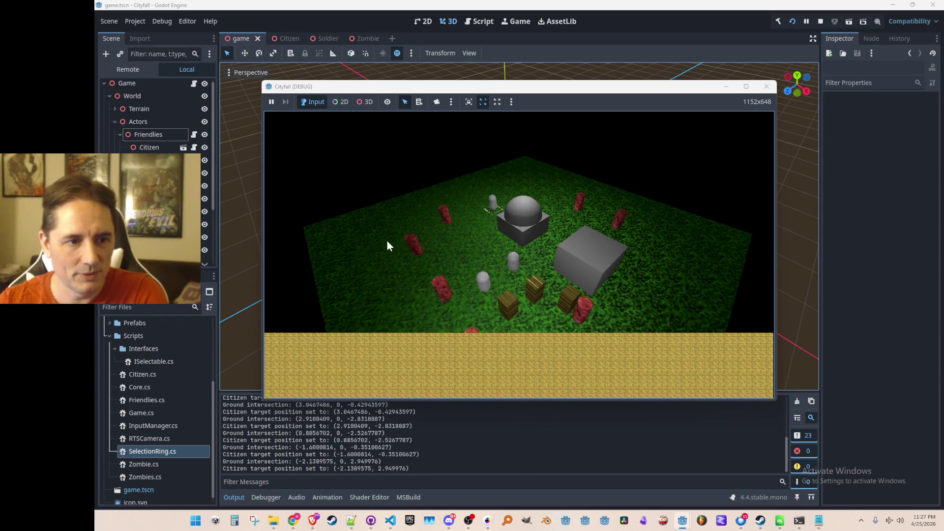
- Select other citizens in turn and send each to different ground spots
click(510, 263)
click(463, 210)
click(419, 287)
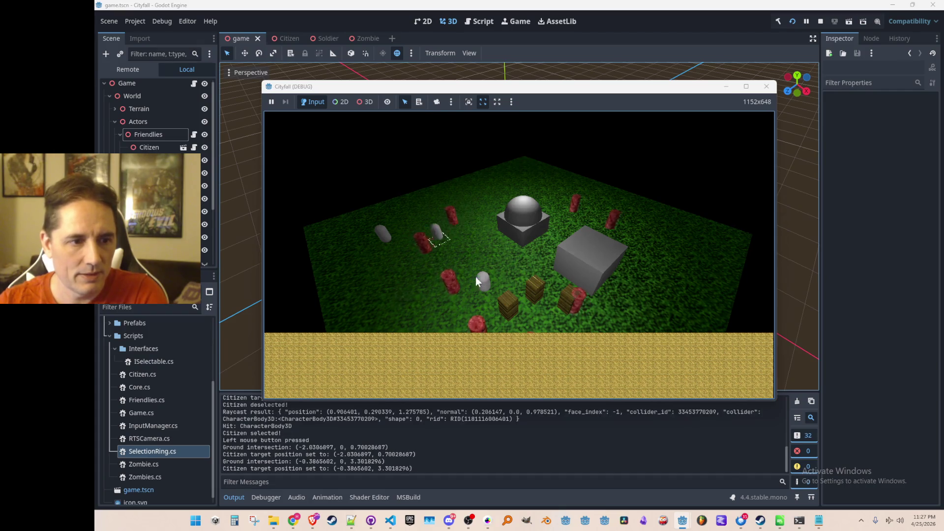
click(489, 268)
click(543, 234)
click(462, 247)
click(485, 182)
click(387, 235)
click(445, 196)
click(477, 243)
click(527, 236)
click(567, 222)
click(647, 227)
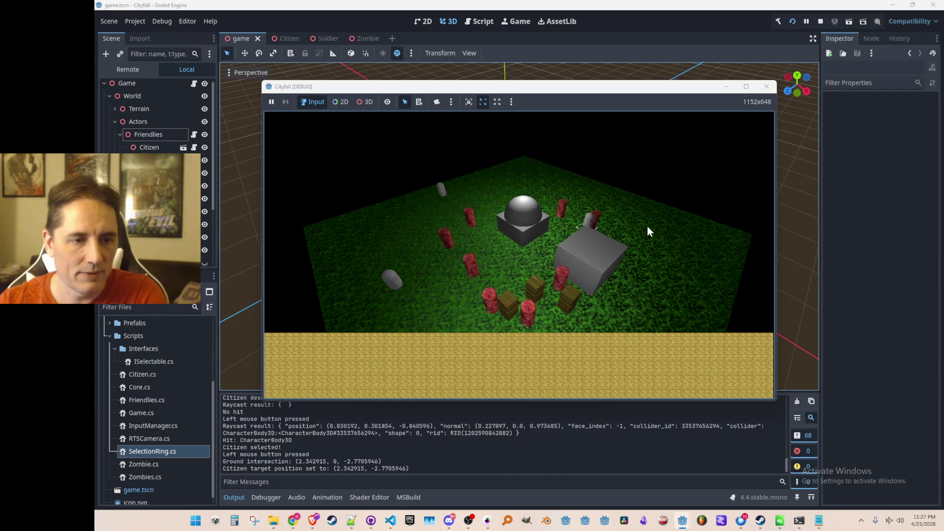
click(406, 277)
click(421, 261)
click(397, 280)
click(424, 239)
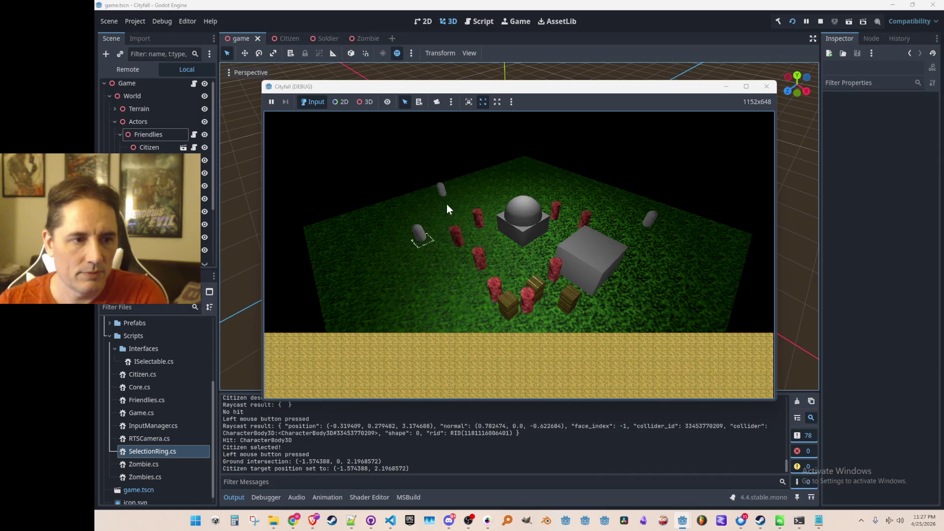
click(440, 190)
click(459, 212)
- Steer the right-hand citizen around the right side, enlarging the game window midway
click(647, 222)
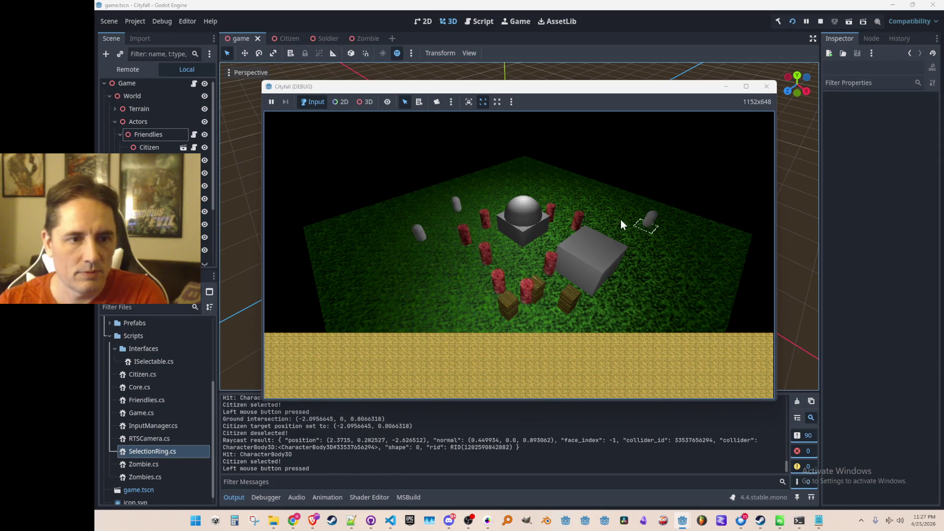
click(614, 243)
click(666, 248)
click(663, 300)
click(694, 246)
click(756, 87)
click(736, 262)
click(812, 229)
click(668, 188)
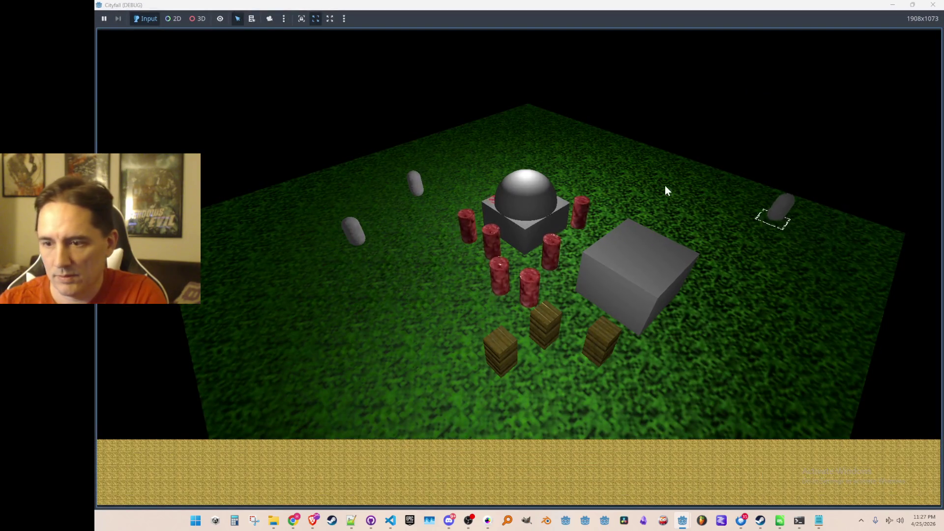
click(745, 265)
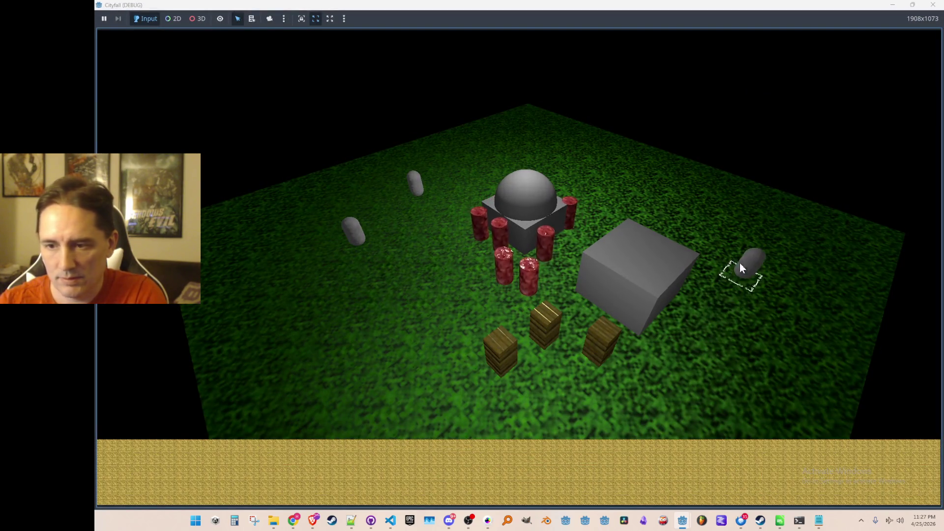
- Move the centre and left capsules down the left side, then stop the running game
click(414, 185)
click(402, 206)
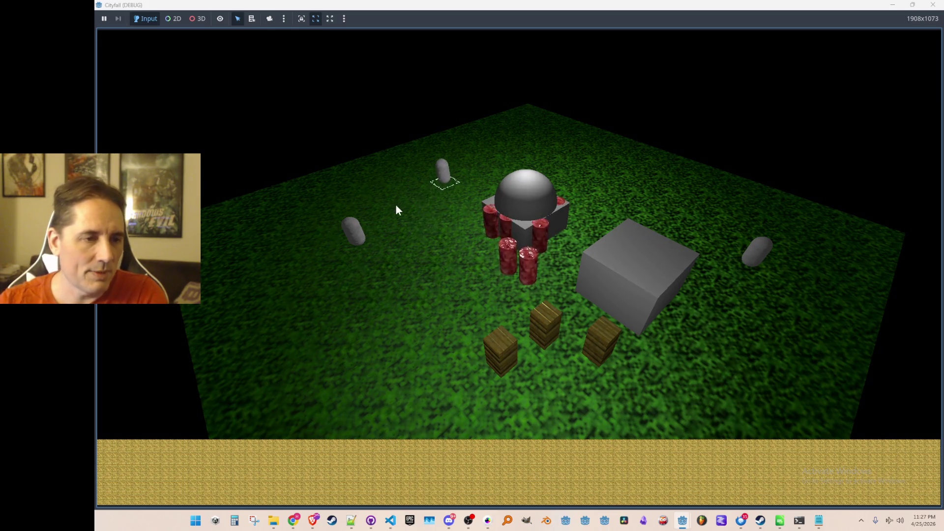
click(355, 230)
click(325, 255)
click(347, 221)
click(354, 282)
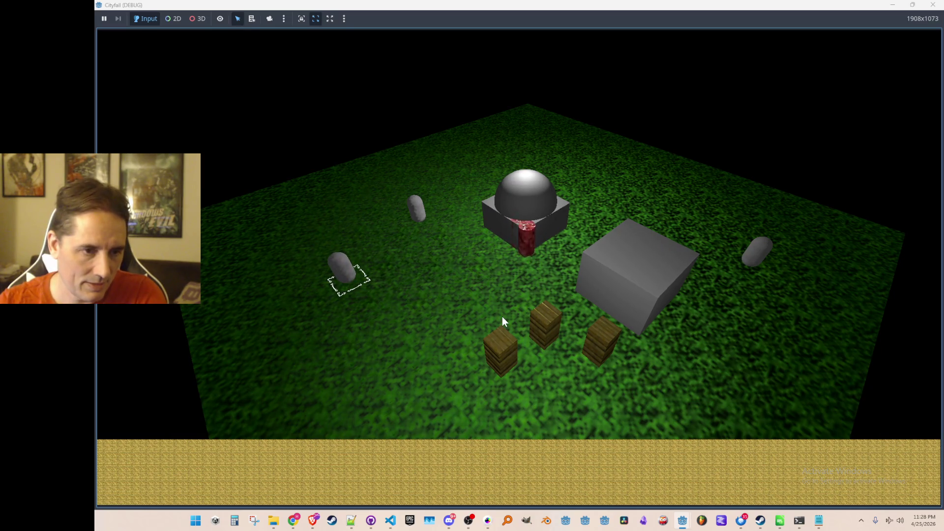
click(933, 6)
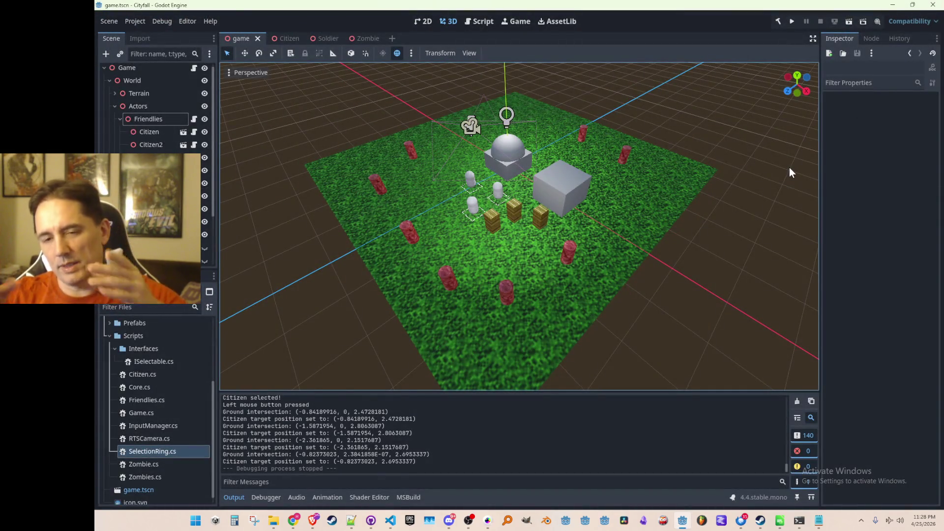
scroll(517, 214, down, 2)
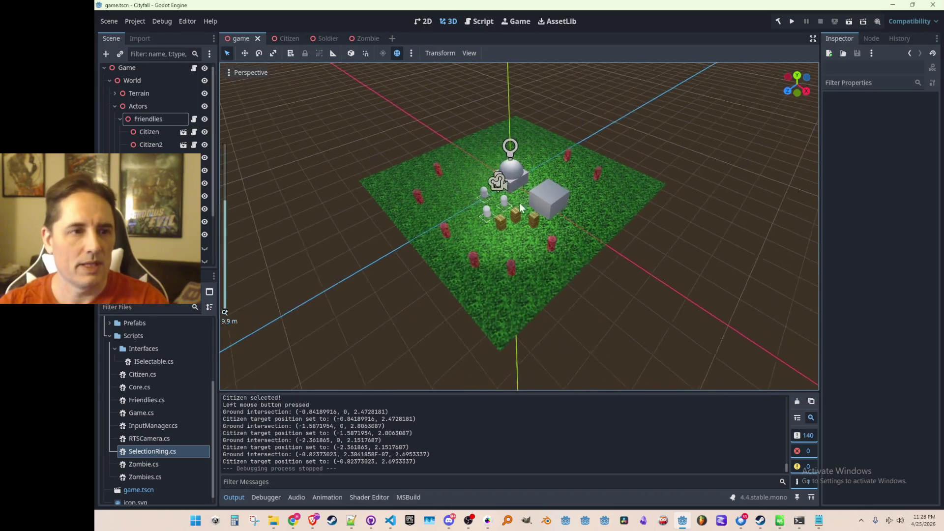
- Tilt the RTSCamera's X rotation to -60° and move it up to about (2.48, 4.58, 2.35)
middle_click(517, 214)
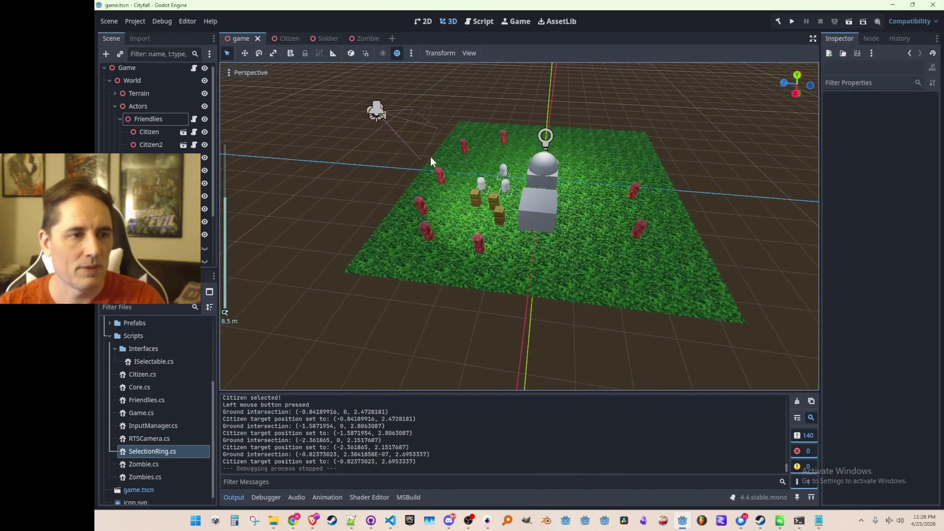
click(434, 127)
scroll(861, 332, down, 3)
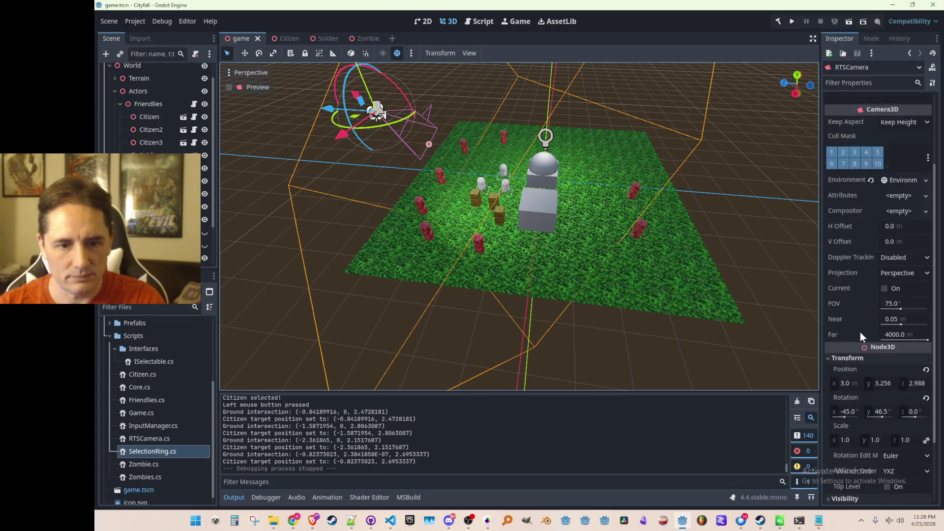
scroll(871, 339, down, 2)
click(850, 325)
text(-60)
key(Return)
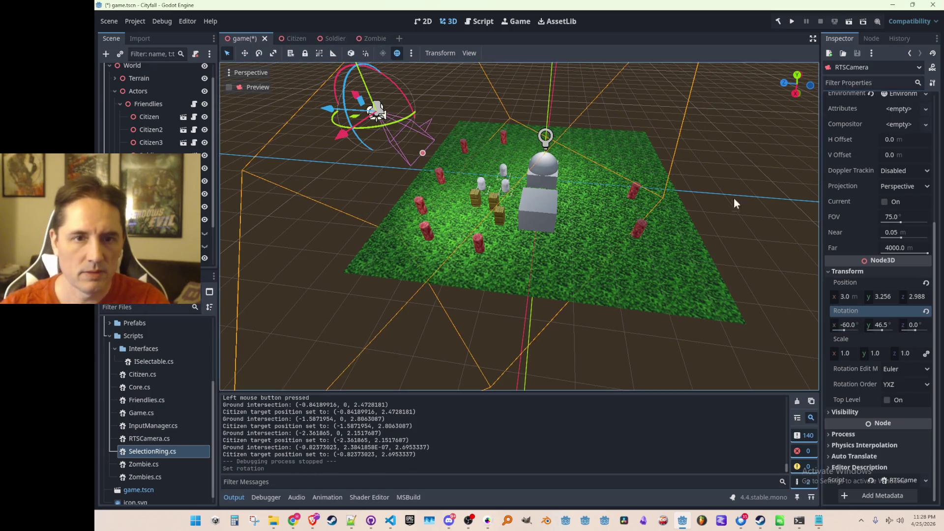
scroll(883, 214, up, 5)
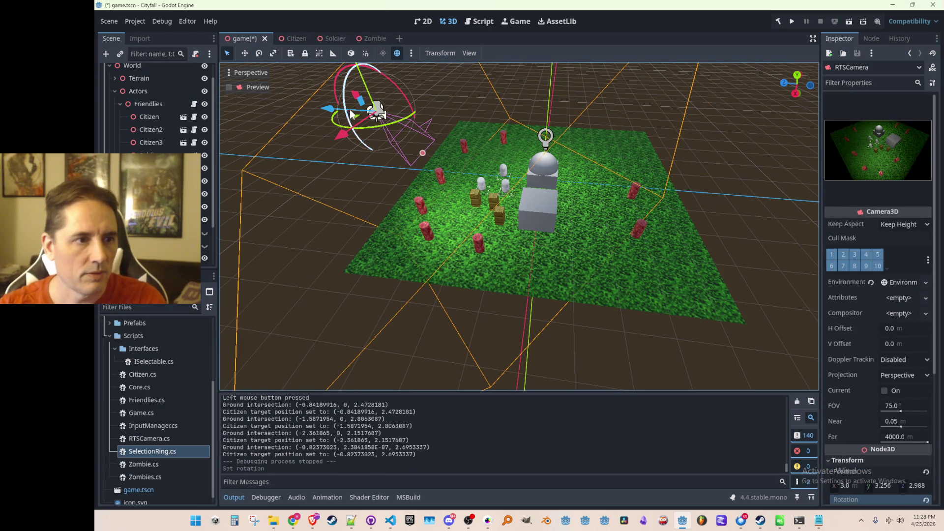
scroll(349, 110, down, 3)
drag(418, 99, 415, 44)
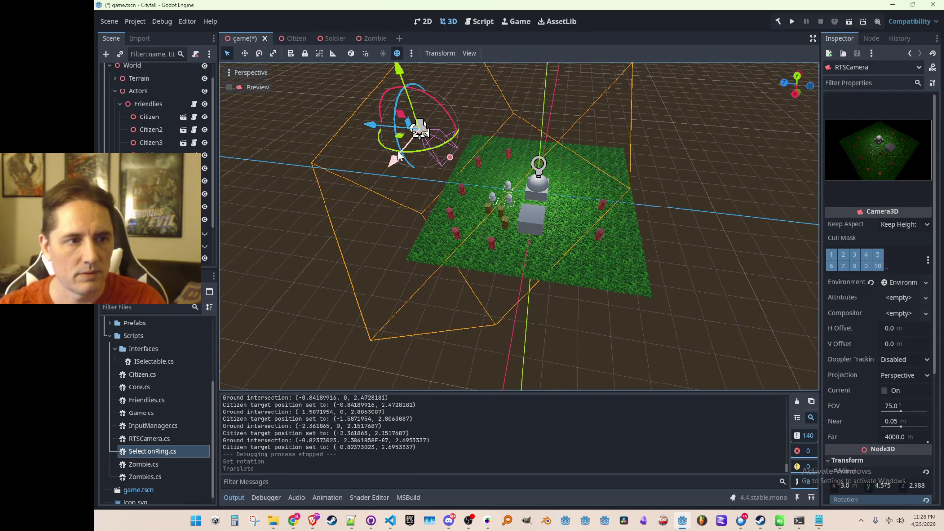
drag(420, 131, 449, 124)
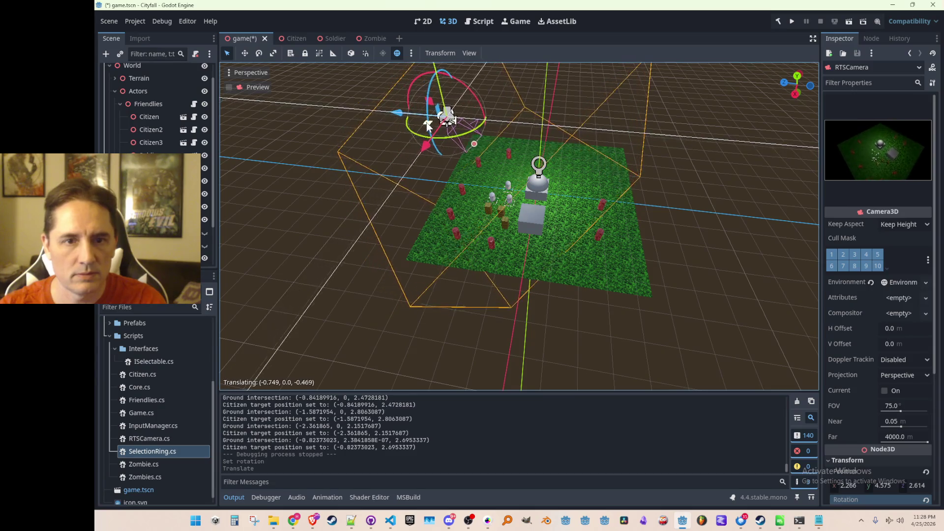
scroll(880, 331, down, 3)
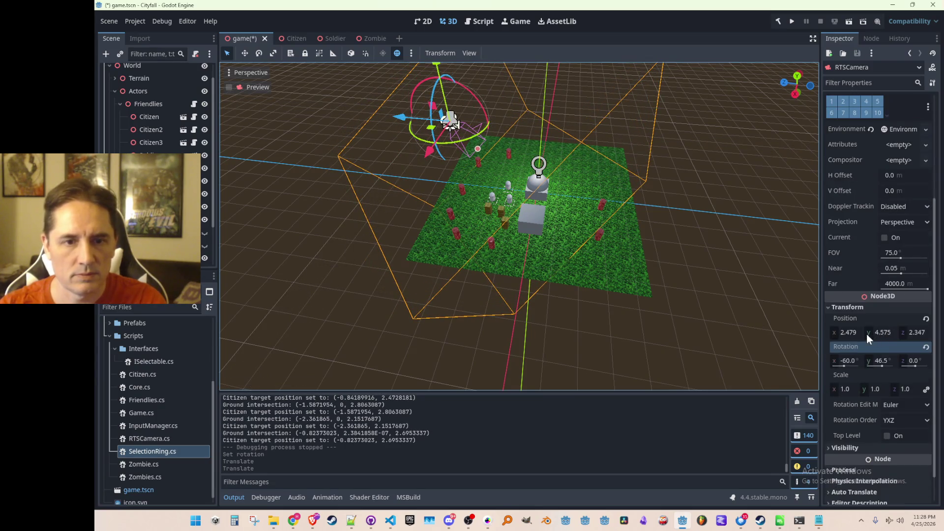
scroll(868, 335, down, 2)
scroll(159, 111, down, 3)
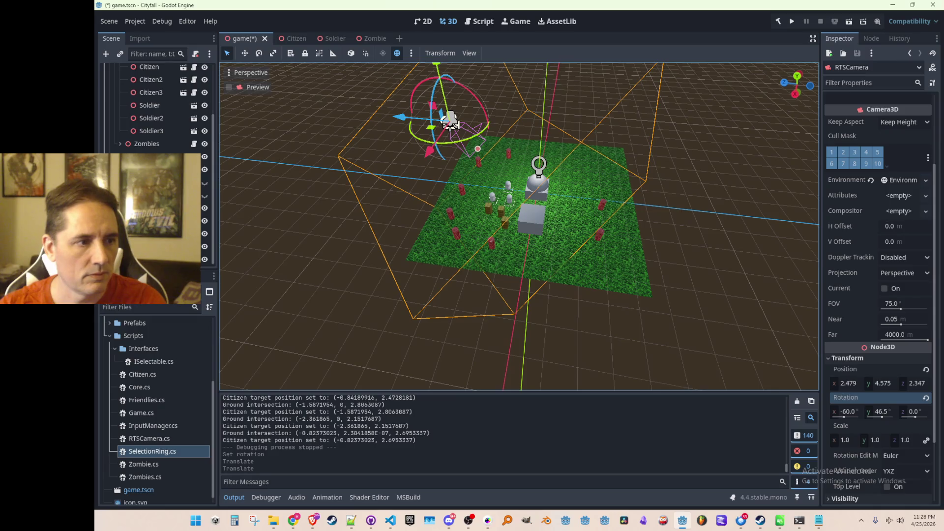
- Select SpotLight3D and confirm its energy at 5, peeking at the distance fade settings
click(538, 164)
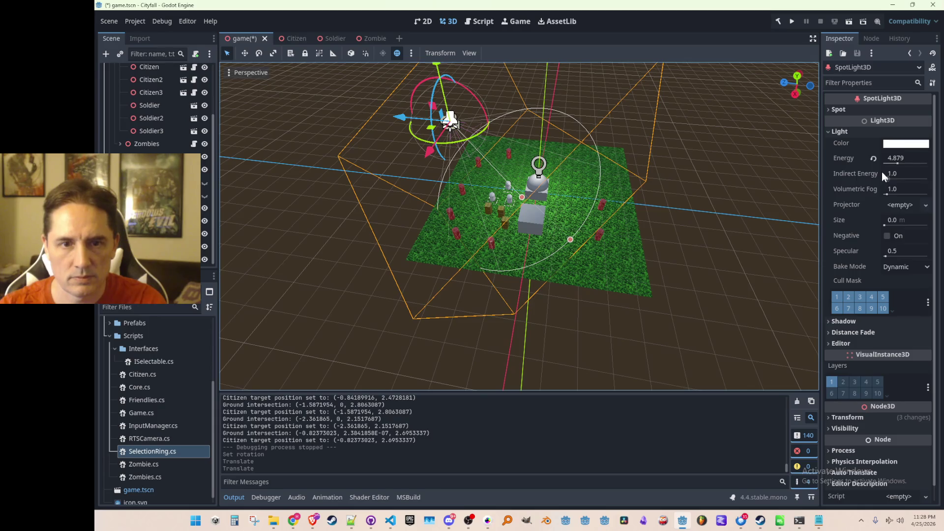
click(908, 157)
text(5)
key(Return)
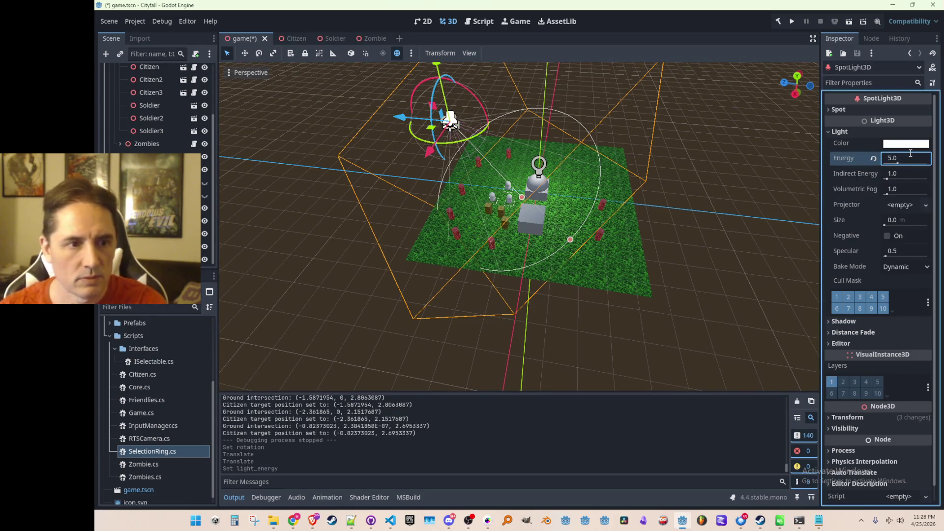
click(853, 333)
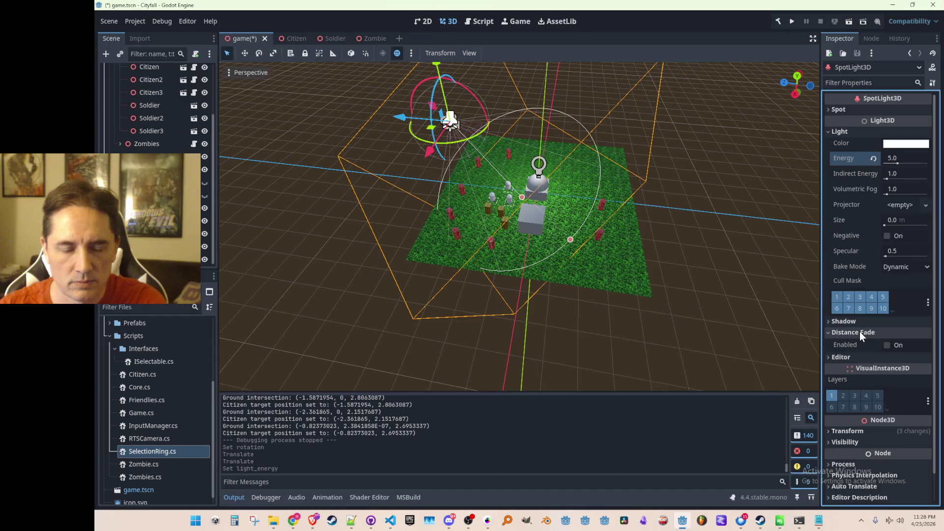
click(859, 332)
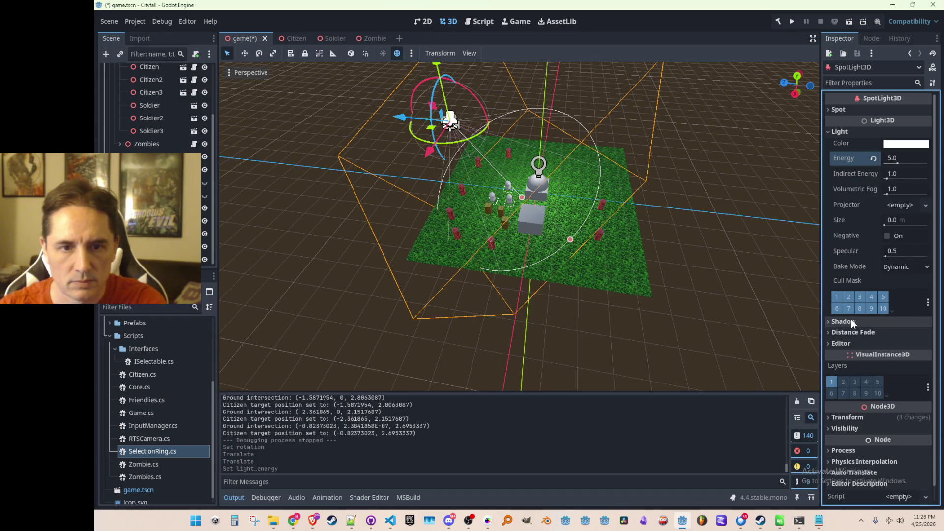
- Raise the spotlight energy to 10, undo a slider nudge, and save the game scene
click(894, 159)
text(10)
key(Return)
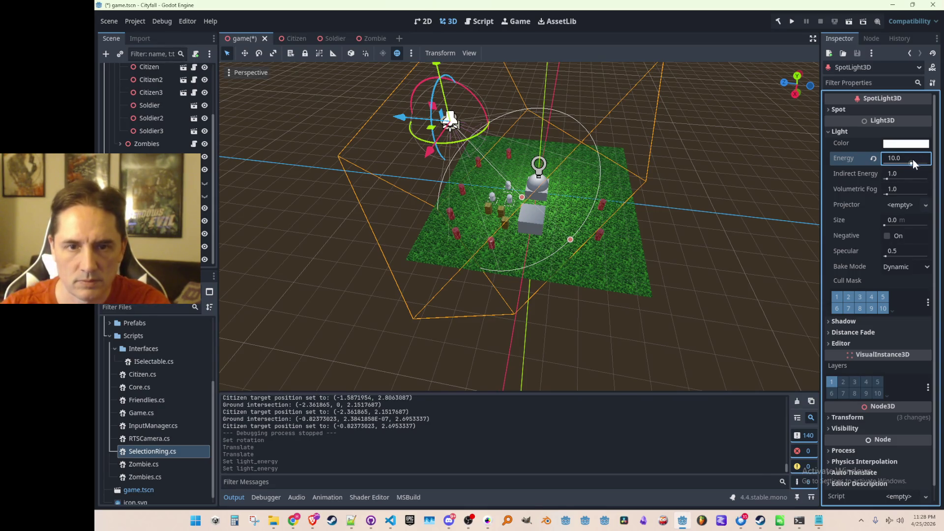
drag(911, 163, 918, 164)
key(ctrl+z)
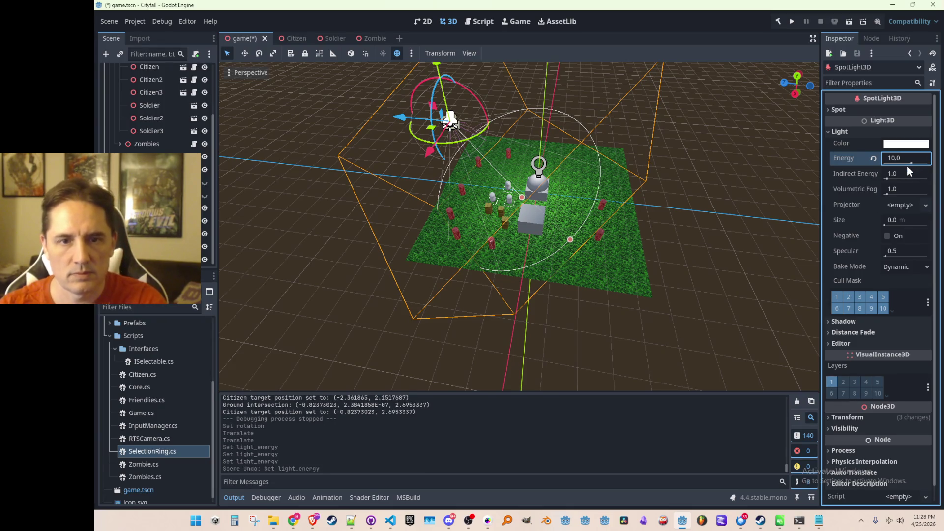
key(ctrl+s)
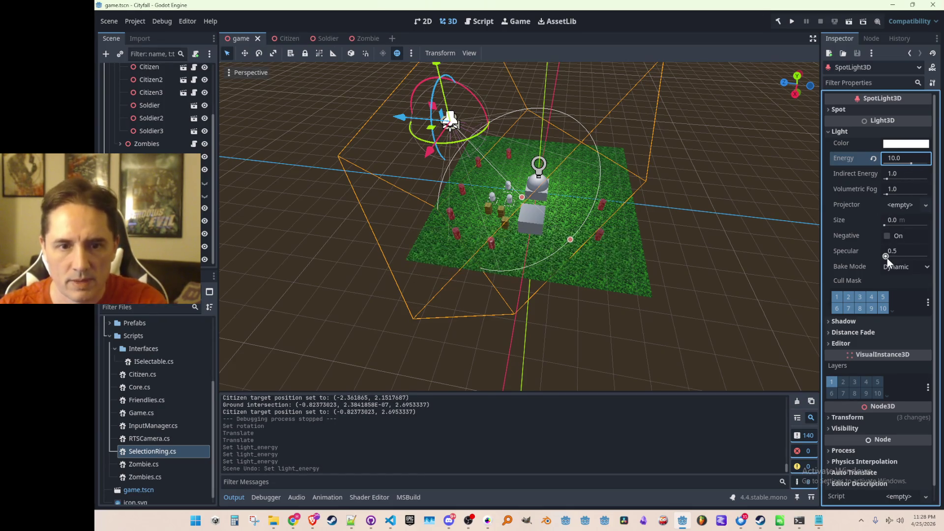
click(850, 334)
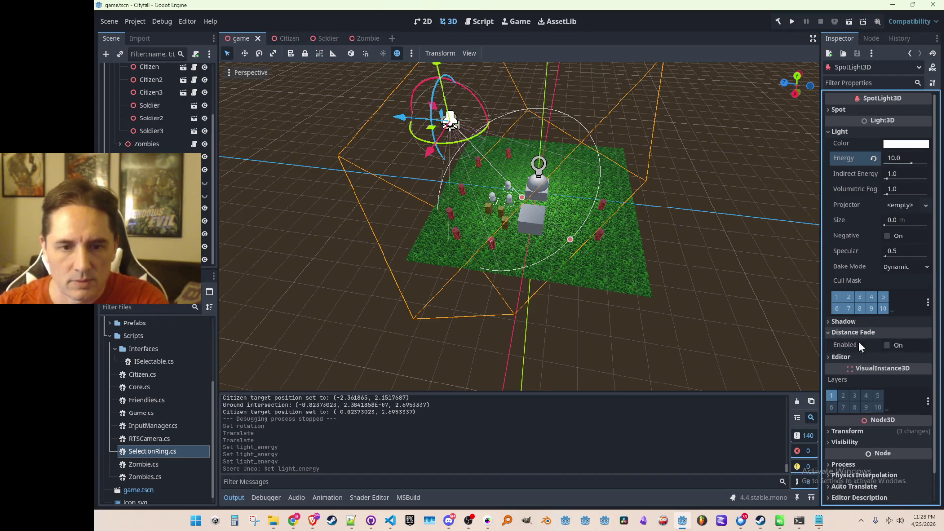
- Enable the spotlight's distance fade with Begin 40 m and Length 100 m
click(891, 346)
scroll(908, 337, down, 2)
scroll(906, 344, up, 2)
click(906, 376)
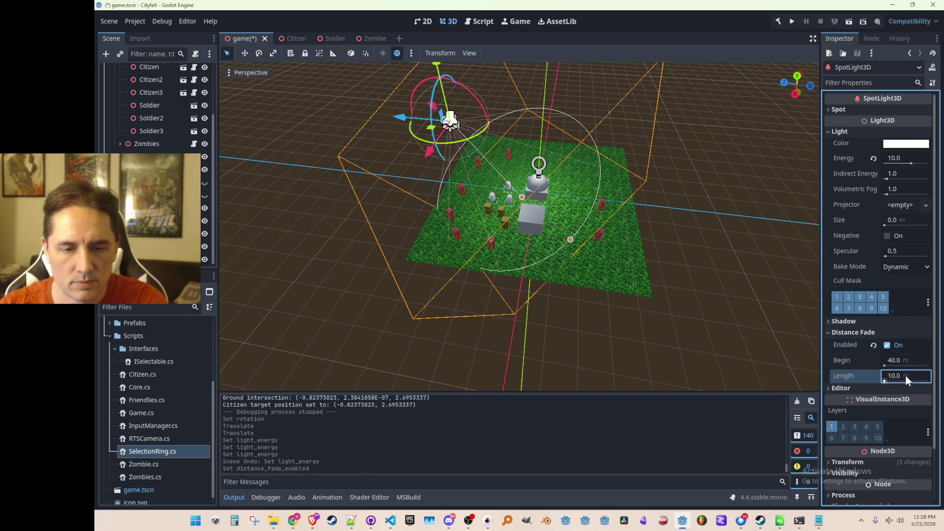
text(40)
key(Return)
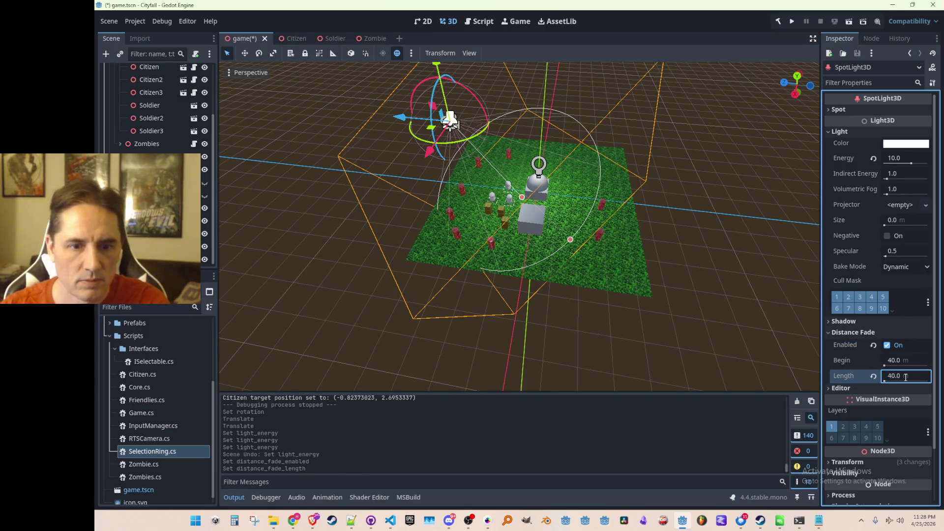
click(904, 360)
text(0)
key(Return)
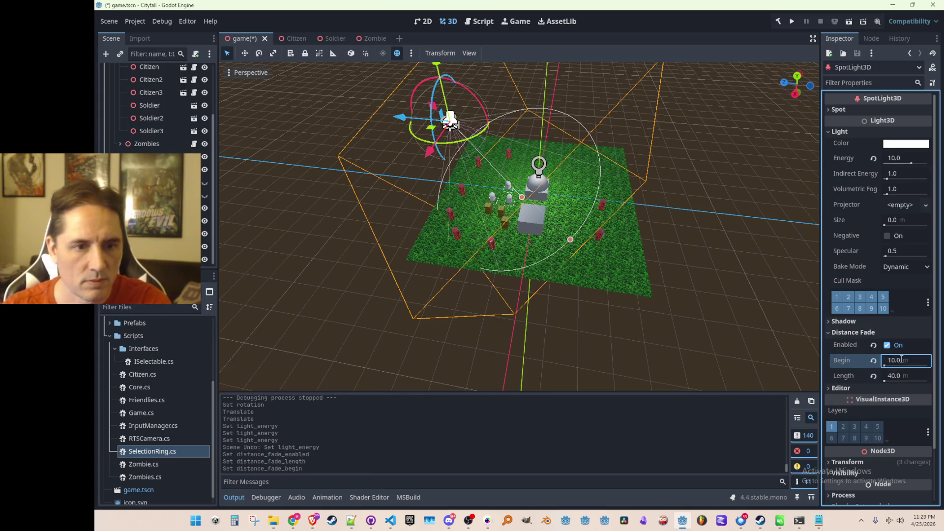
key(ctrl+z)
click(904, 376)
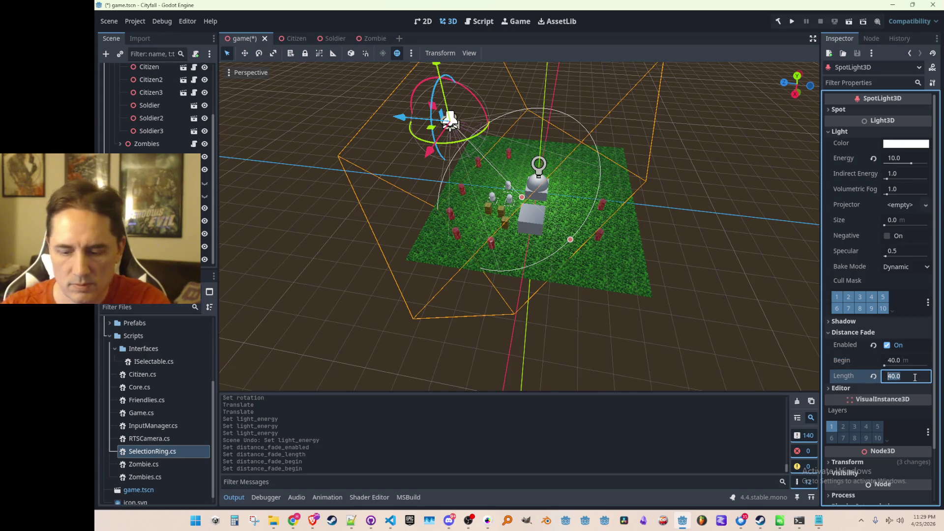
text(100)
key(Return)
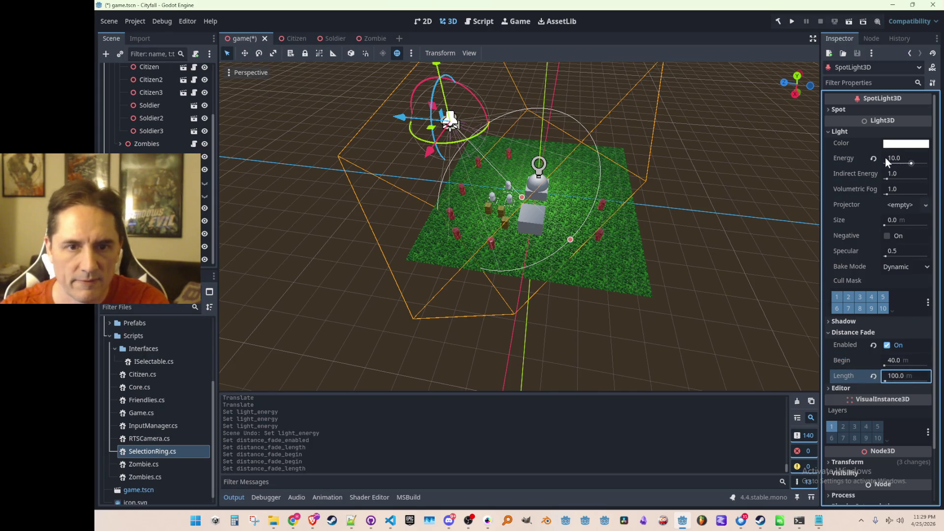
- Re-enter the spotlight energy of 10, save the scene, and launch the game
click(874, 159)
click(897, 158)
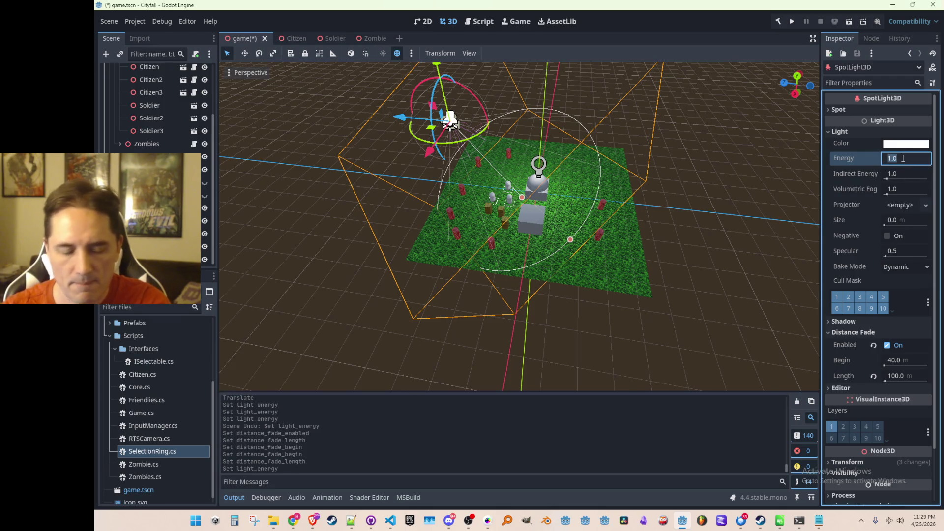
text(10)
key(Return)
click(605, 241)
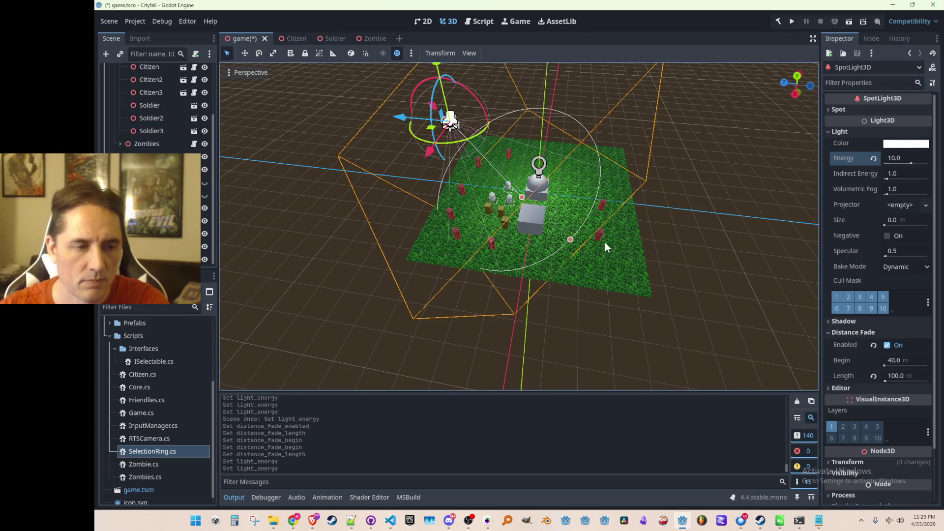
key(ctrl+s)
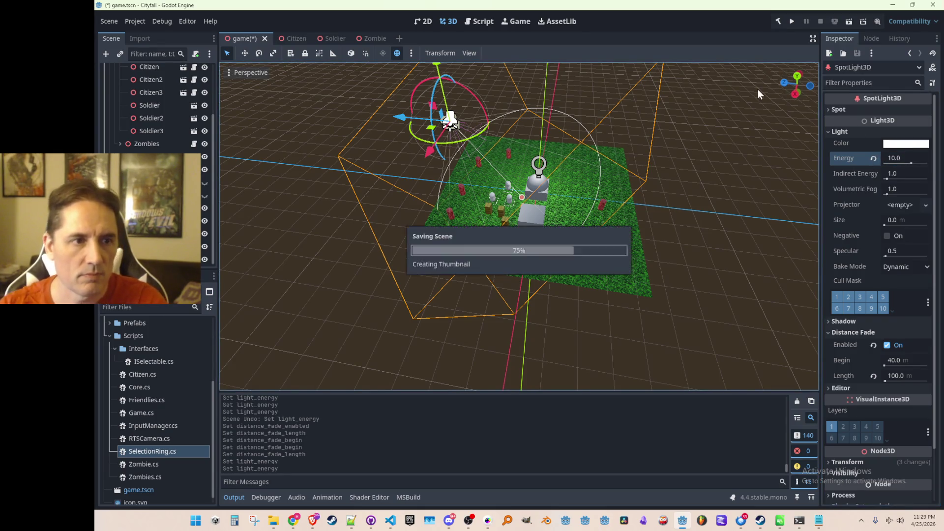
click(793, 21)
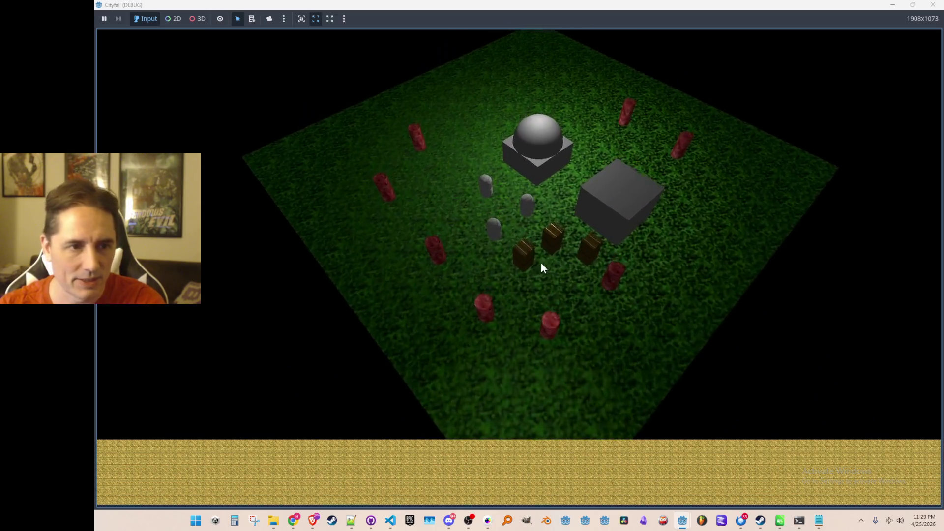
click(475, 210)
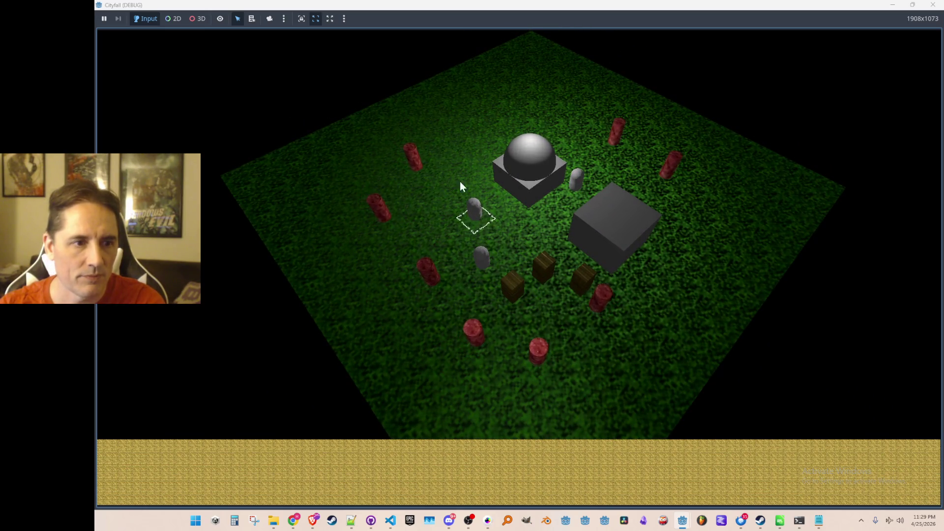
click(480, 257)
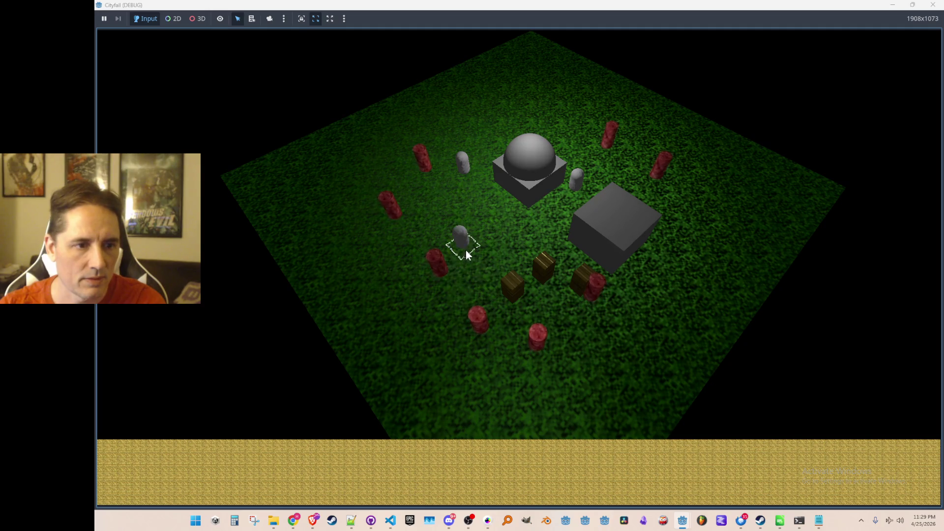
click(579, 180)
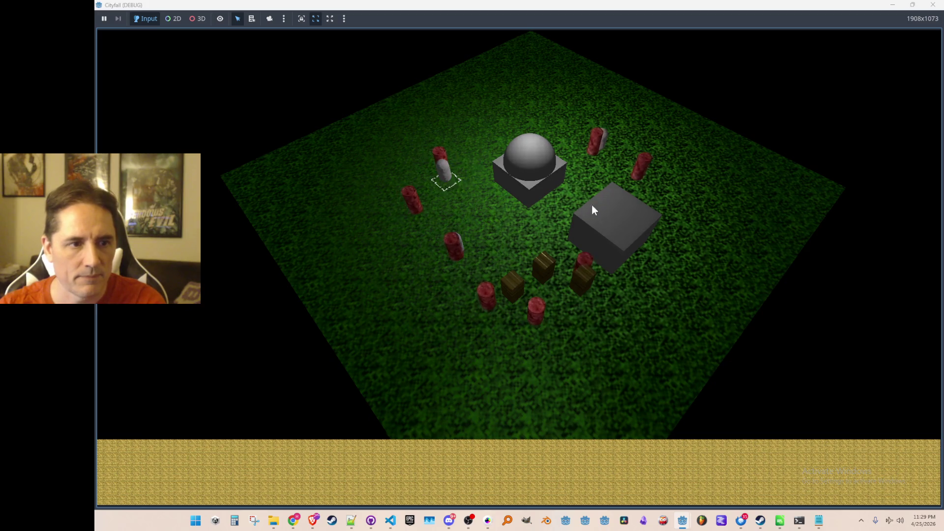
mouse_move(588, 198)
mouse_down()
mouse_move(569, 229)
mouse_move(630, 233)
mouse_move(692, 216)
mouse_up()
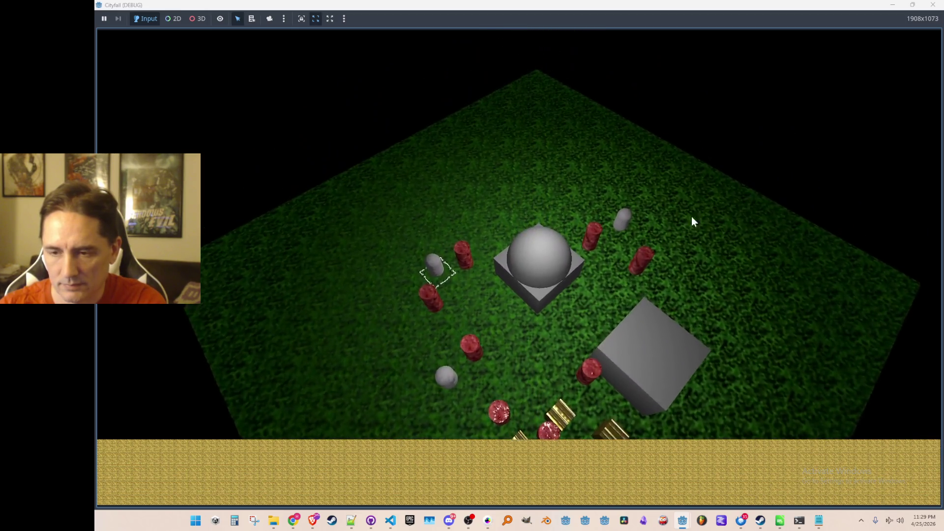
scroll(692, 216, down, 2)
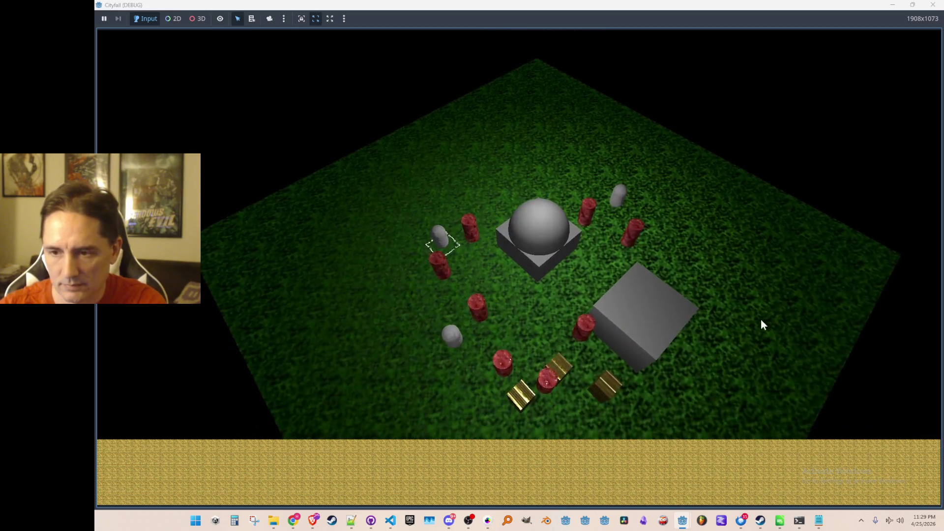
scroll(566, 369, up, 2)
scroll(479, 373, down, 2)
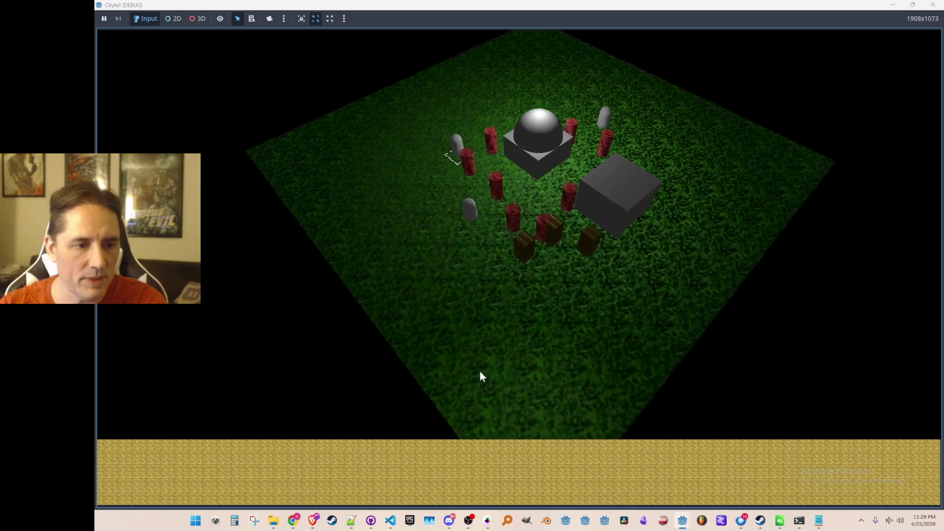
scroll(782, 199, up, 2)
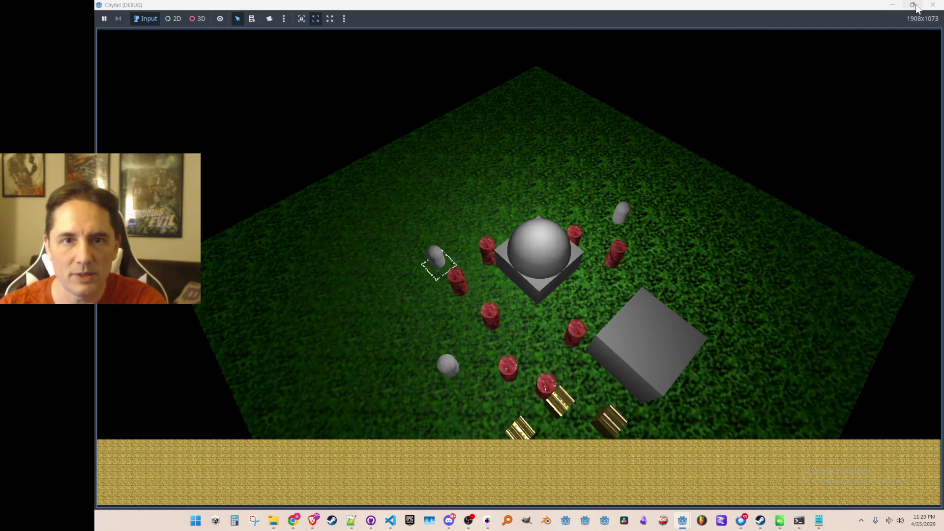
click(933, 6)
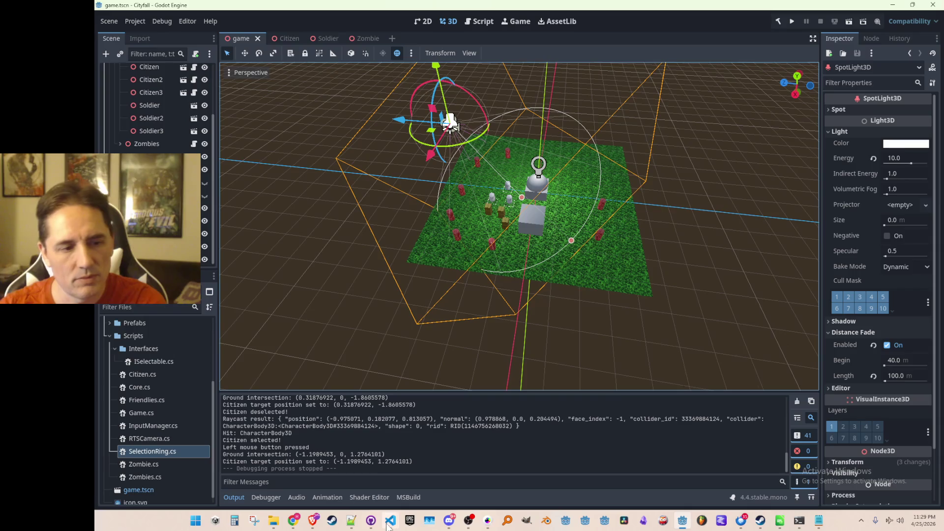
- Bring Visual Studio Code with InputManager.cs to the front
mouse_move(391, 521)
click(437, 473)
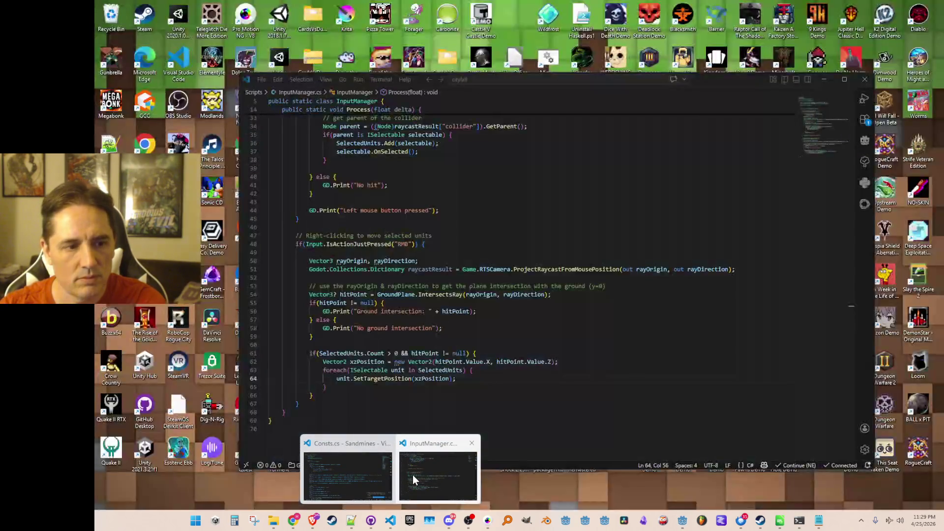
scroll(614, 317, up, 5)
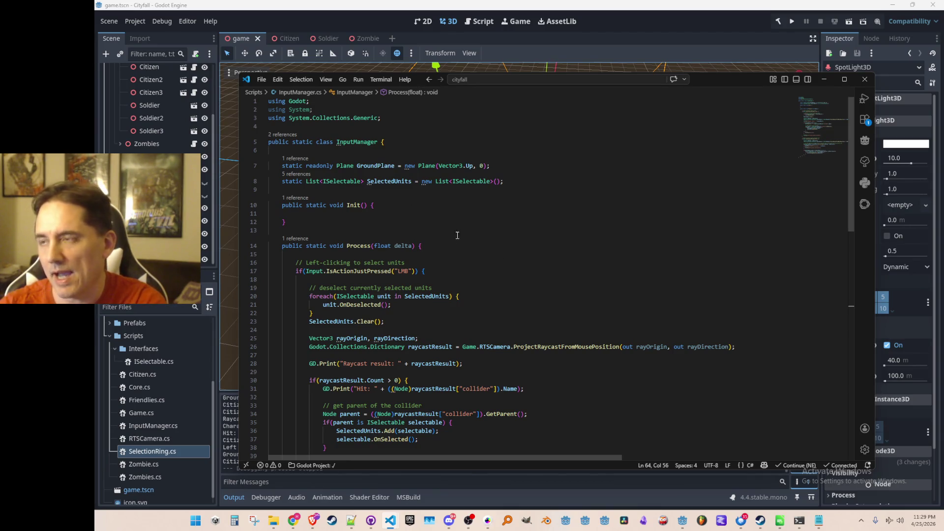
- Declare 'public static Vector3 GroundIntersectionPoint { get; private set; }' and move it above SelectedUnits
click(629, 184)
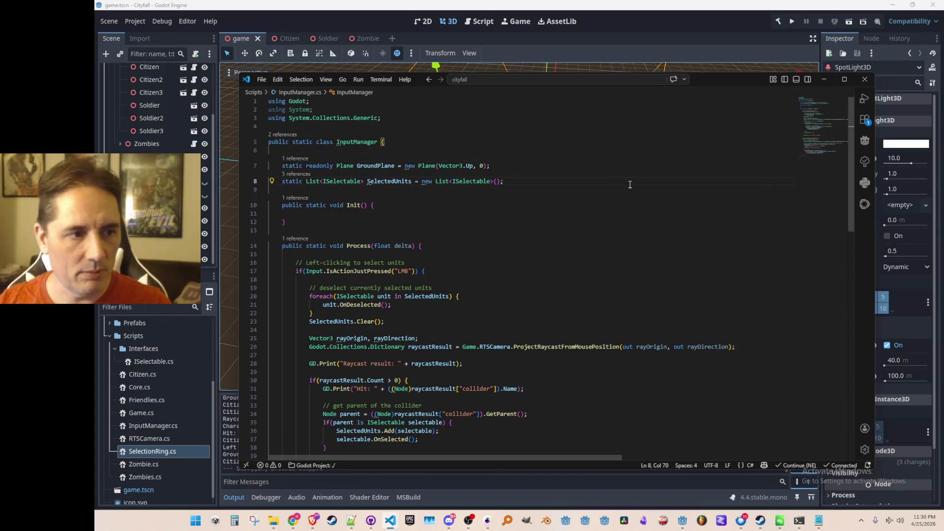
key(Return)
key(Return)
text(public static G)
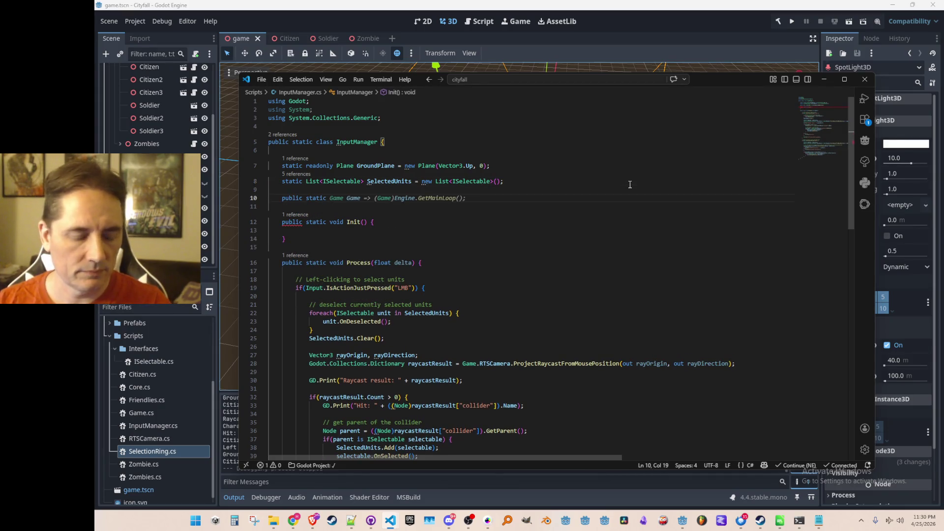
text(r)
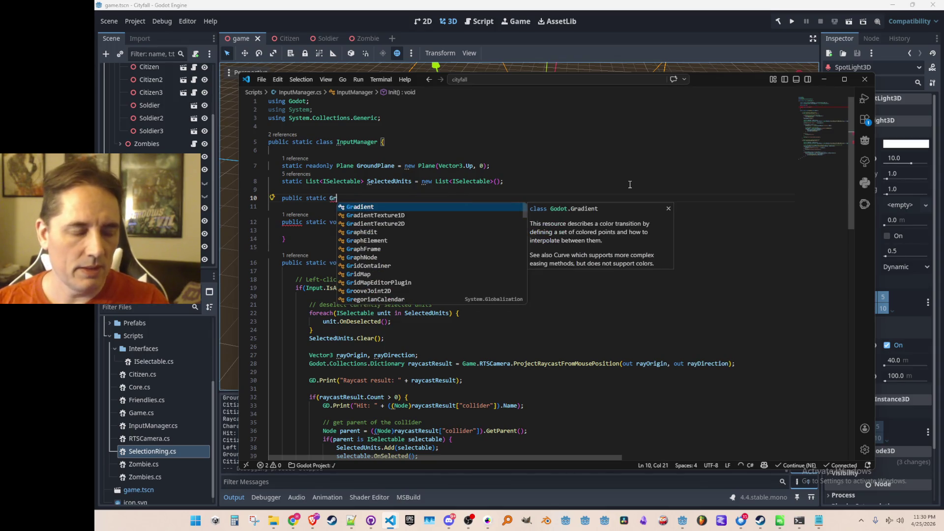
text(ound)
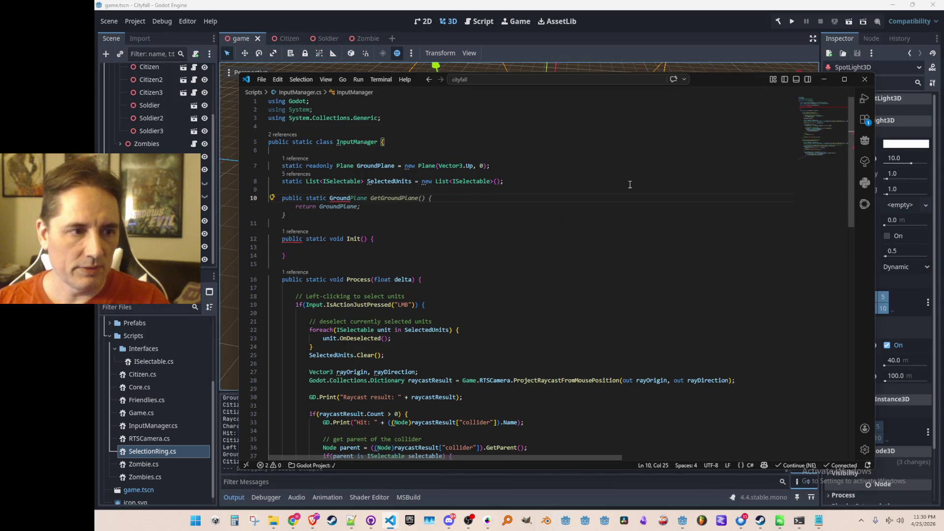
text(IntersectionPoin)
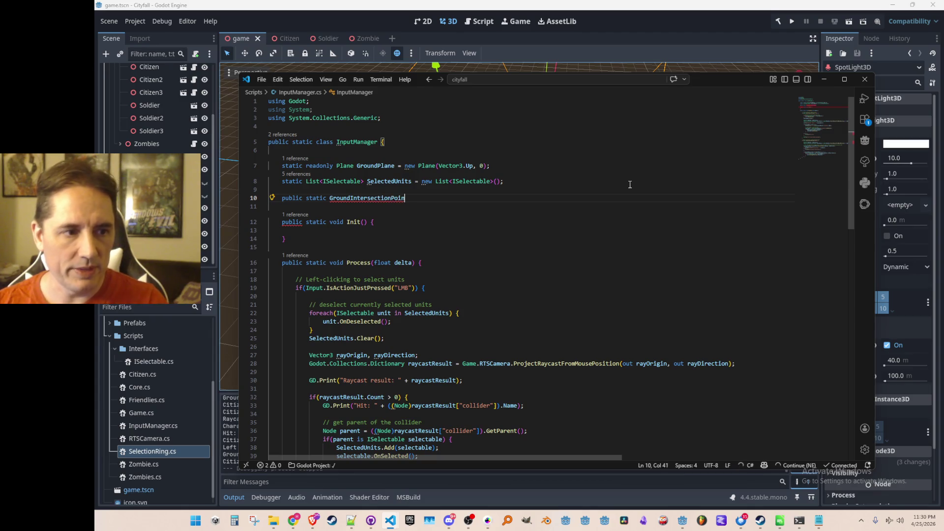
text(t)
key(ctrl+Left)
text(3)
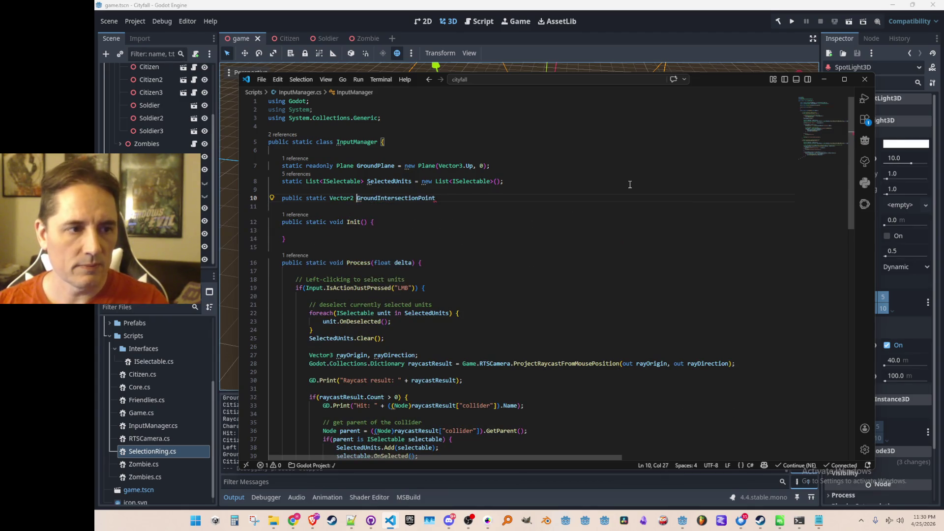
key(End)
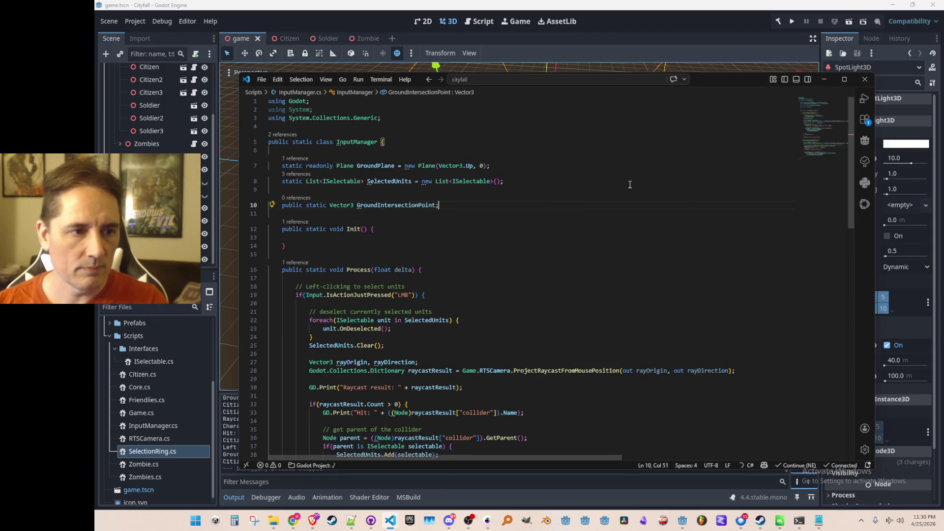
text({ get)
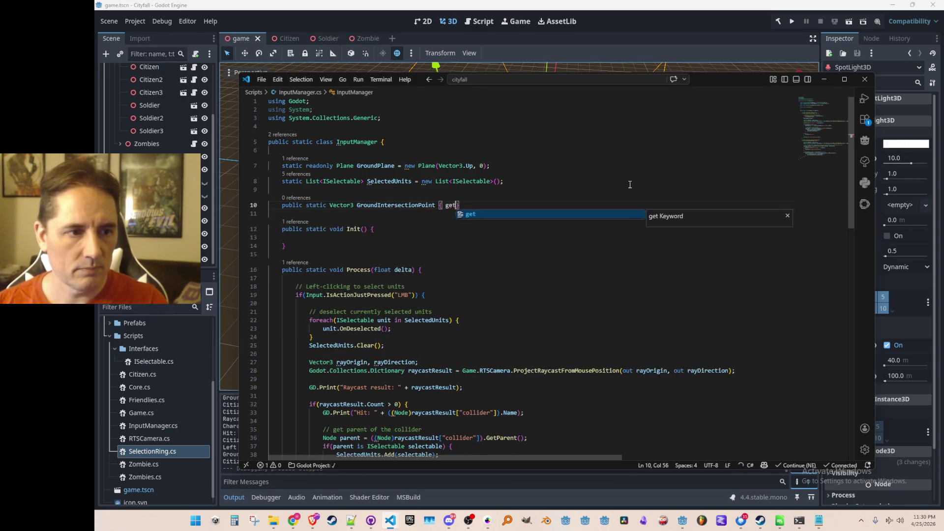
key(Tab)
key(Home)
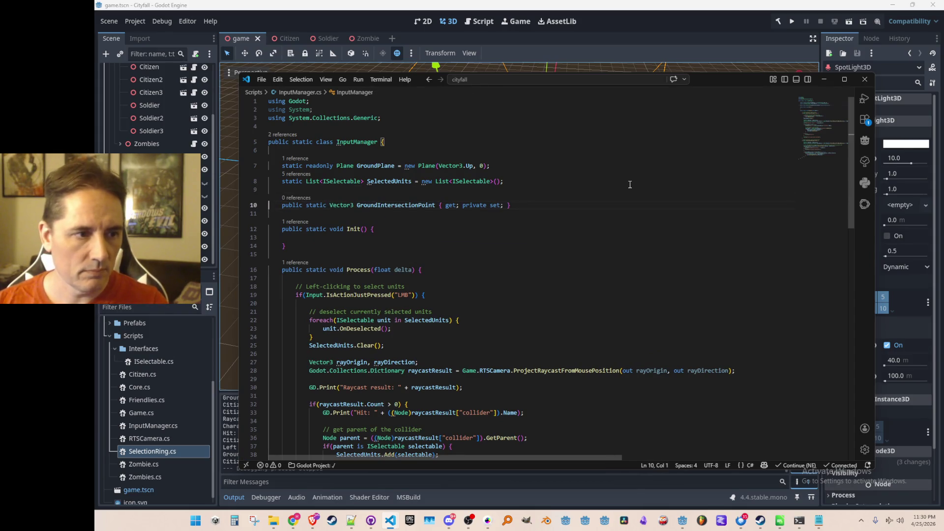
key(alt+Up)
key(Return)
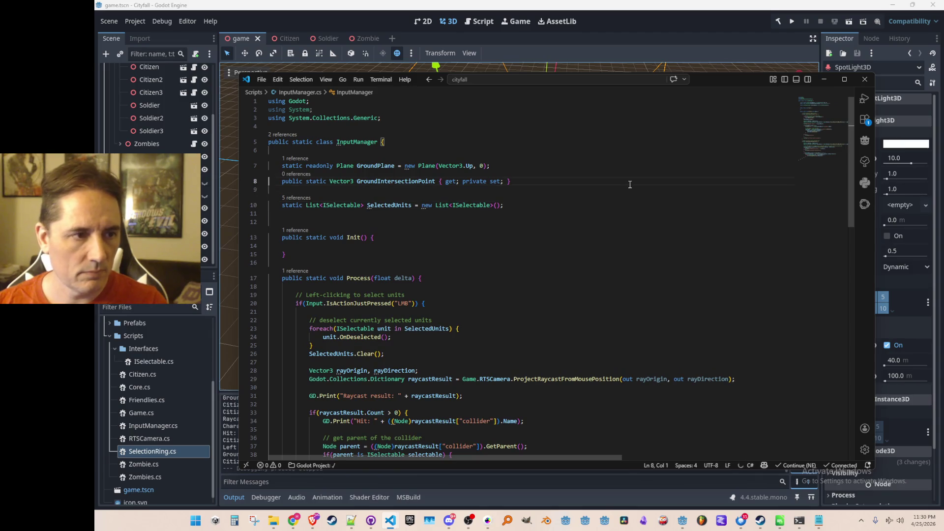
- Add // comments labelling the ground plane and the selected-units list fields
key(Up)
key(Return)
key(Up)
text(// grou)
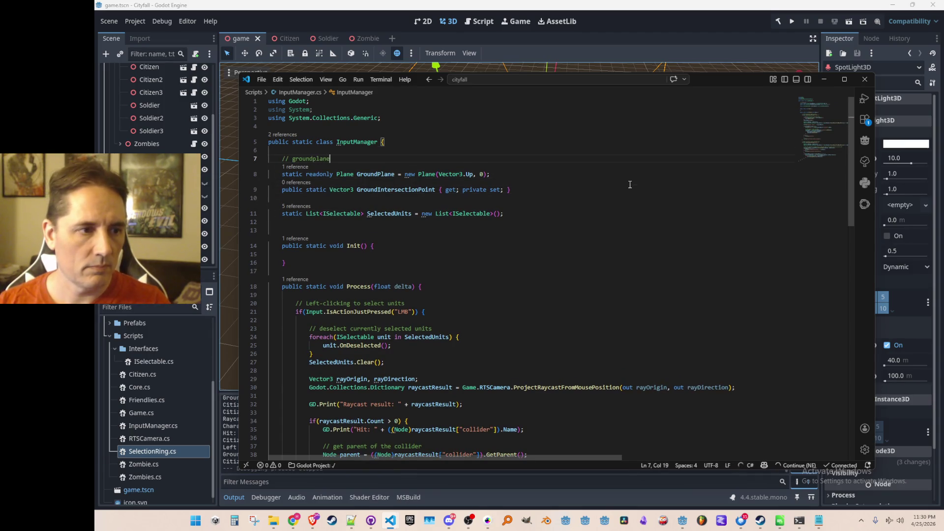
key(Down)
key(Down)
key(Return)
text(//)
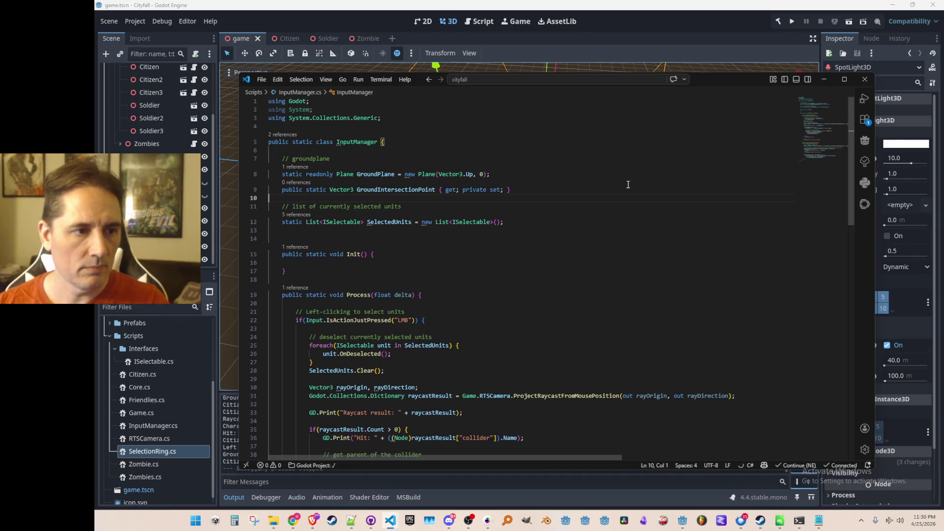
click(425, 190)
scroll(567, 281, down, 5)
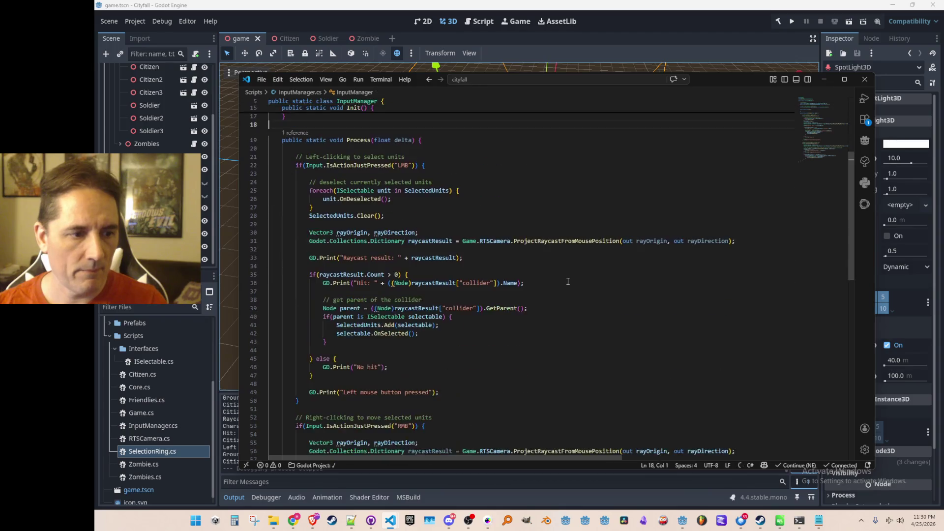
scroll(561, 311, down, 5)
scroll(555, 336, down, 4)
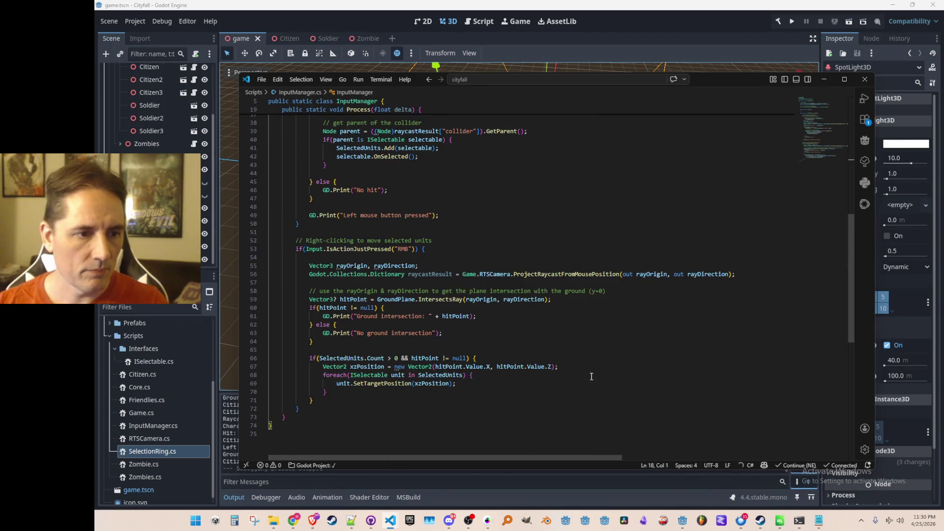
scroll(601, 355, up, 1)
scroll(613, 340, up, 1)
- Cut the raycast/hitPoint block from the RMB branch and paste it, outdented, at the top of Process()
click(640, 289)
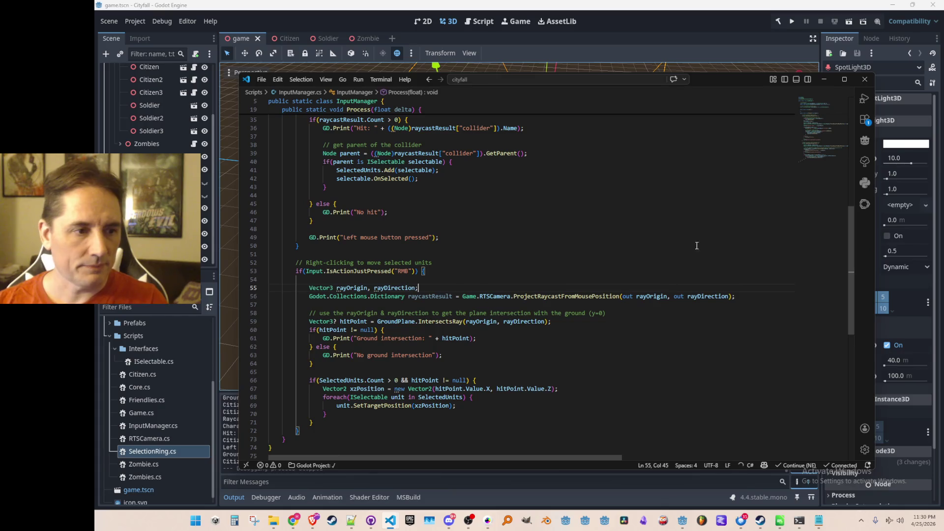
key(Home)
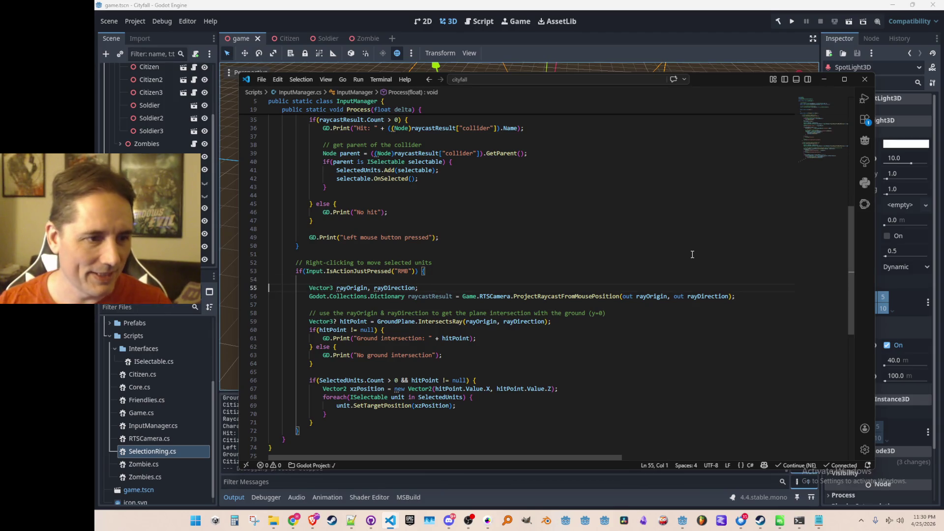
key(shift+Down)
key(shift+Down)
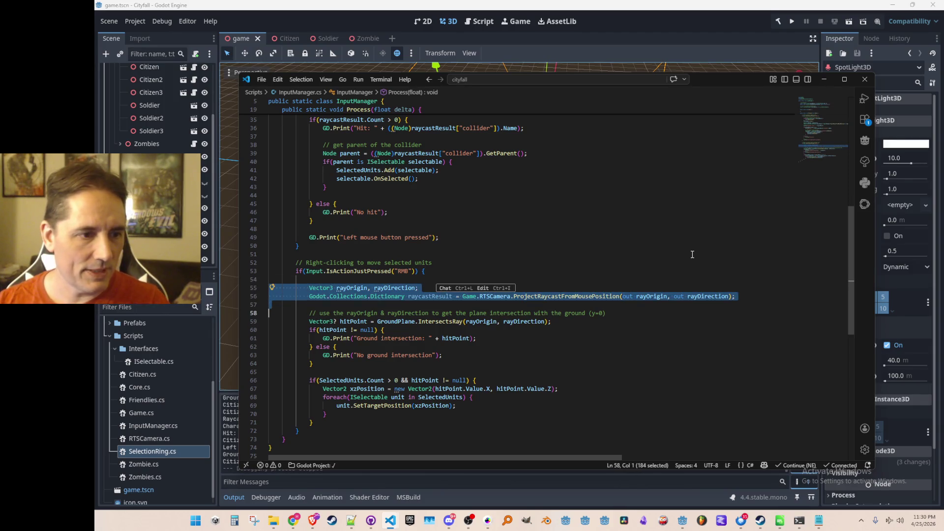
key(shift+Down)
key(shift+Down)
key(shift+Down)
key(shift+Down)
key(shift+Down)
key(shift+Down)
key(ctrl+c)
key(shift+Down)
key(Delete)
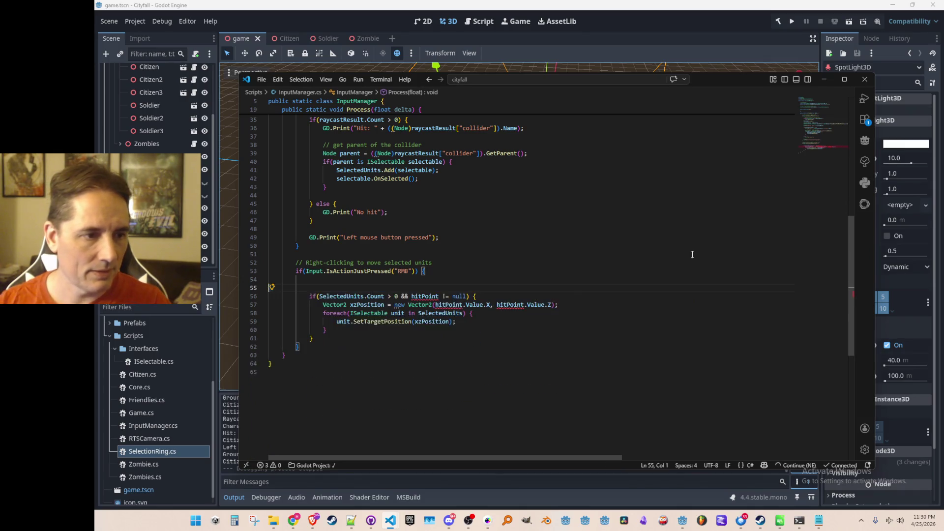
scroll(692, 255, up, 8)
click(682, 205)
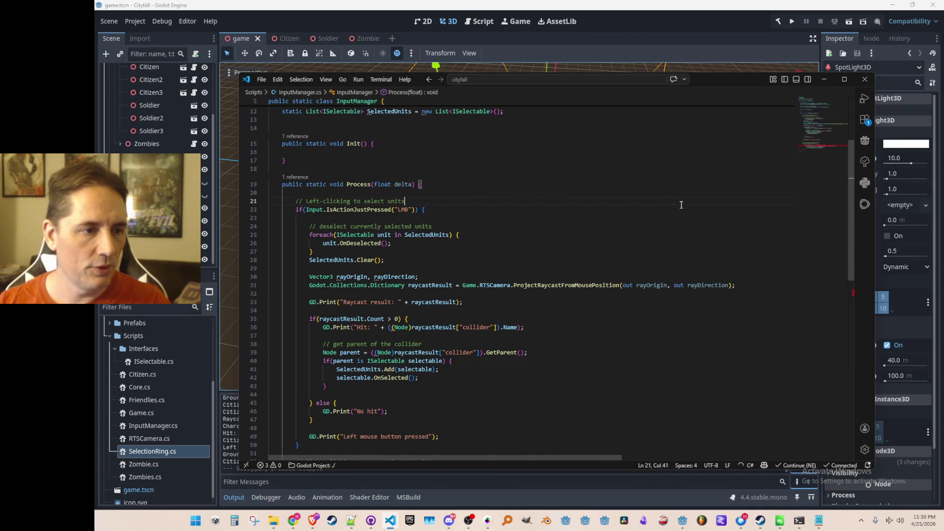
key(ctrl+v)
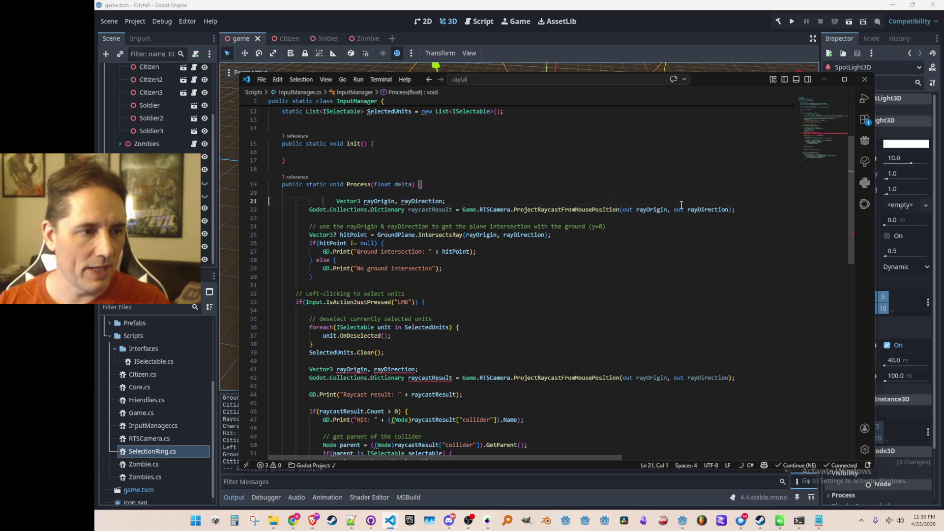
key(shift+Tab)
key(shift+Down)
key(shift+Down)
key(shift+Down)
key(shift+Down)
key(shift+Down)
key(shift+Down)
key(shift+Tab)
scroll(667, 349, down, 2)
- Delete the duplicate raycast lines in the LMB branch and bring up the quick file finder
click(667, 349)
click(677, 317)
key(Up)
key(shift+Down)
key(shift+Down)
key(Delete)
key(BackSpace)
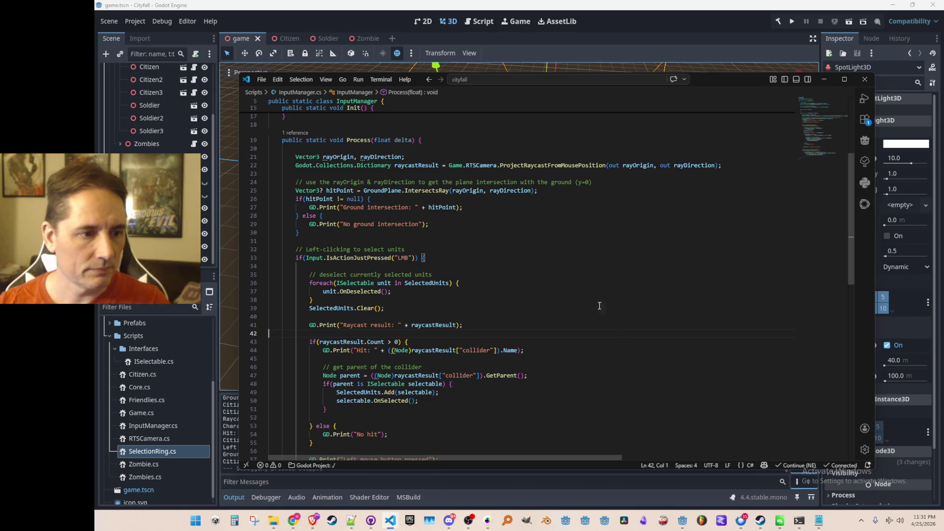
scroll(604, 317, down, 3)
scroll(604, 318, down, 2)
scroll(604, 318, down, 2)
scroll(605, 306, down, 2)
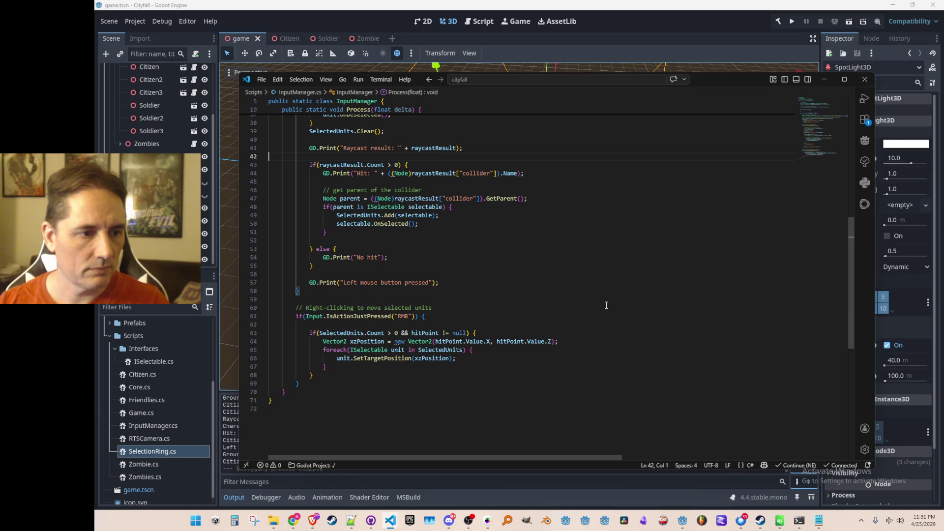
scroll(607, 305, up, 3)
scroll(607, 305, up, 3)
scroll(606, 305, up, 3)
scroll(607, 305, up, 2)
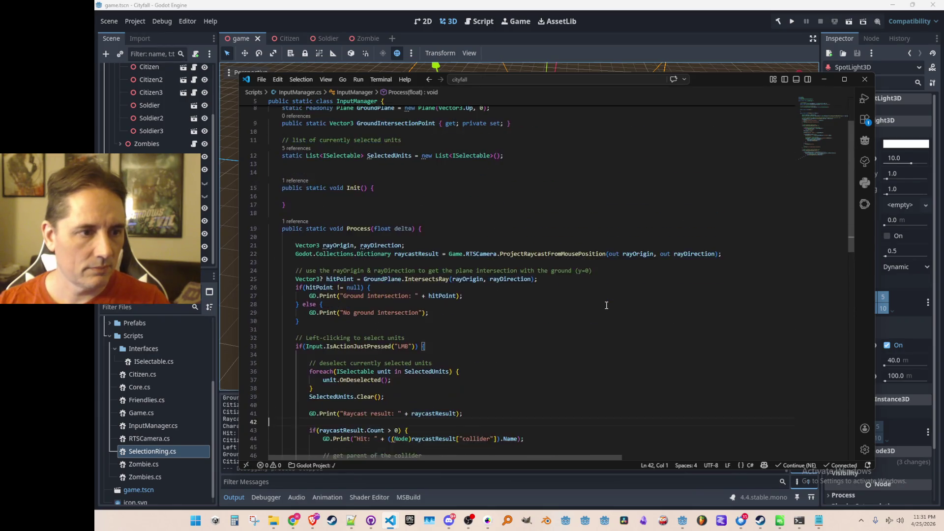
scroll(607, 305, down, 1)
scroll(607, 304, up, 1)
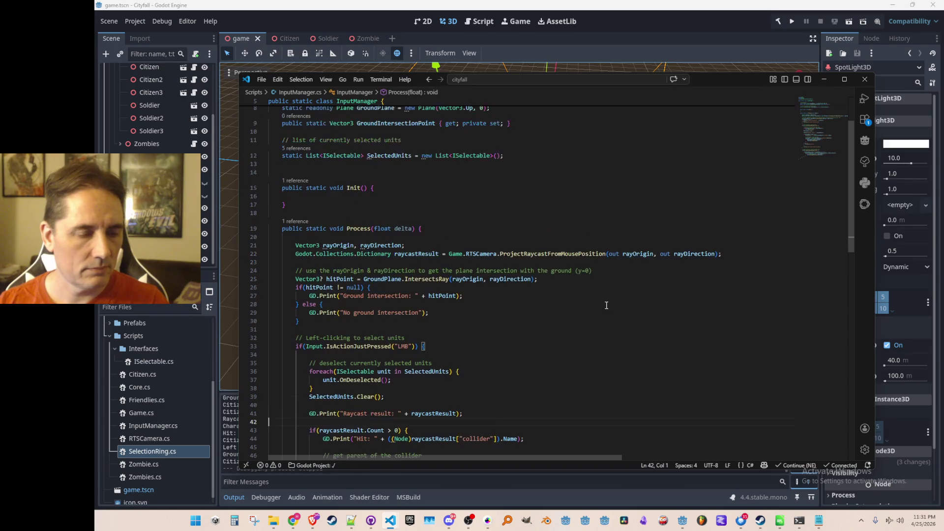
scroll(607, 305, down, 3)
scroll(607, 304, up, 2)
scroll(606, 305, up, 3)
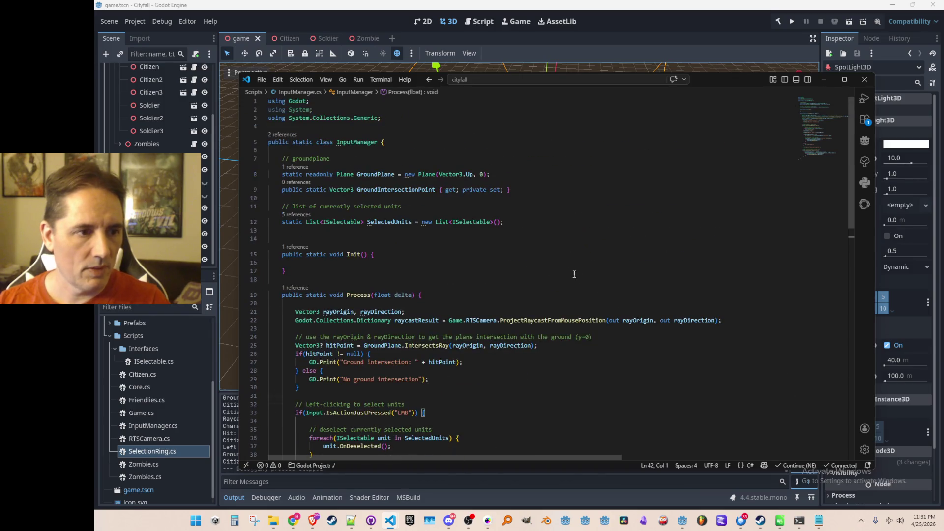
click(425, 189)
click(431, 200)
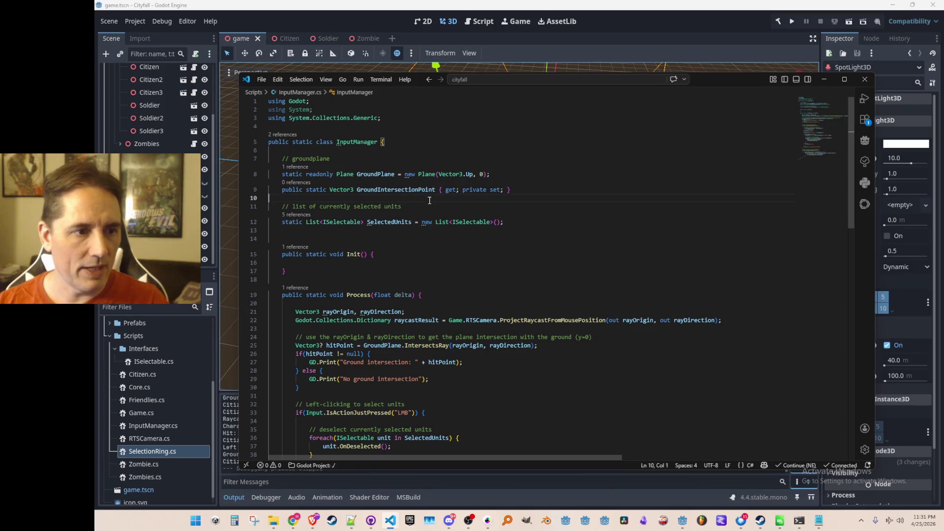
key(ctrl+p)
text(rts)
- In RTSCamera.cs, add a refs comment section with a static SpotLight3D field declaration
key(Return)
scroll(615, 264, up, 5)
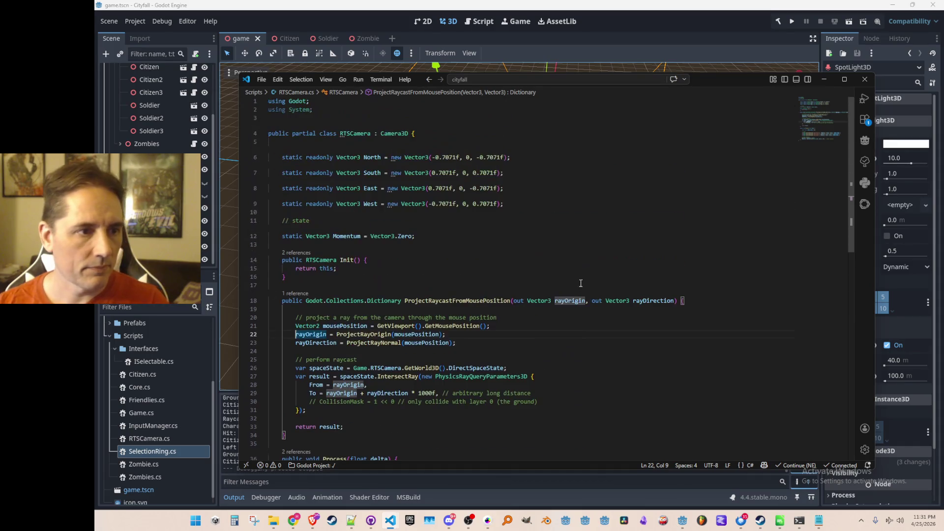
click(631, 222)
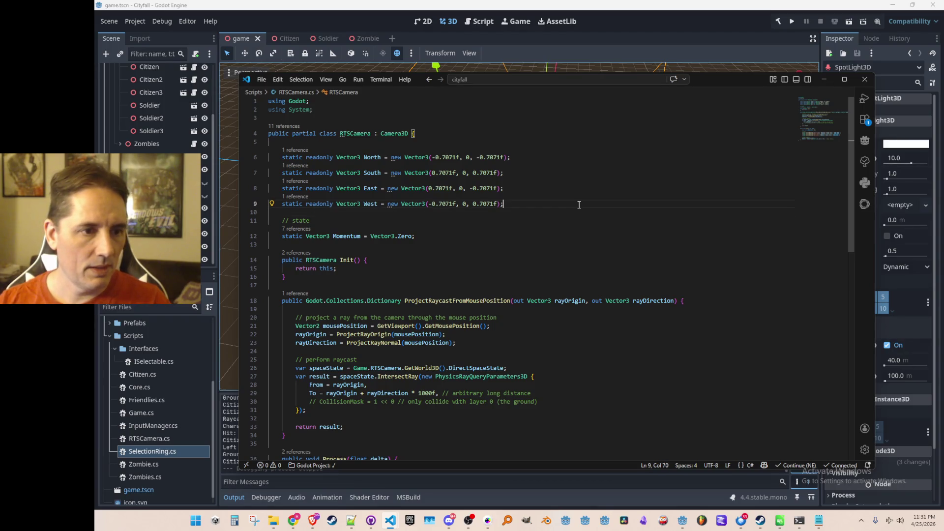
key(Return)
key(Return)
text(efs)
key(Return)
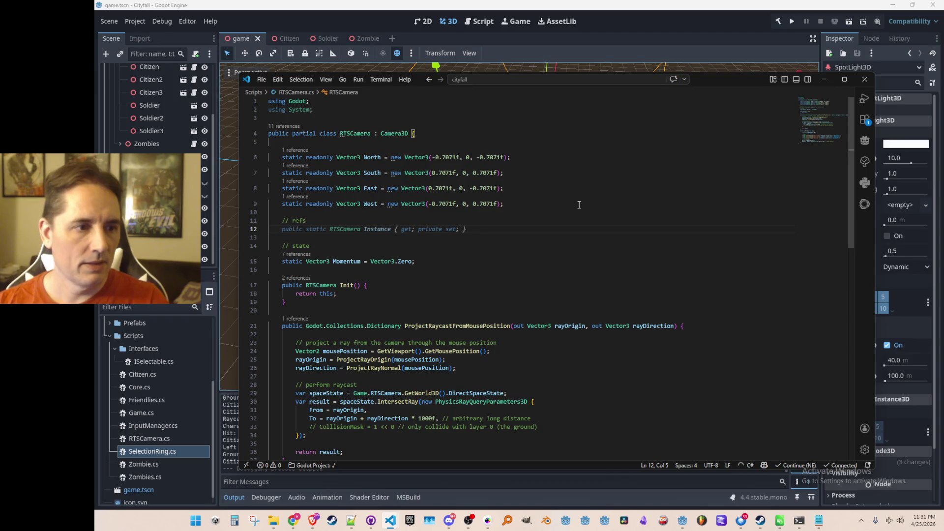
text(S)
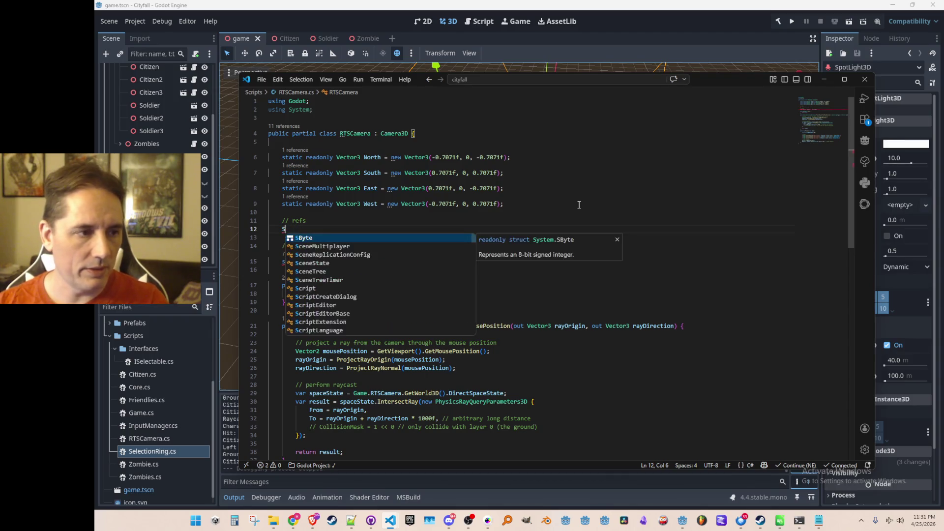
text(potLight3D)
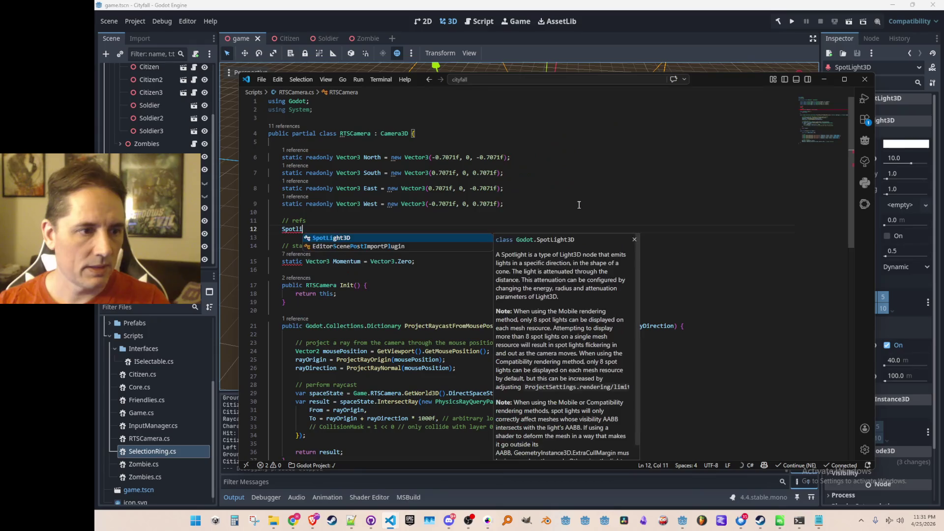
key(Home)
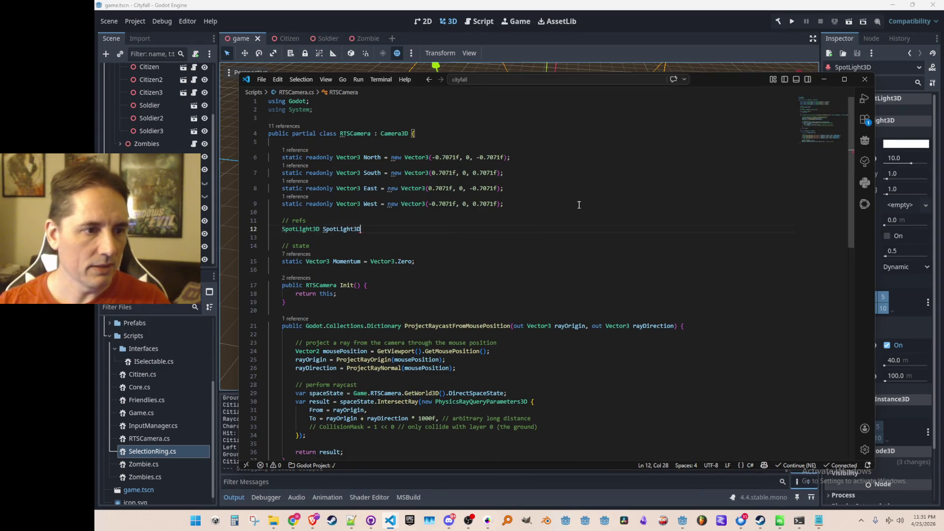
text(static)
key(End)
key(Tab)
text(;)
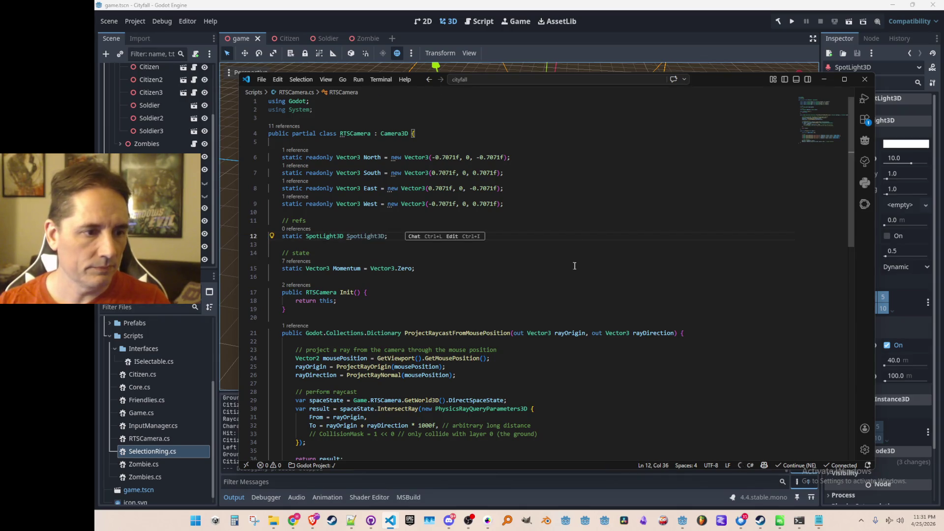
- In Init(), add SpotLight3D = GetNode<SpotLight3D>("SpotLight3D");
click(630, 298)
key(Return)
key(Return)
text(SpotL)
key(Tab)
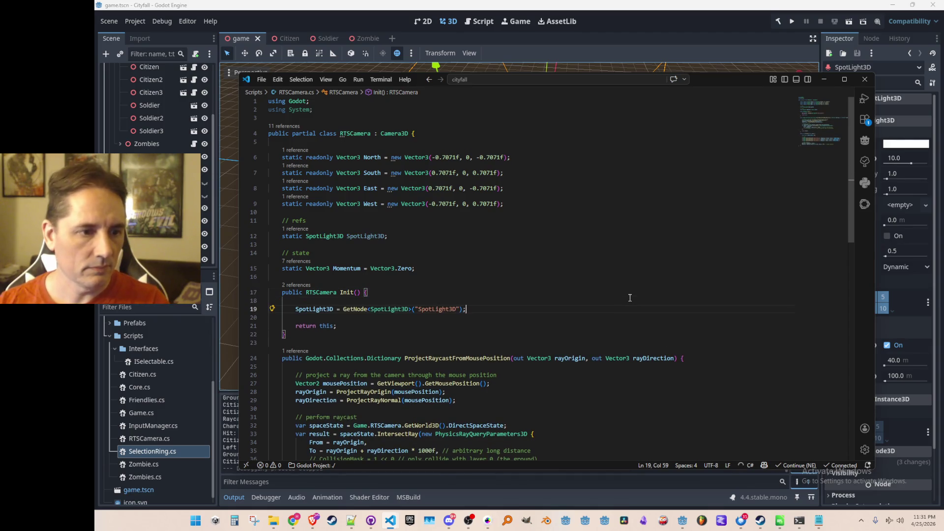
key(Home)
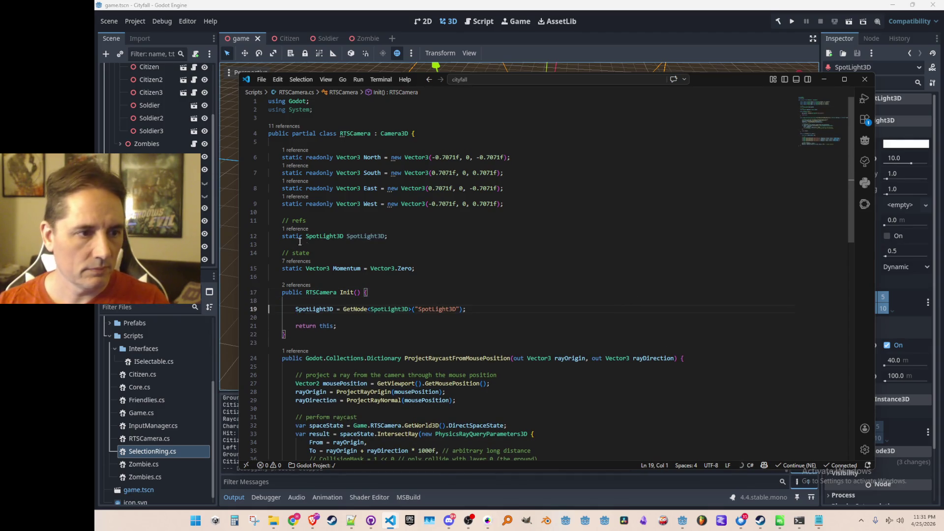
click(454, 254)
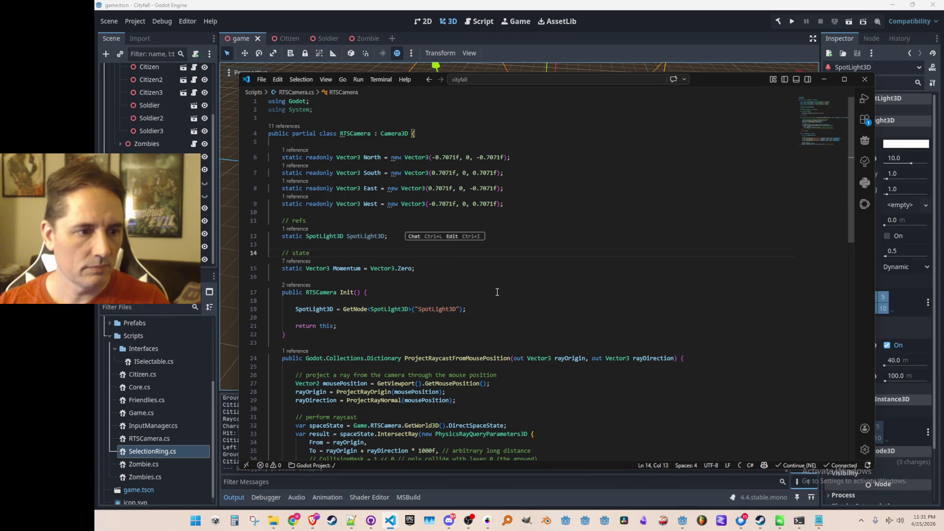
scroll(496, 293, down, 5)
scroll(496, 293, down, 5)
- In Process(), add directionToGroundPoint and GlobalRotation lines aiming SpotLight3D at the ground point
click(648, 260)
key(Return)
key(Return)
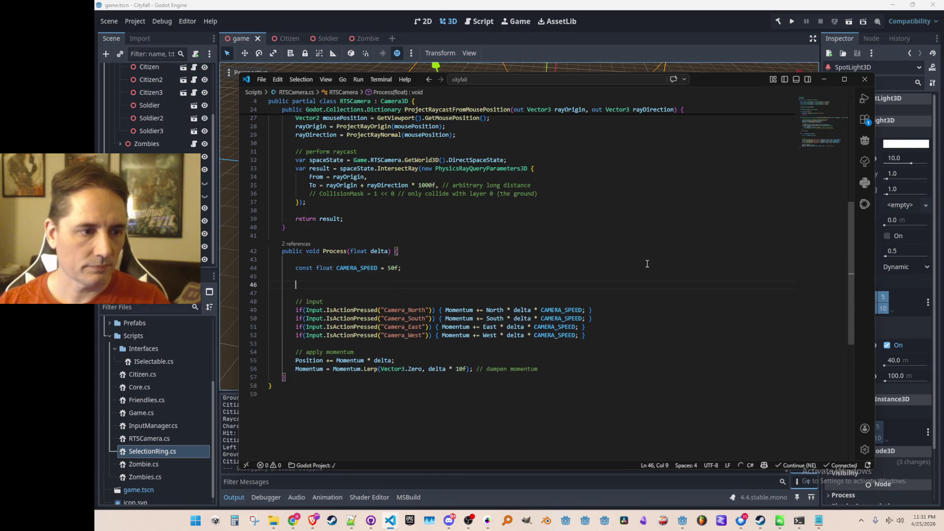
text(// haveSpotLight3D face InputManager.GroundIntersectionPoint)
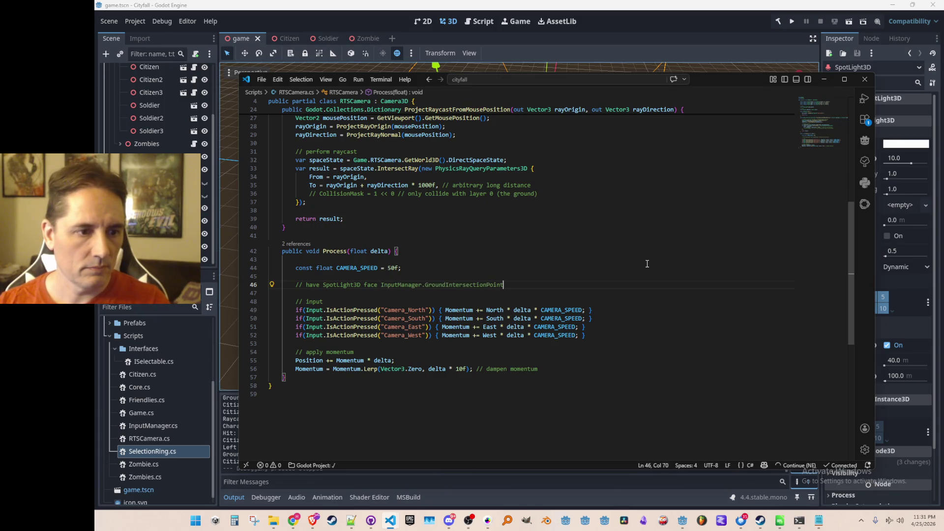
key(Return)
key(Tab)
key(Return)
key(Tab)
key(Tab)
key(Up)
key(Home)
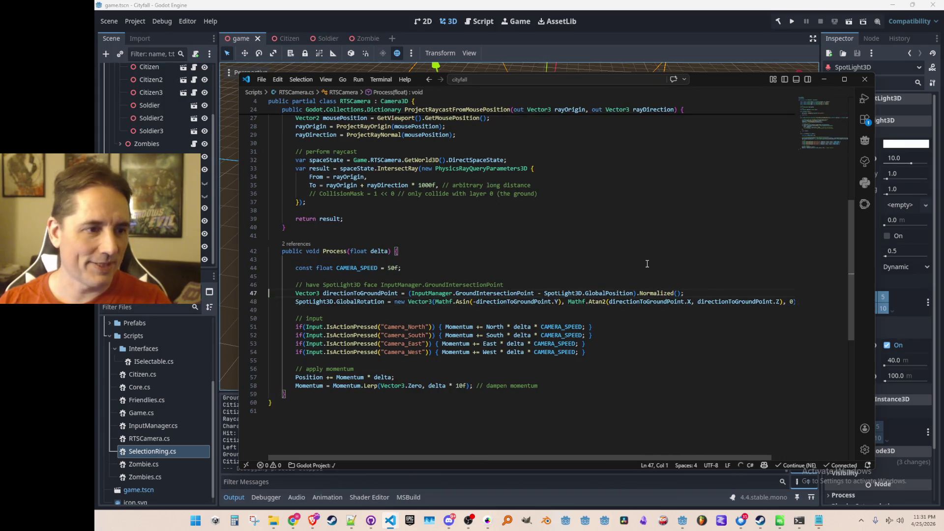
- Switch to Godot and start the game test run with F5
click(740, 27)
key(F5)
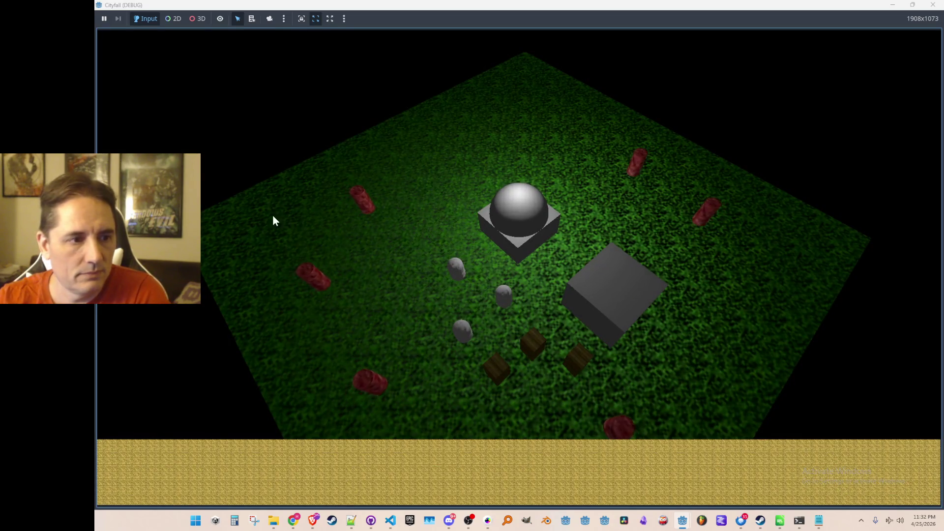
- Restore the debug window to a smaller size, then stop the running game
double_click(701, 9)
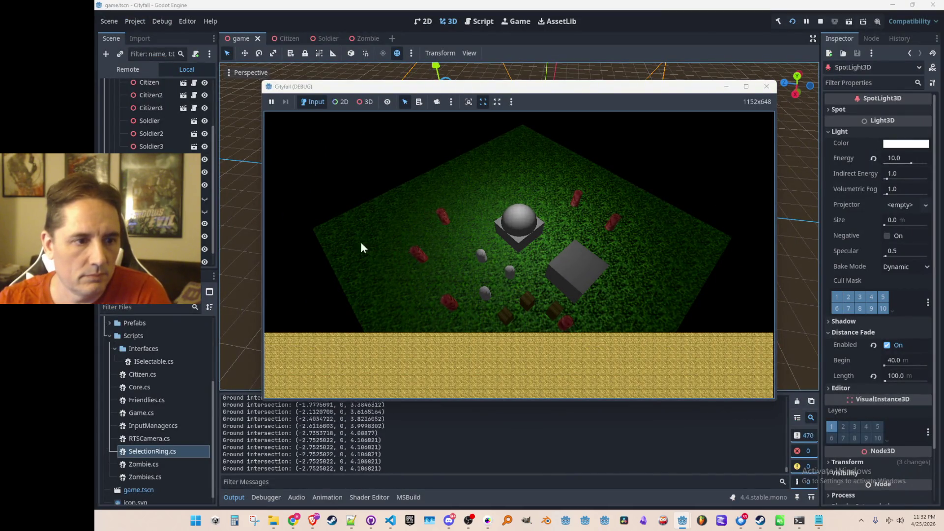
click(821, 21)
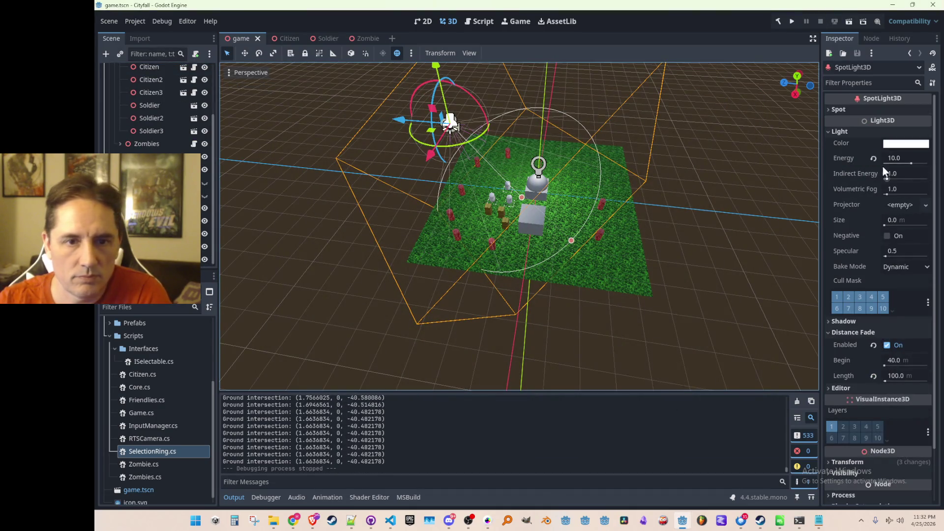
- Raise the SpotLight3D energy to 16 and strip red, green and blue from its colour in the picker
drag(908, 164, 919, 163)
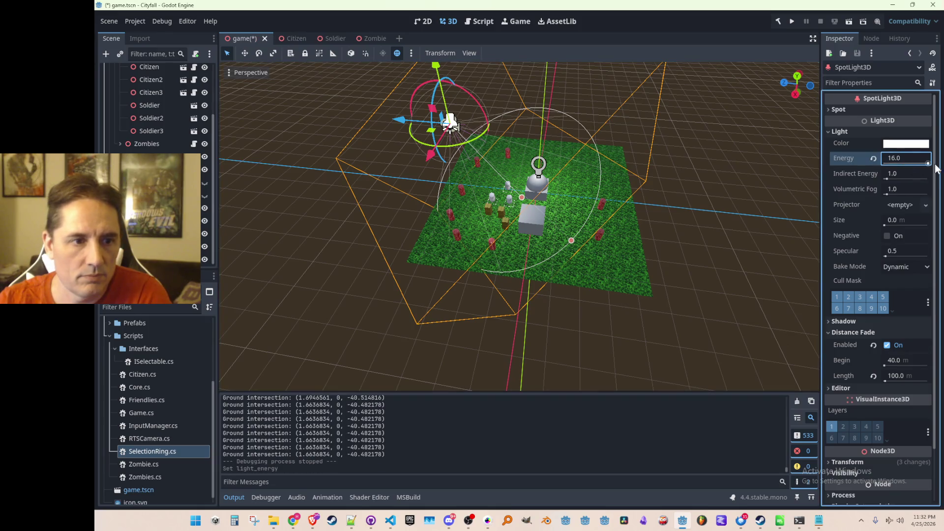
click(906, 143)
drag(846, 321, 797, 328)
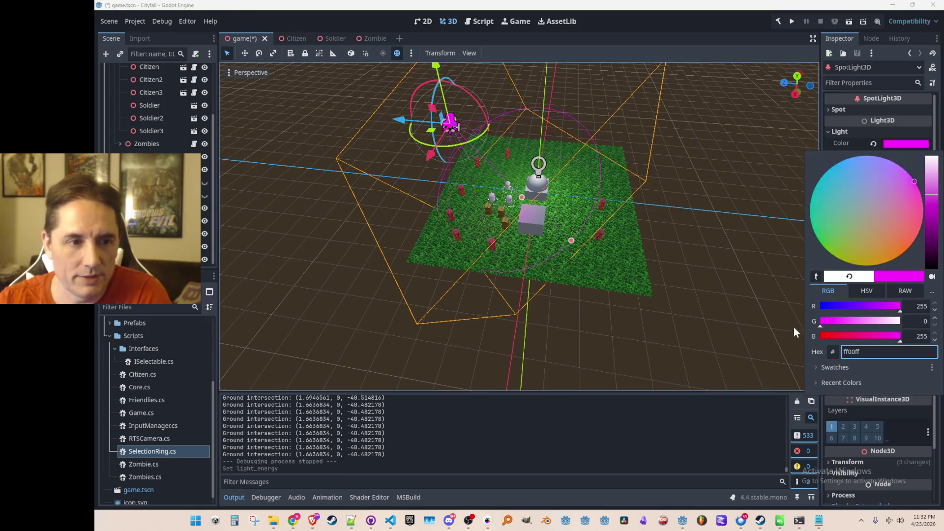
drag(859, 307, 804, 309)
mouse_move(856, 337)
mouse_down()
mouse_move(810, 338)
mouse_move(900, 338)
mouse_up()
- Bring the RGB sliders back up so the light colour returns to white, and dismiss the picker
drag(819, 322, 905, 319)
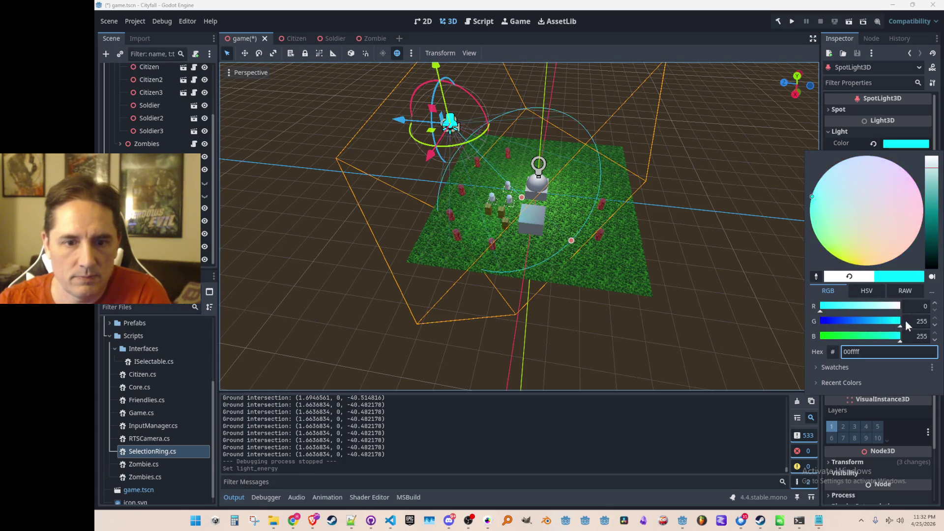
mouse_move(821, 307)
mouse_down()
mouse_move(904, 307)
mouse_move(826, 338)
mouse_move(902, 339)
mouse_move(849, 322)
mouse_move(912, 323)
mouse_move(804, 325)
mouse_move(917, 326)
mouse_move(809, 338)
mouse_up()
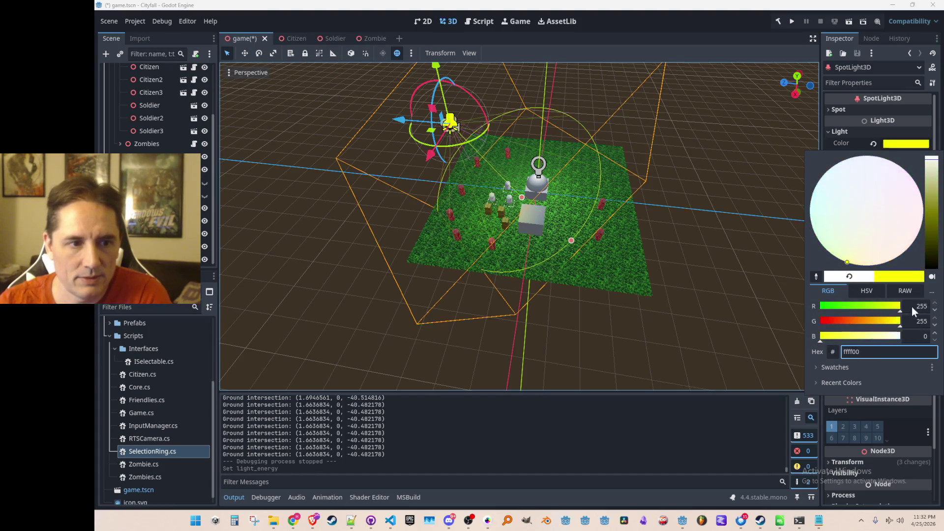
drag(896, 338, 895, 338)
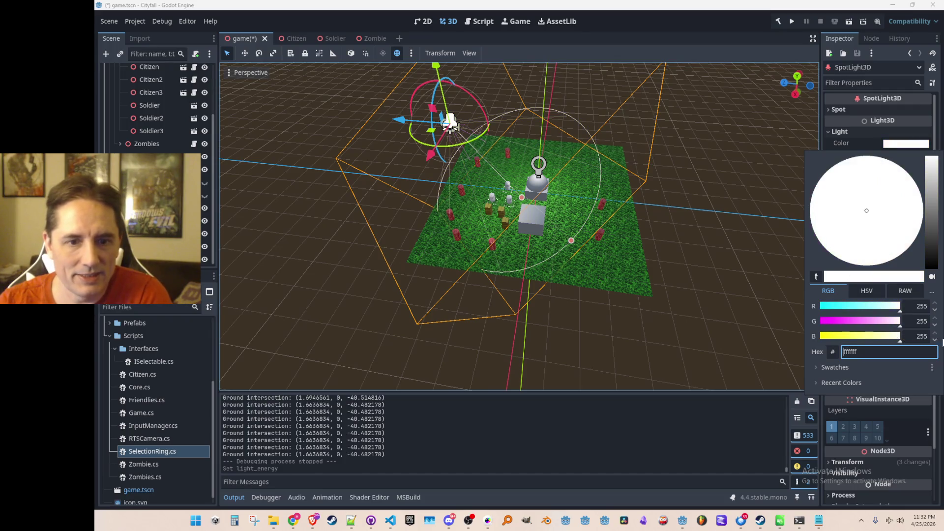
click(736, 239)
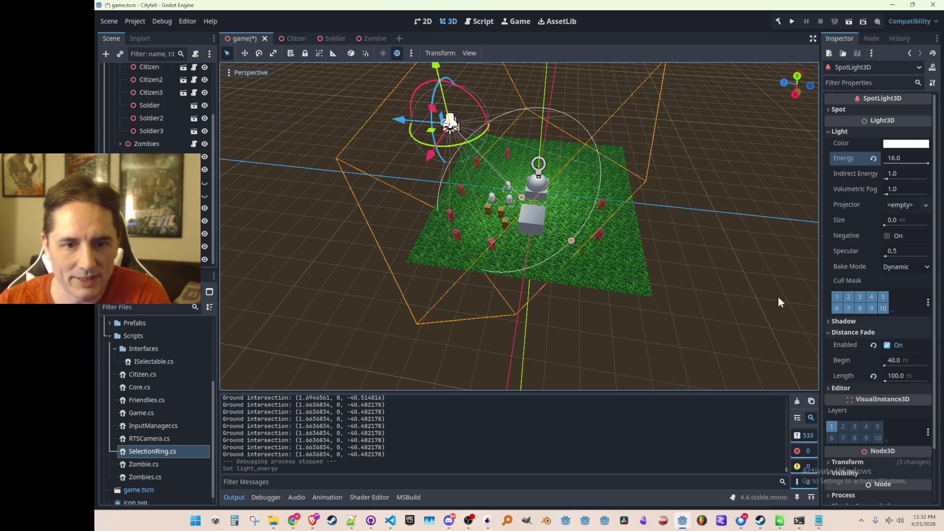
- Save the scene and launch a test run of the game
key(ctrl+s)
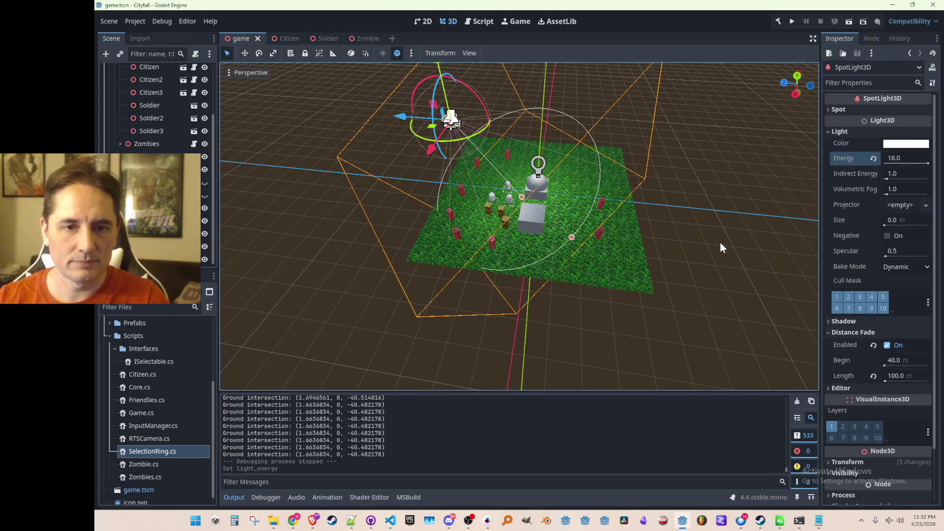
click(792, 23)
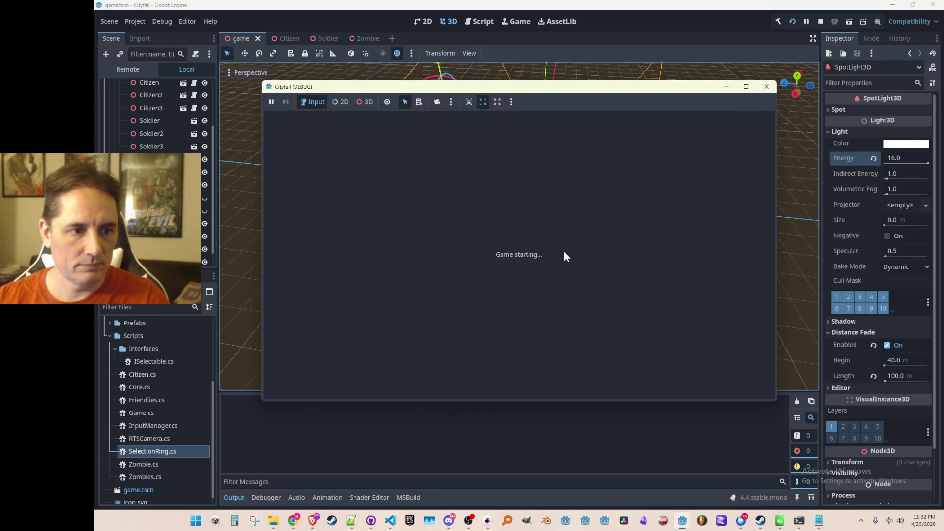
- Inspect the spot-lit map full-screen in the running game, panning the camera, then stop the run
click(746, 86)
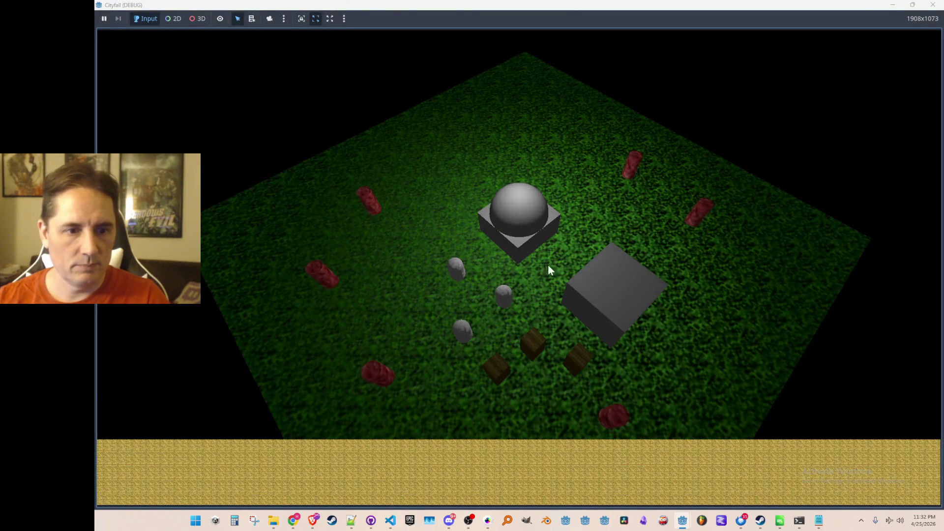
mouse_move(383, 239)
mouse_down()
mouse_move(756, 119)
mouse_move(690, 327)
mouse_move(744, 296)
mouse_up()
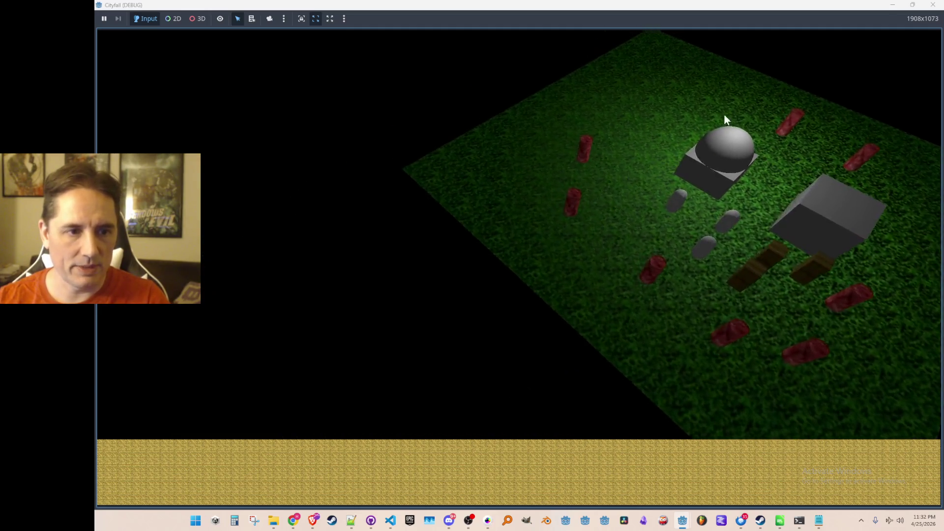
click(891, 6)
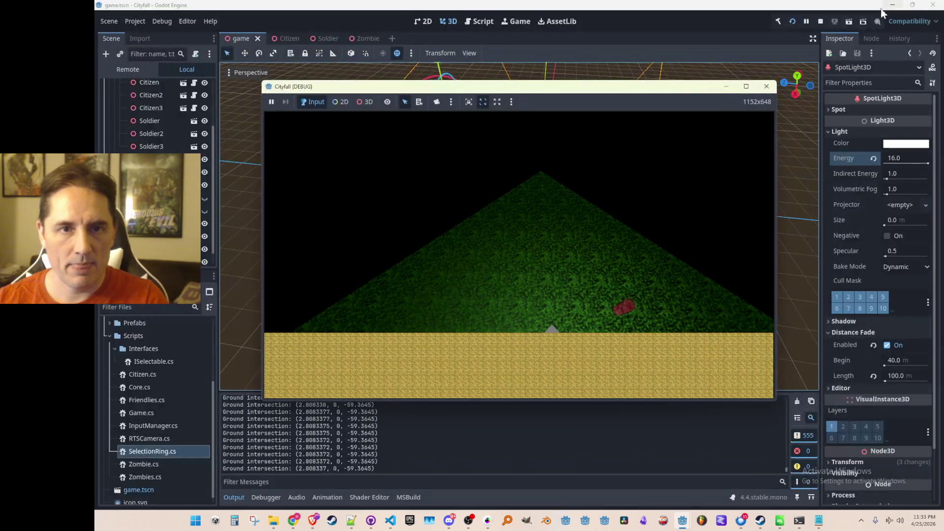
click(766, 86)
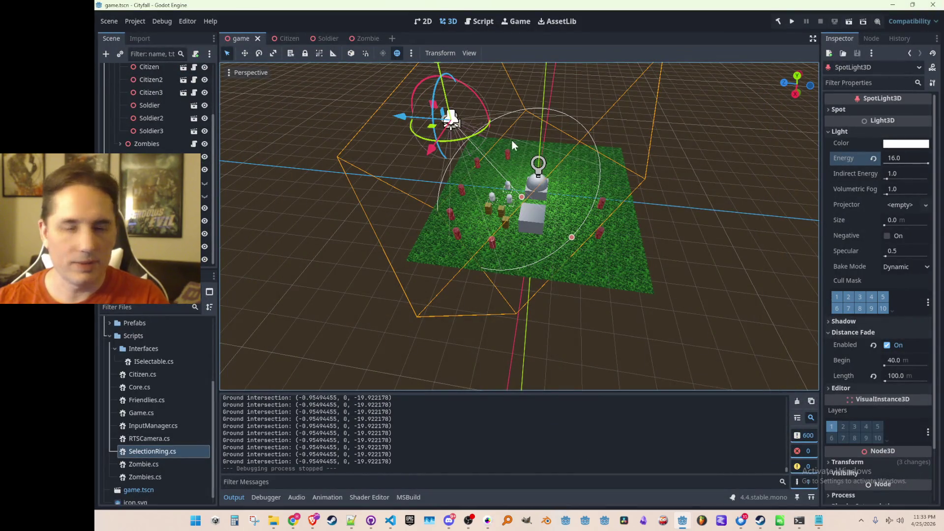
- Lower the SpotLight3D along its Y gizmo toward the ground, save the scene and relaunch the game
drag(512, 144, 507, 168)
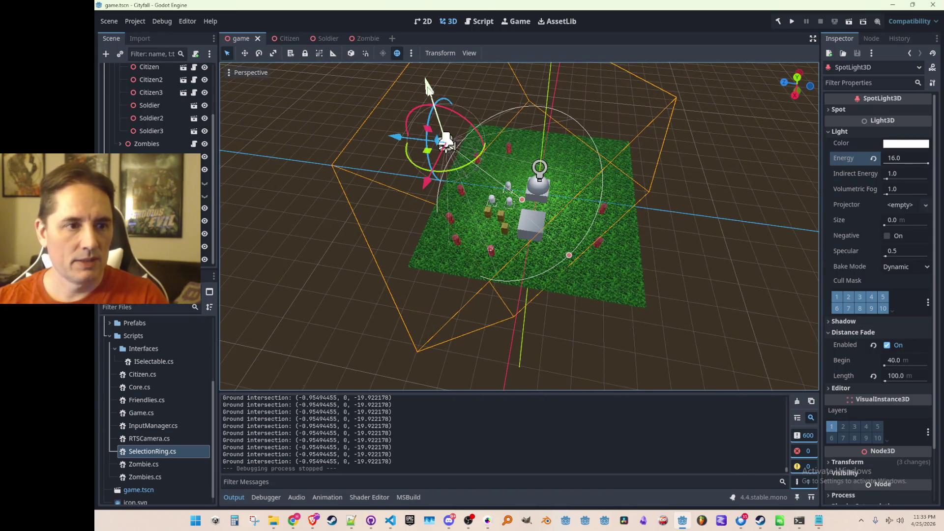
drag(428, 85, 429, 153)
key(ctrl+s)
click(792, 21)
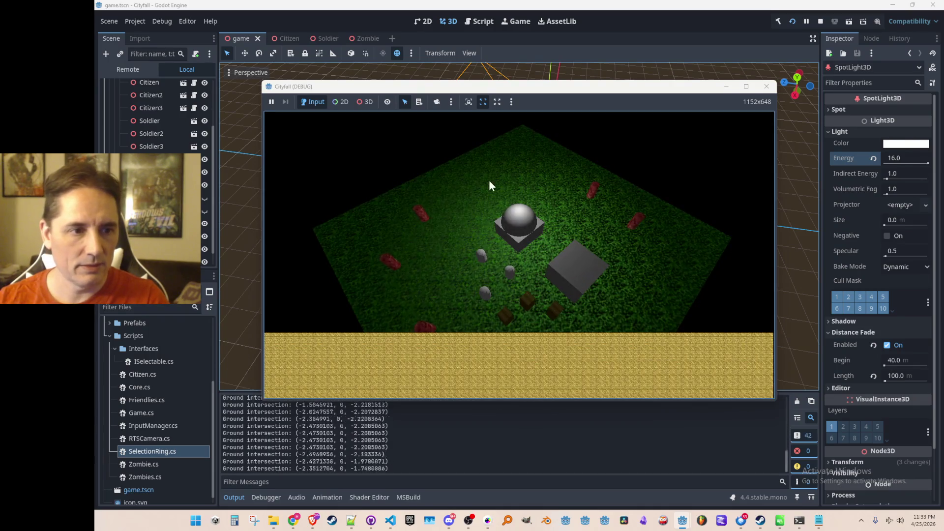
- View the new run full-screen, close it, and select the RTSCamera node in the scene
double_click(670, 87)
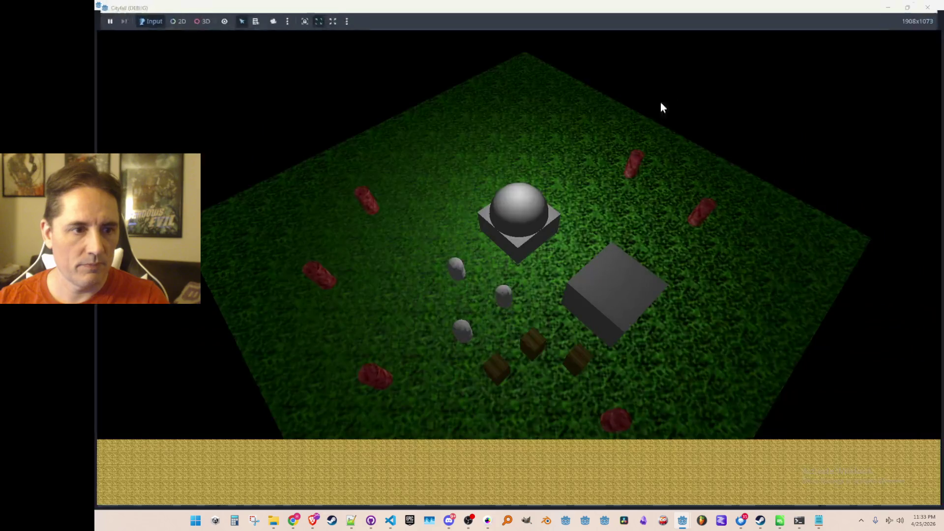
click(931, 4)
click(460, 188)
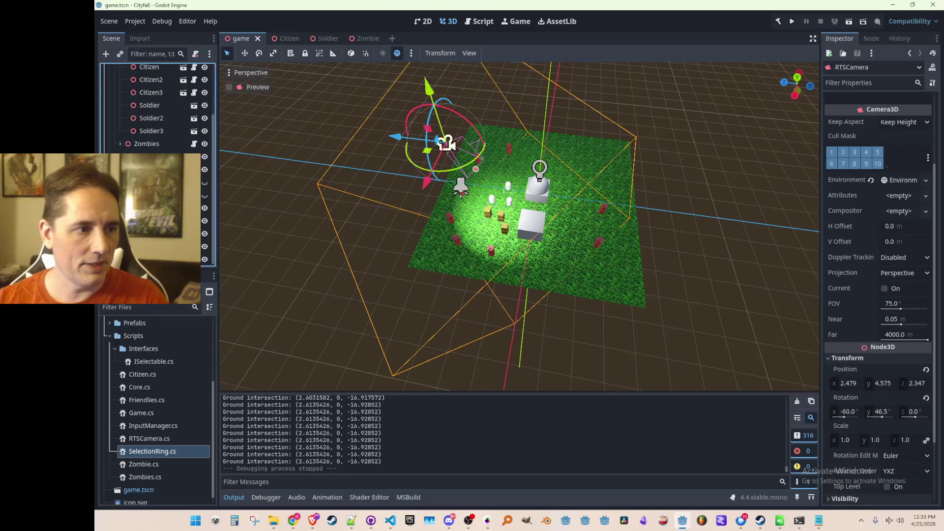
- Review RTSCamera.cs in VS Code: the GetNode line and line 48 setting SpotLight3D's GlobalRotation
click(204, 220)
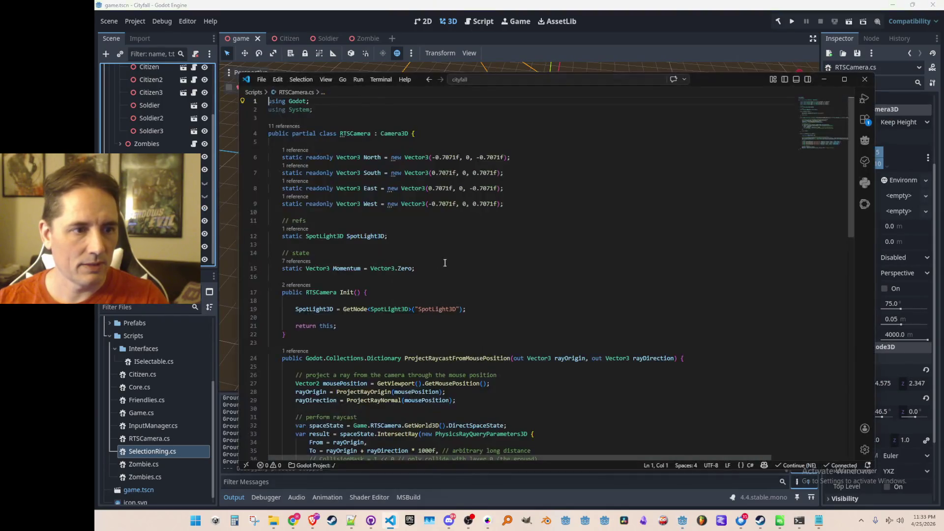
scroll(323, 274, down, 2)
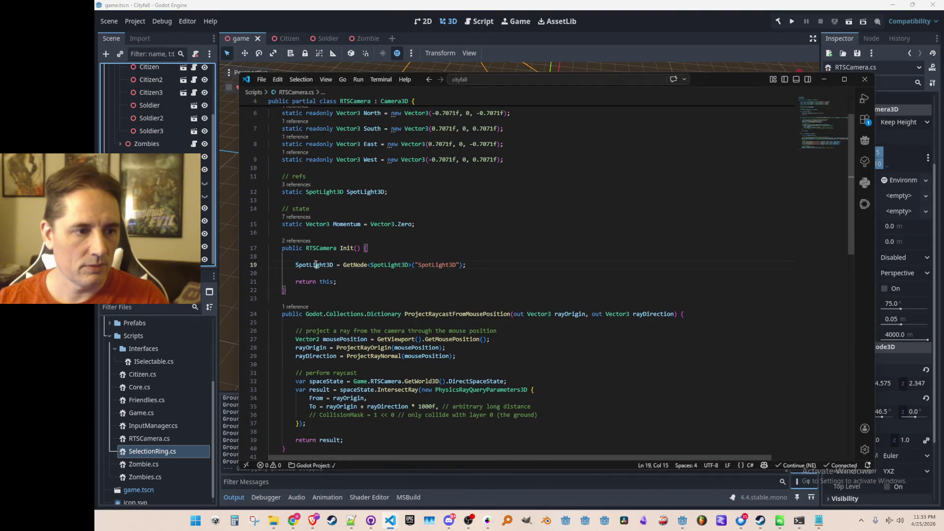
click(316, 265)
click(527, 264)
scroll(575, 287, down, 4)
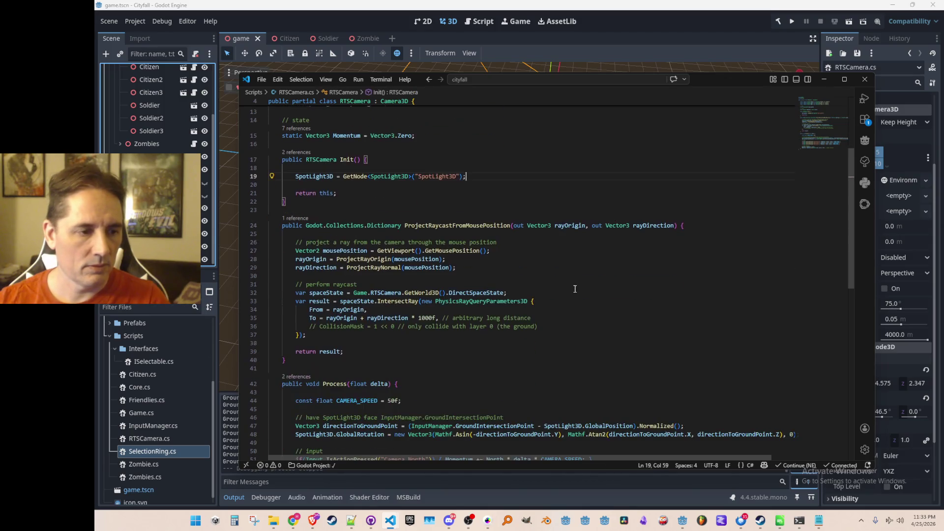
scroll(575, 287, down, 4)
mouse_move(362, 315)
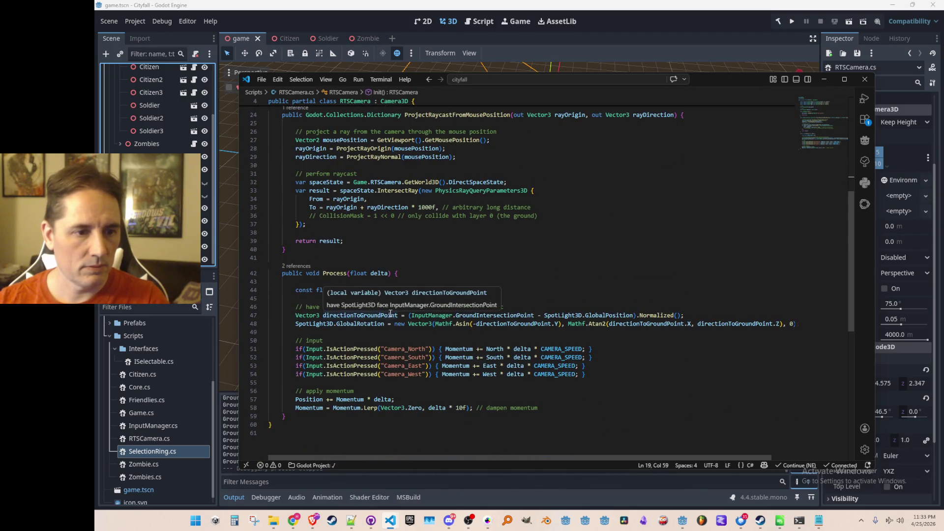
double_click(367, 323)
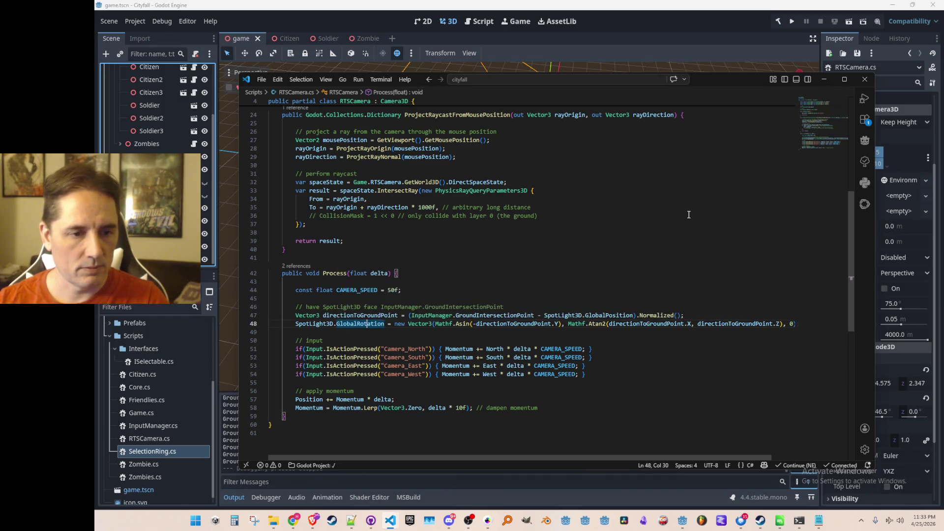
scroll(689, 214, down, 1)
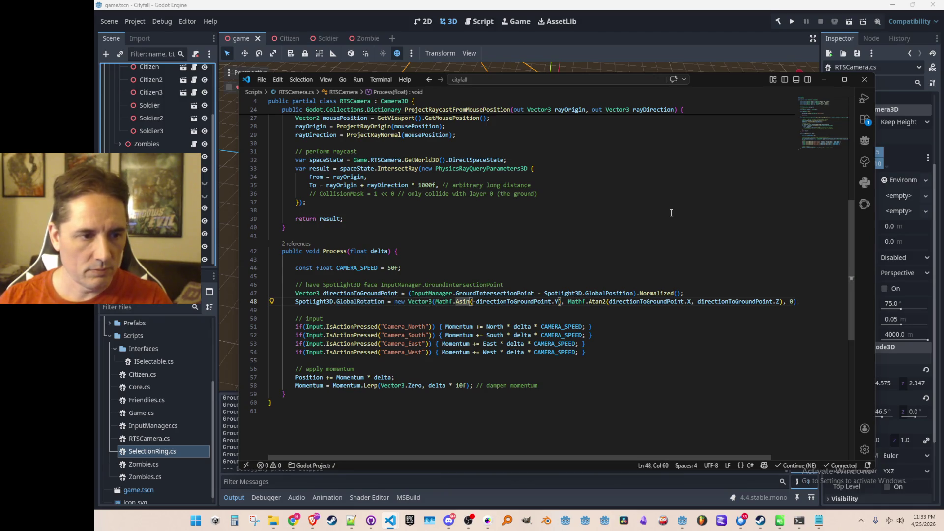
key(End)
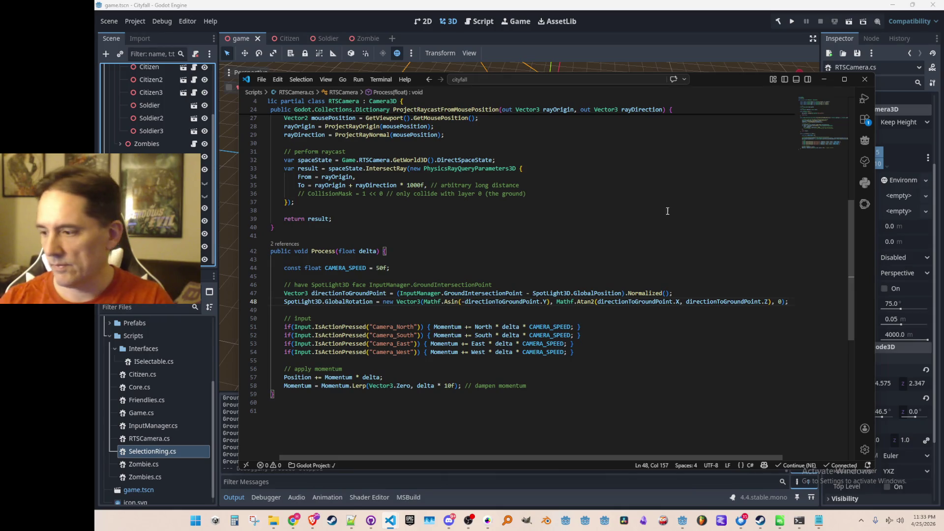
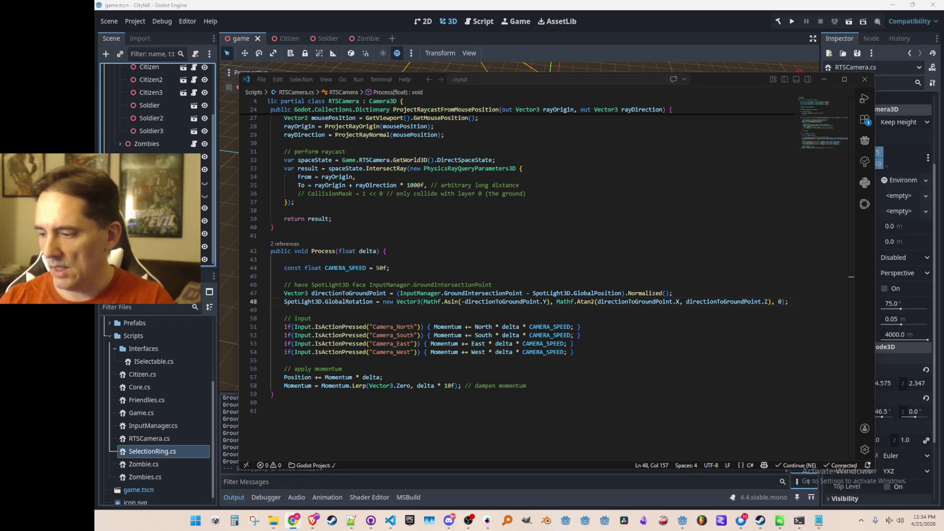
- Replace the GlobalRotation assignment with LookAt(InputManager.GroundIntersectionPoint, Vector3.Up) and delete the unused direction line
key(Home)
key(ctrl+Right)
key(shift+End)
text(LookAt(InputManager.GroundIntersectionPoint, Vector3.Up);)
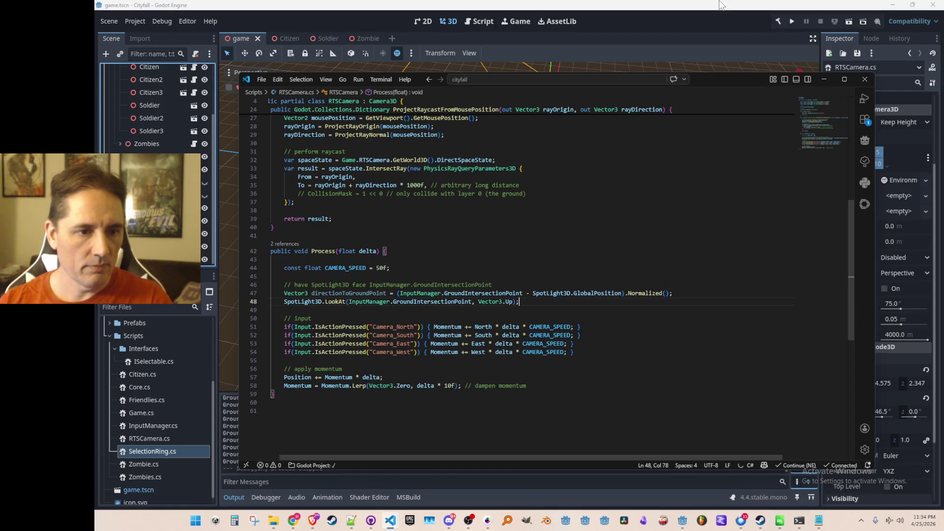
key(Up)
key(ctrl+shift+k)
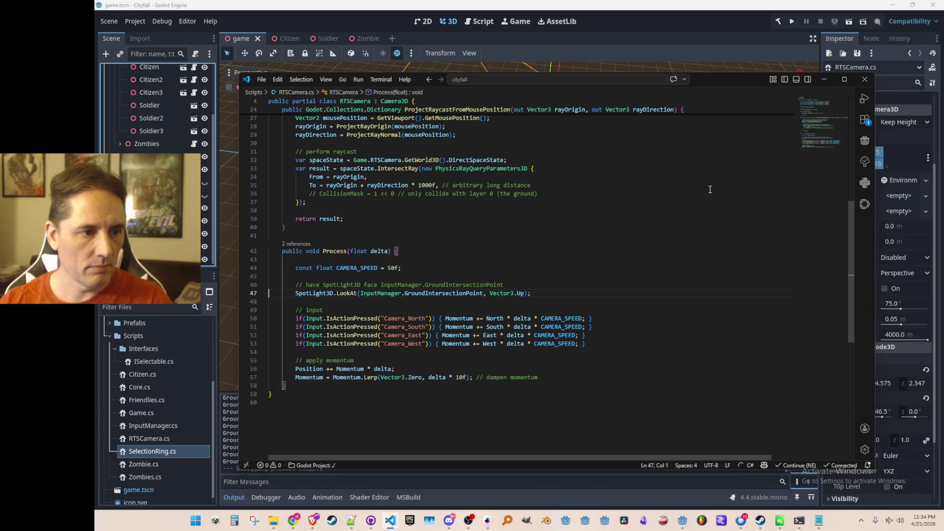
- Save the camera script and launch the game to test the spotlight
key(ctrl+s)
click(792, 22)
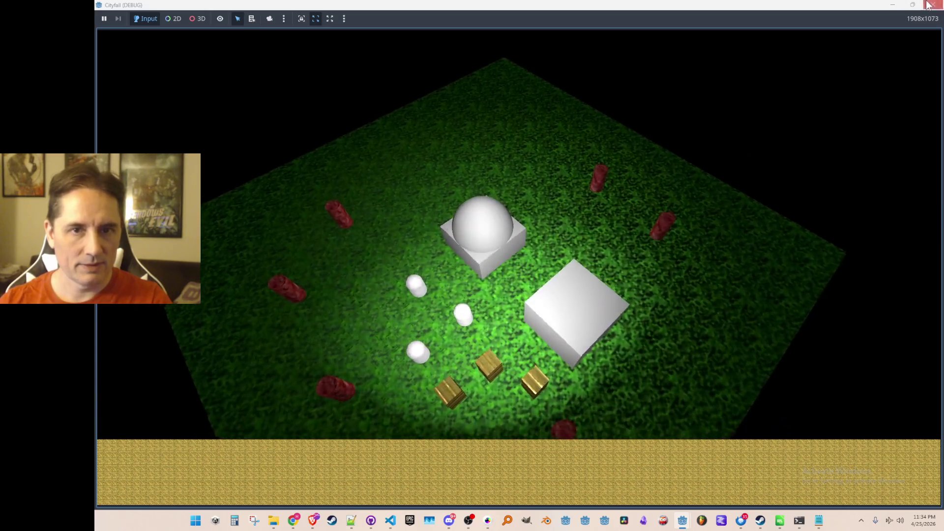
- Stop the game, orbit the viewport and toggle the SpotLight3D node's visibility
click(933, 6)
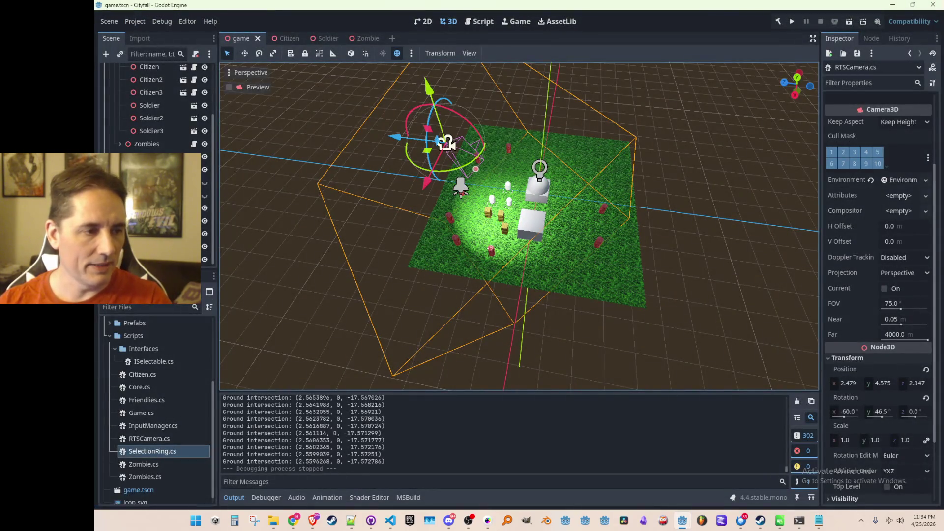
drag(497, 257, 466, 214)
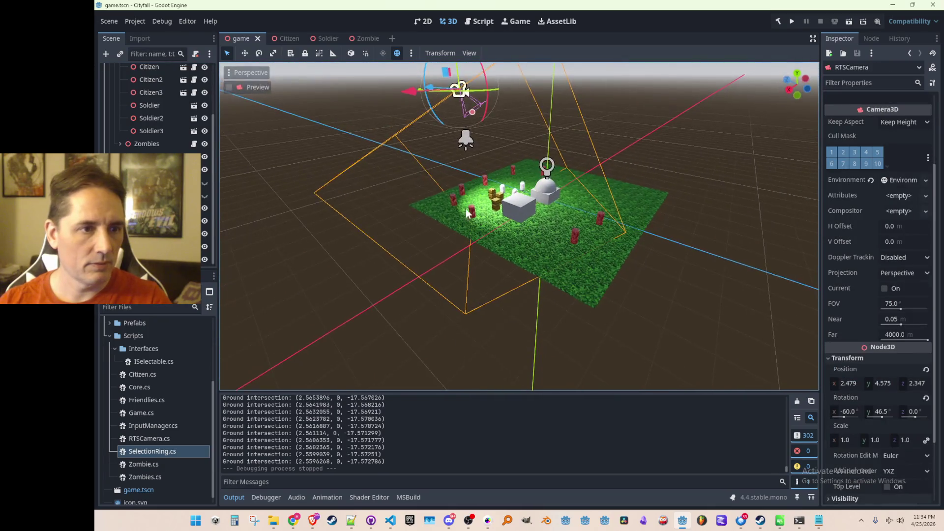
scroll(467, 214, up, 2)
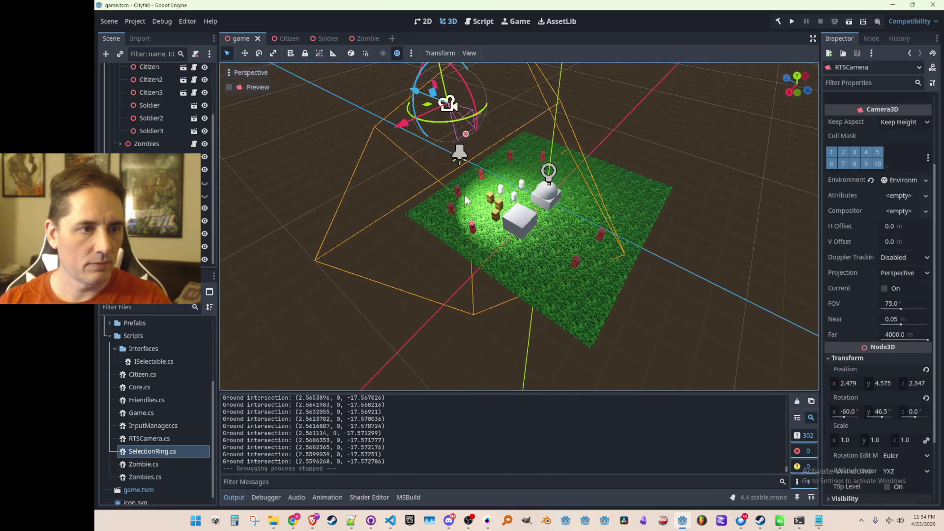
click(459, 154)
click(205, 221)
click(205, 221)
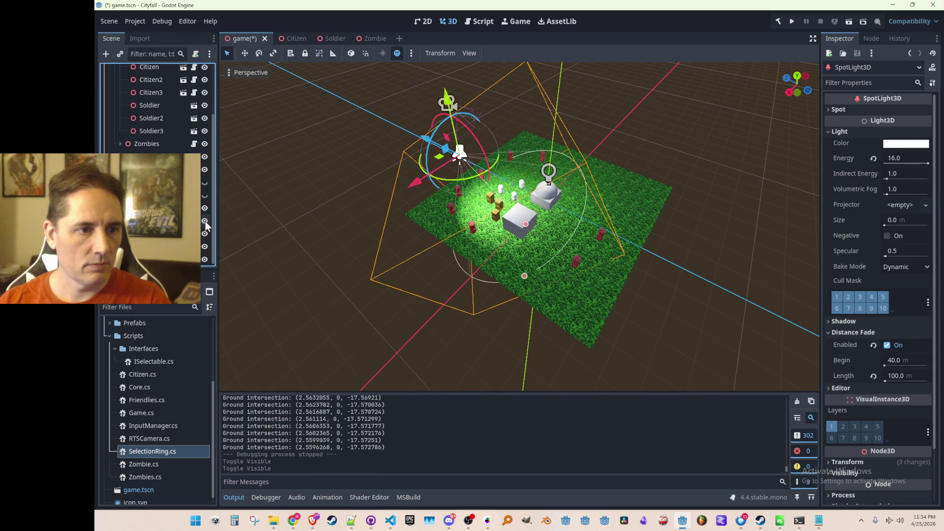
- Move the spotlight lower with the gizmo, undo it, and return to the RTSCamera script
drag(448, 97, 440, 122)
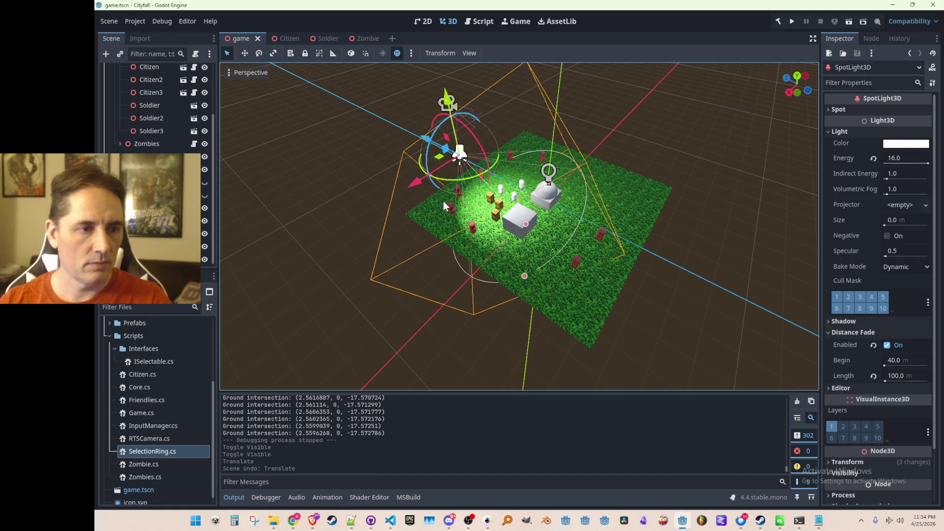
key(ctrl+z)
scroll(447, 211, down, 1)
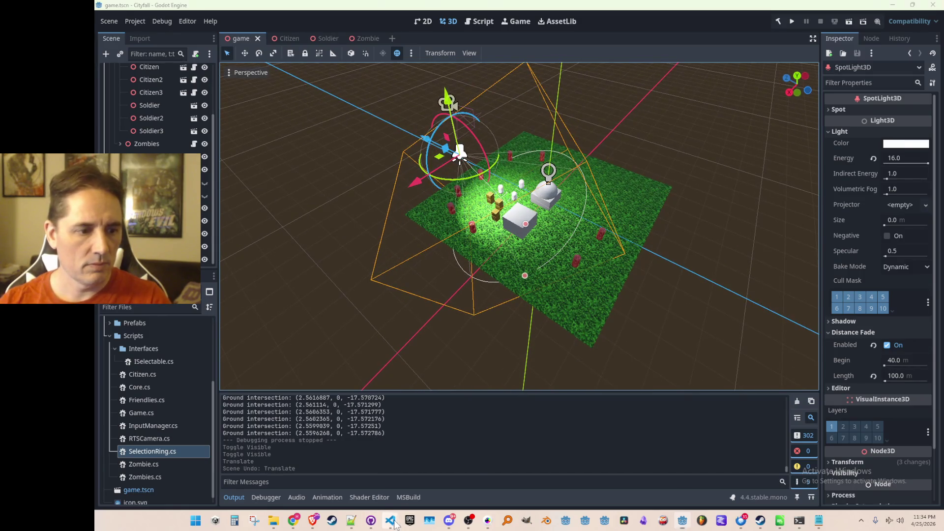
click(413, 467)
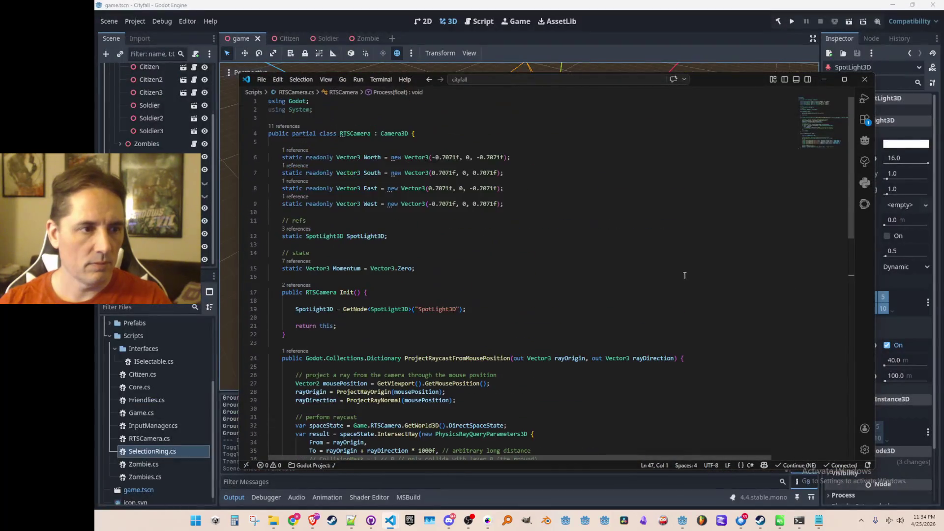
scroll(649, 241, down, 4)
scroll(651, 251, down, 4)
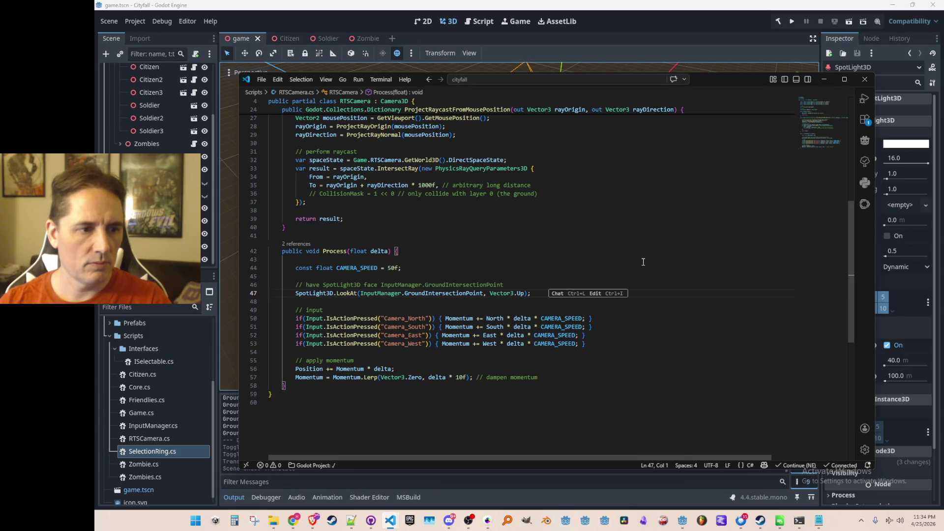
- Paste the target, direction and Basis.LookingAt lines into Process and tidy their indentation
click(381, 303)
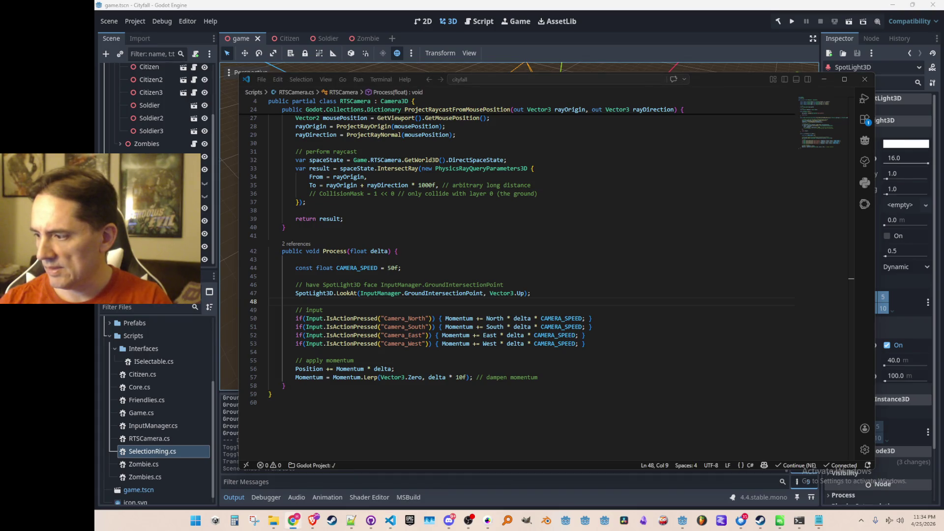
click(650, 274)
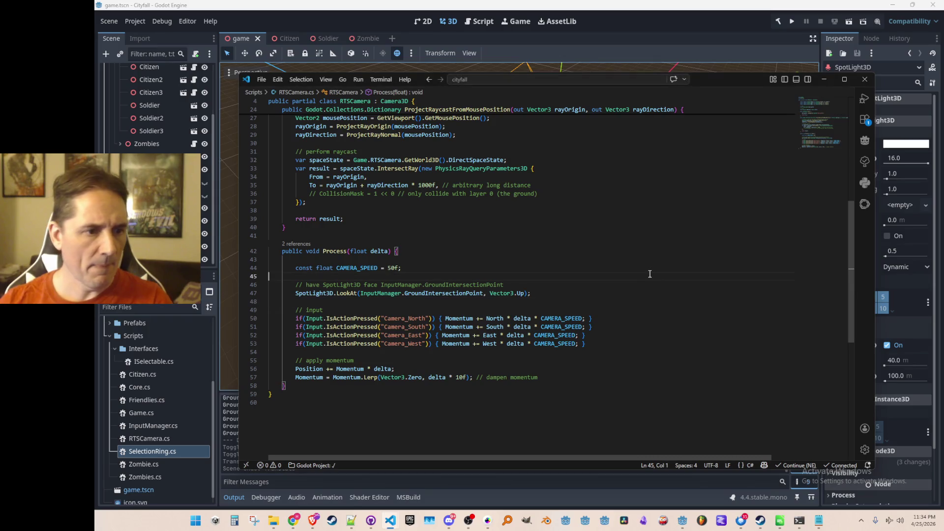
text(Vector3 target = InputManager.GroundIntersectionPoint;  Vector3 direction = (target - GlobalPosition).Normalized();  Basis basis = Basis.LookingAt(direction, Vector3.Up);  GlobalTransform = new Transform3D(basis, GlobalPosition);)
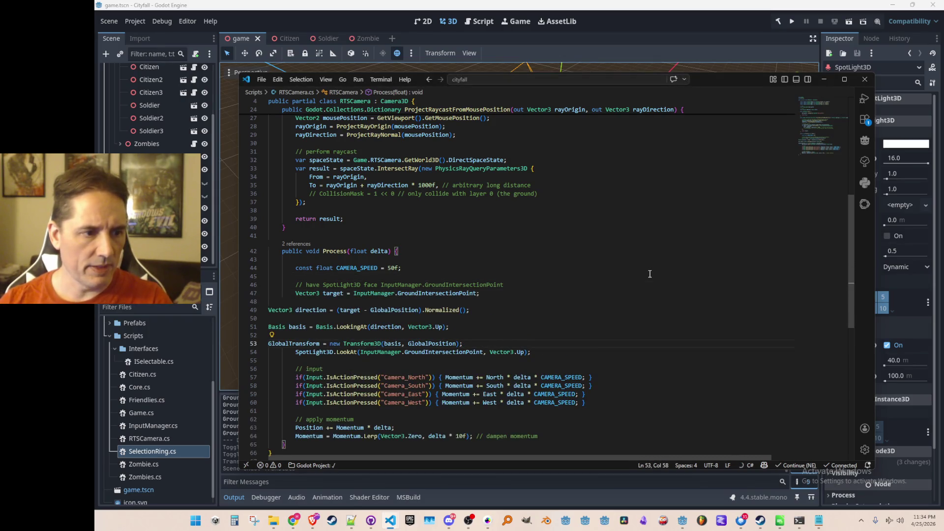
key(Return)
key(shift+Up)
key(shift+Up)
key(shift+Up)
key(shift+Up)
key(shift+Up)
key(Tab)
key(Tab)
key(Up)
key(BackSpace)
key(Down)
key(Down)
key(BackSpace)
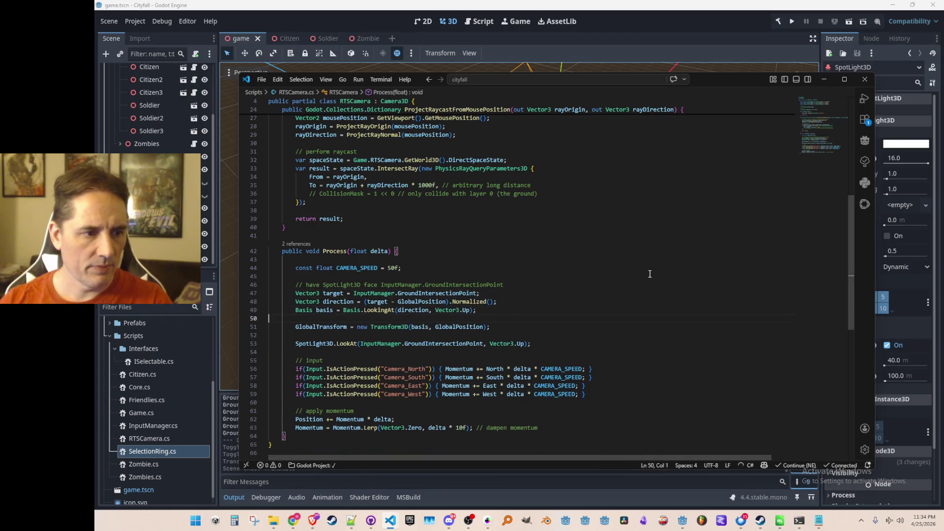
key(BackSpace)
key(Down)
key(Down)
key(Home)
- Assign SpotLight3D.GlobalTransform from the new basis and comment out the old LookAt line
key(ctrl+shift+Right)
key(ctrl+c)
key(Up)
key(Up)
key(Home)
key(ctrl+v)
text(.)
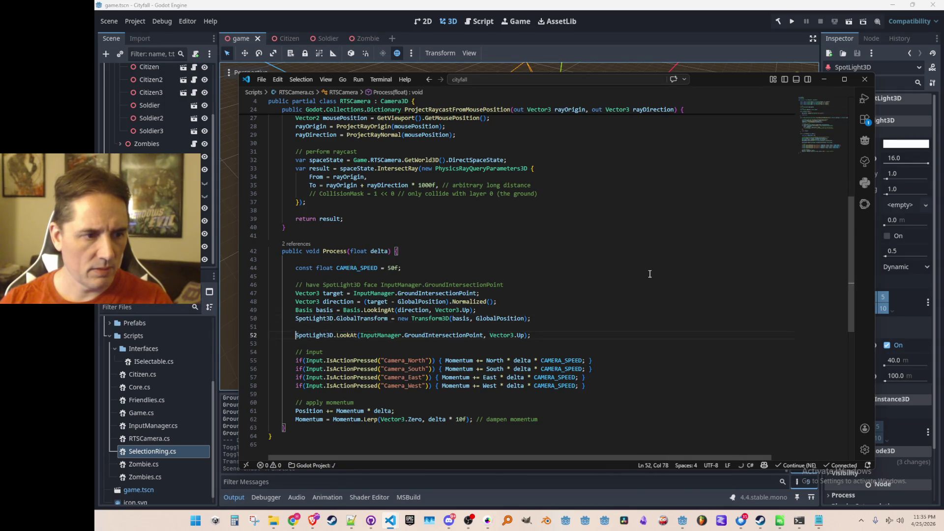
key(shift+Home)
key(ctrl+k)
key(Up)
- Save the script and run the game
key(ctrl+s)
click(792, 19)
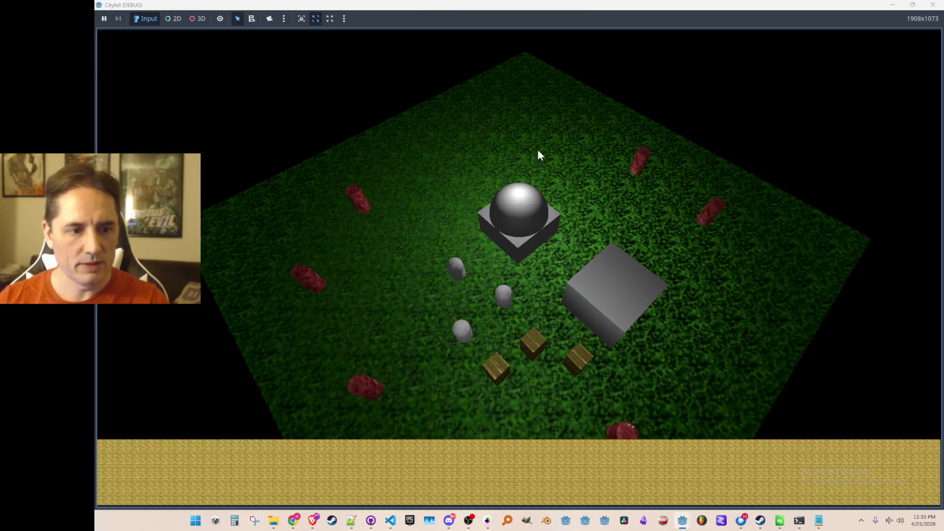
- Pan across the map, close the game with F8 and run it again
drag(577, 171, 873, 134)
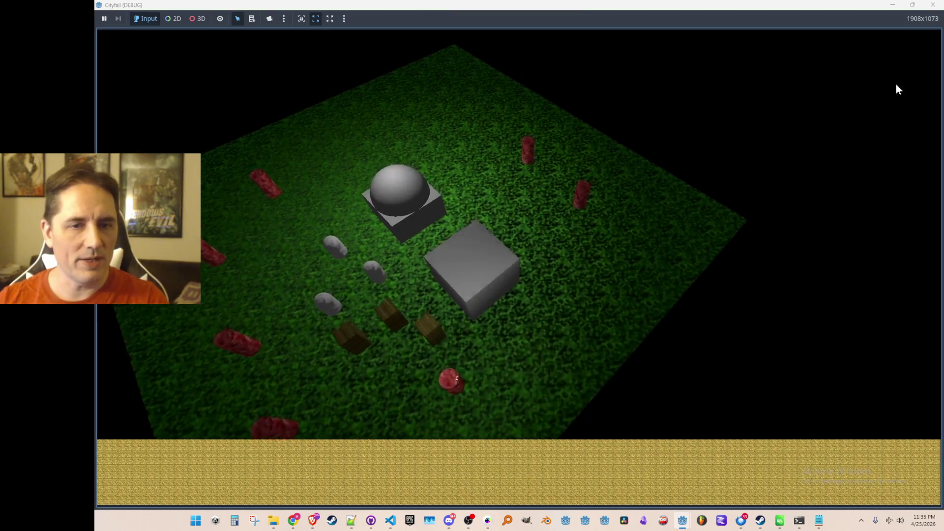
key(F8)
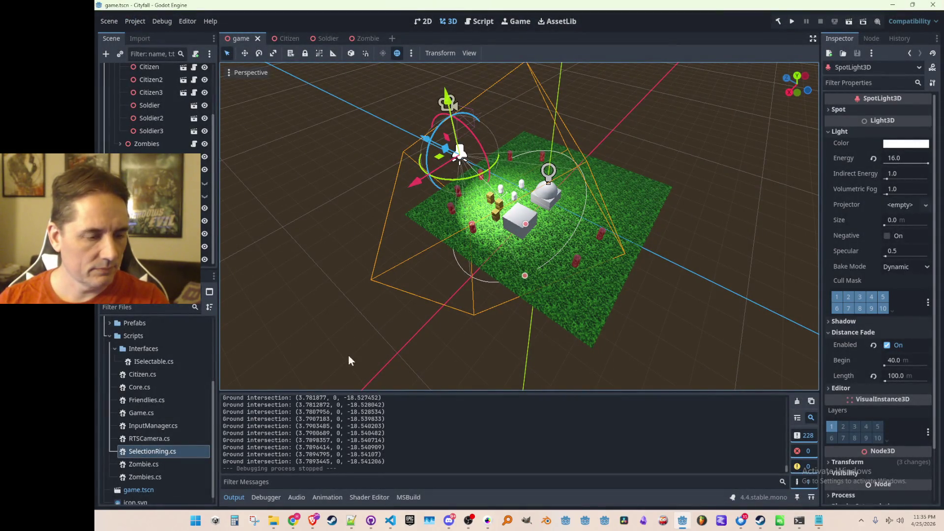
scroll(388, 442, up, 2)
scroll(388, 443, up, 3)
scroll(393, 441, down, 3)
scroll(393, 441, down, 3)
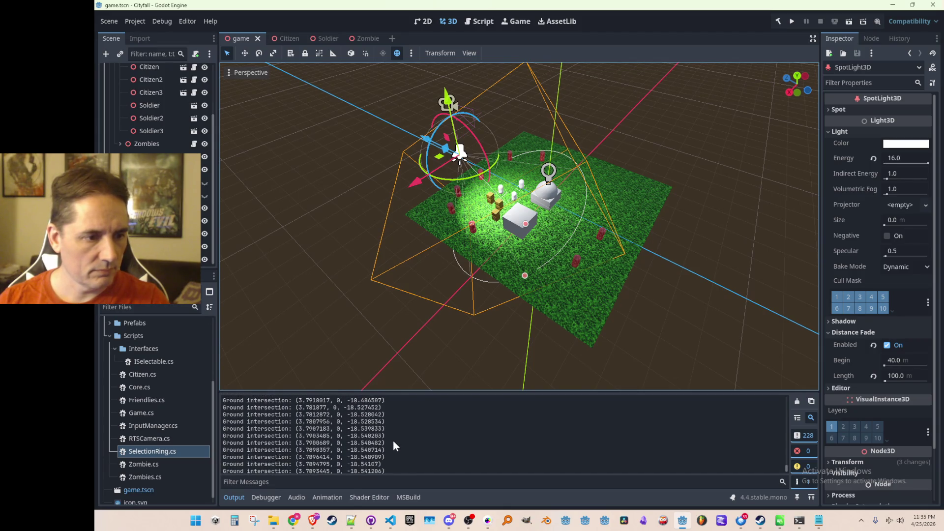
click(792, 21)
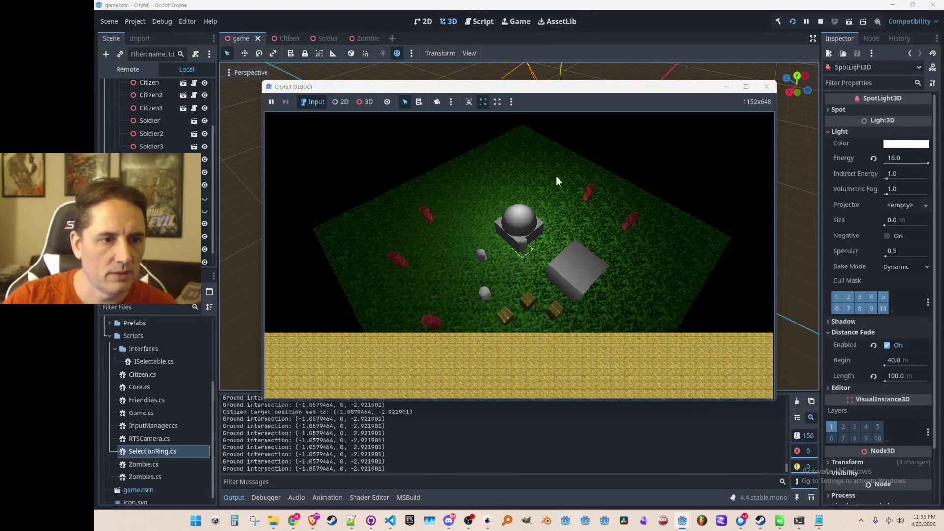
- Send citizens to new spots with right-clicks to watch the spotlight follow
right_click(642, 233)
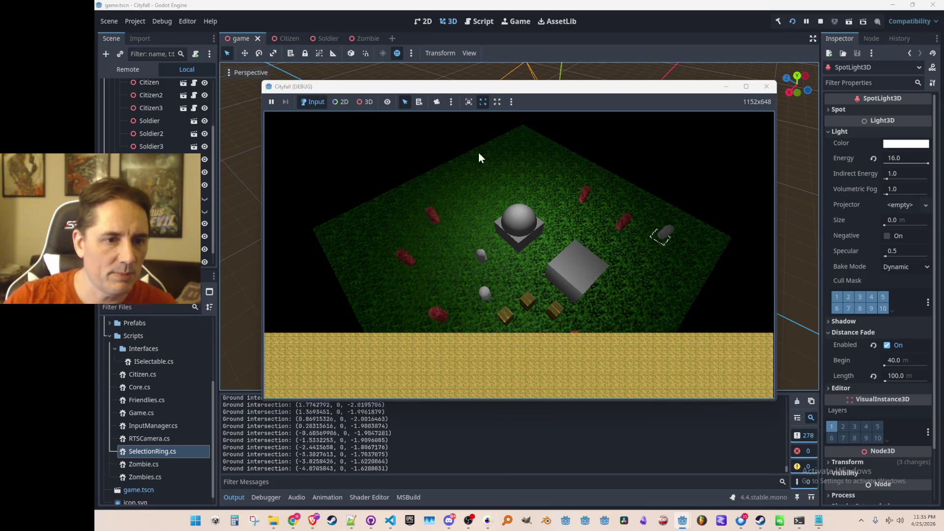
right_click(510, 174)
click(479, 258)
right_click(401, 223)
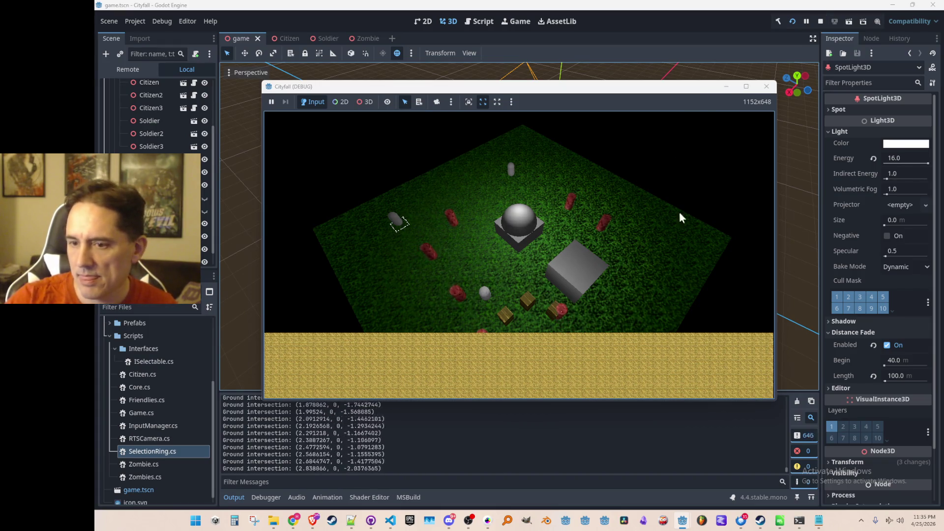
- Stop the game and bring the RTSCamera script window forward
click(821, 21)
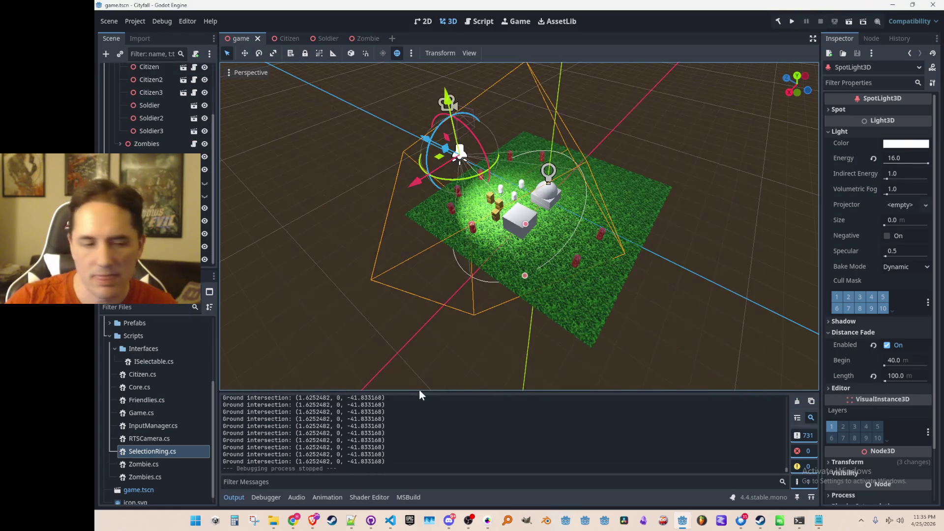
click(392, 521)
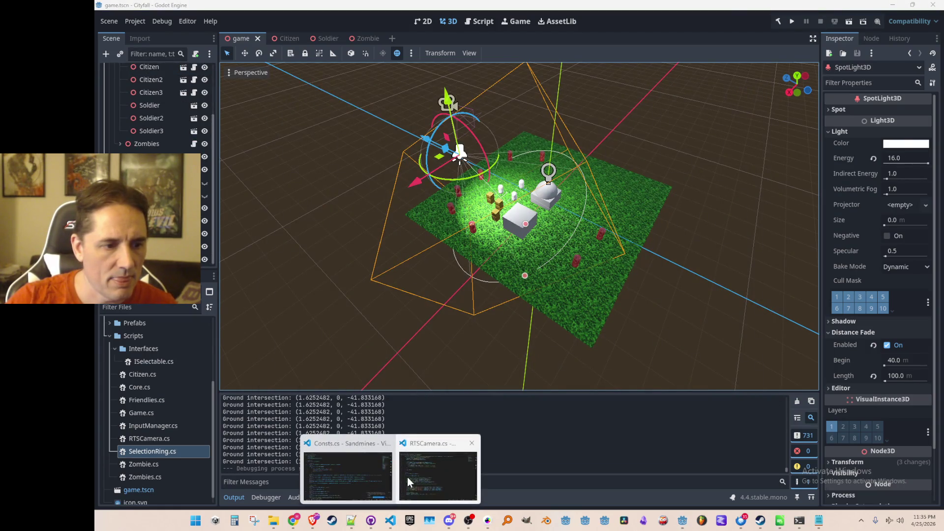
click(407, 478)
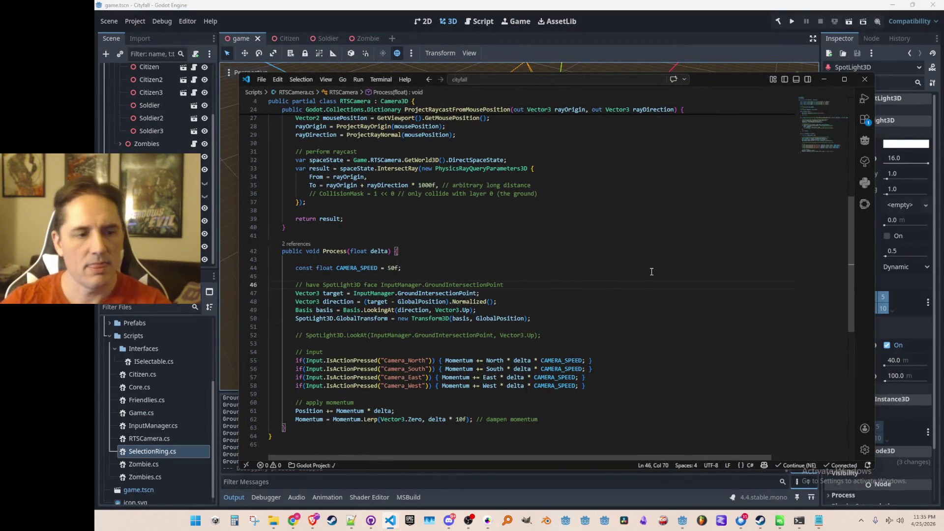
scroll(651, 272, up, 8)
- Switch to InputManager.cs and start a new line inside the raycast hit branch
click(652, 281)
key(ctrl+Tab)
key(ctrl+Tab)
key(ctrl+Tab)
key(shift+Down)
key(shift+Down)
key(shift+Down)
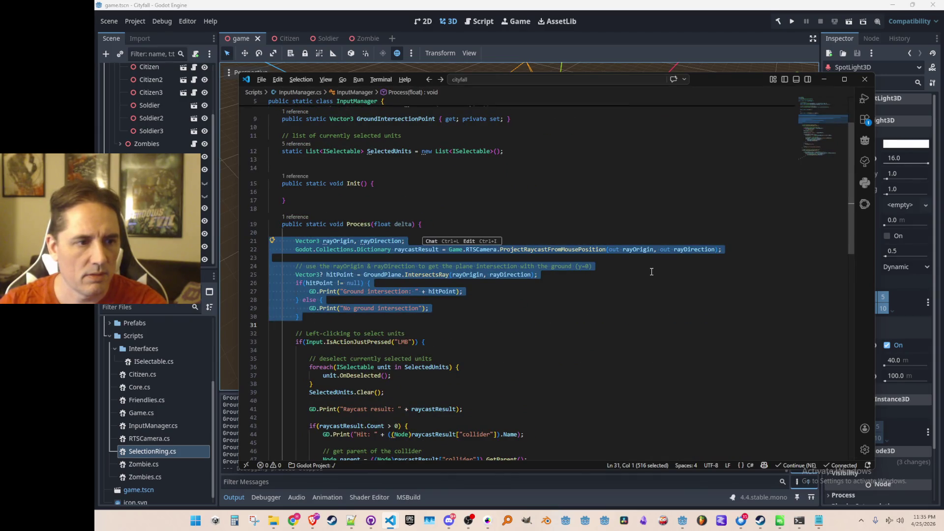
key(ctrl+c)
key(Up)
key(Up)
key(Up)
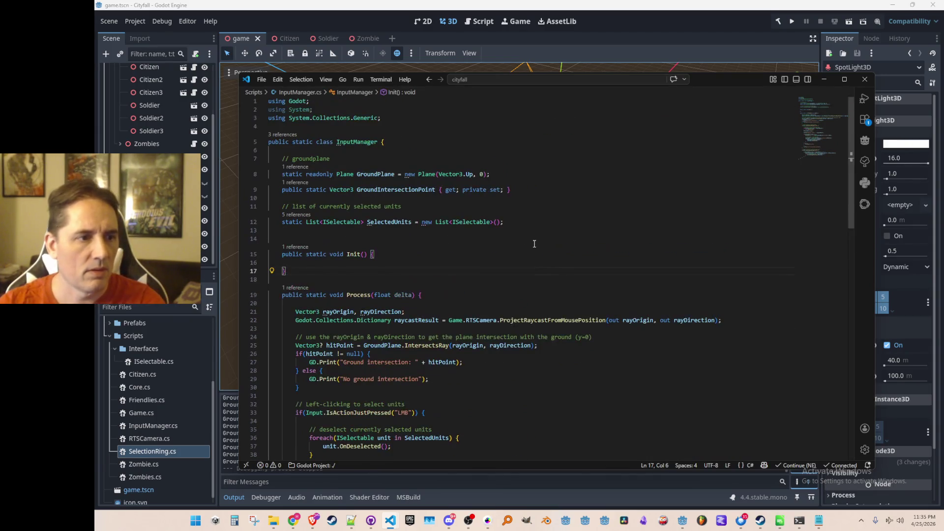
click(402, 190)
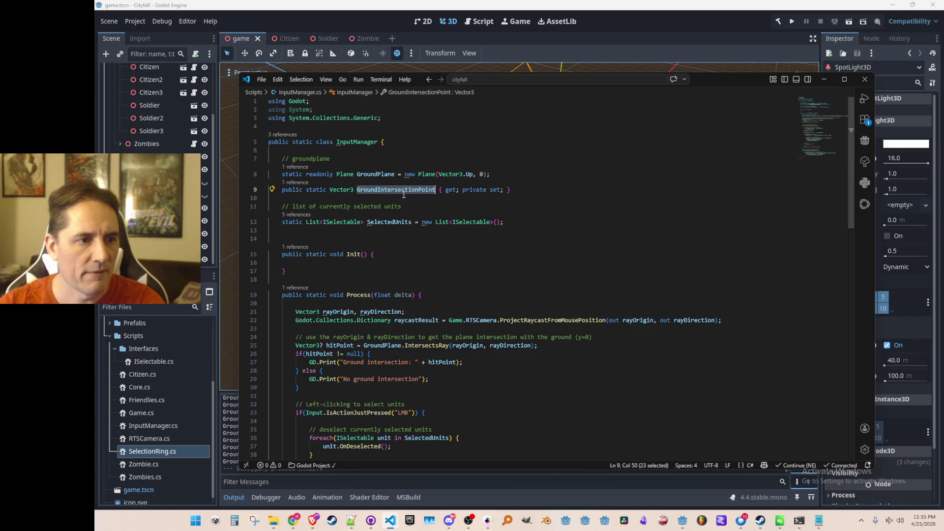
click(469, 302)
scroll(468, 301, down, 2)
click(489, 303)
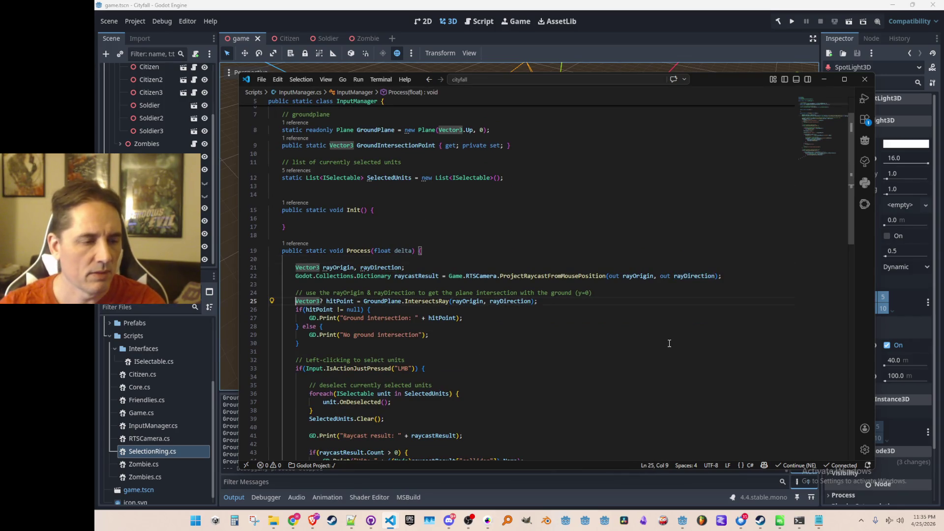
key(Down)
key(End)
key(Return)
text(GroundIntersectionPoint)
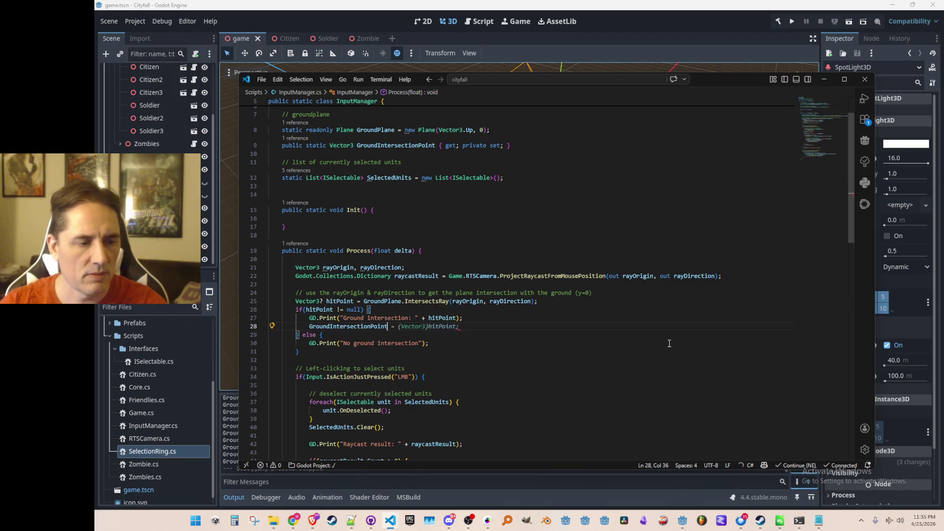
scroll(670, 344, down, 2)
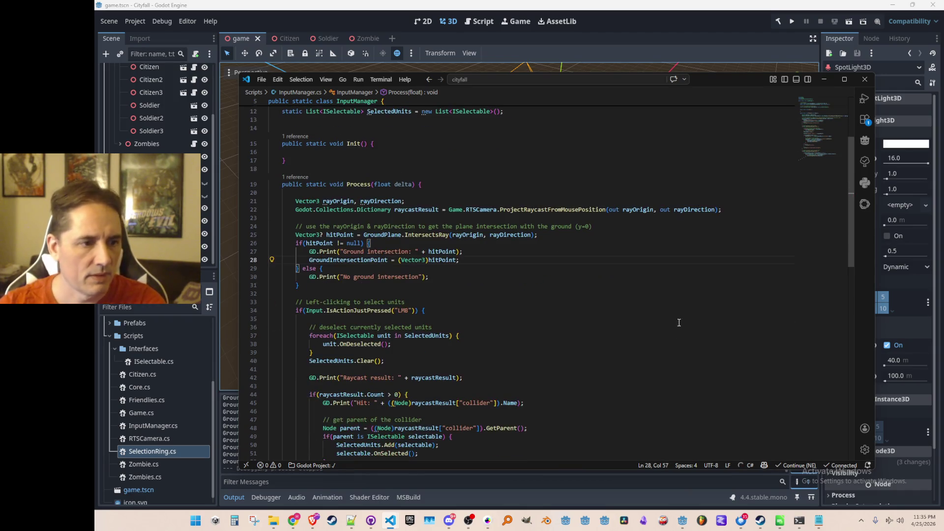
- Store the hit as GroundIntersectionPoint = (Vector3)hitPoint and accept the suggested right-click edit
double_click(347, 259)
scroll(689, 324, down, 1)
click(442, 243)
scroll(629, 324, down, 8)
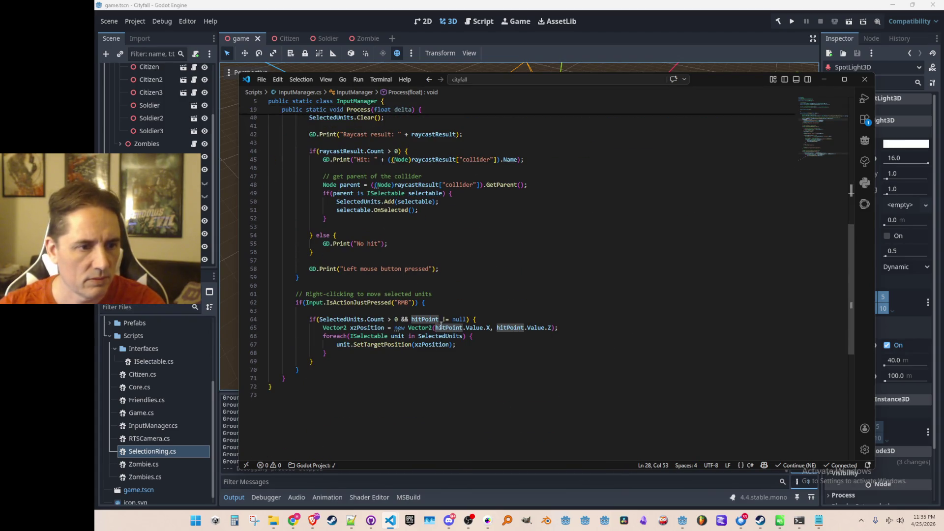
click(426, 319)
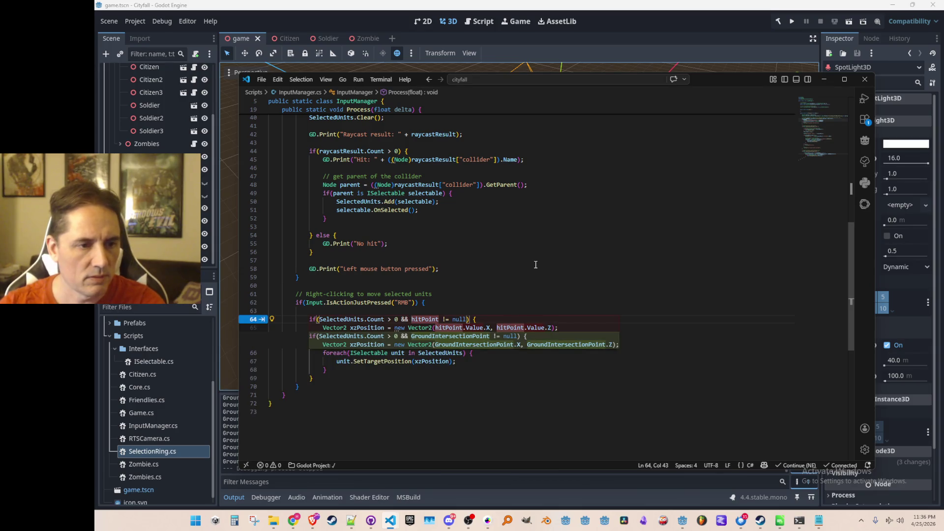
key(Tab)
key(Up)
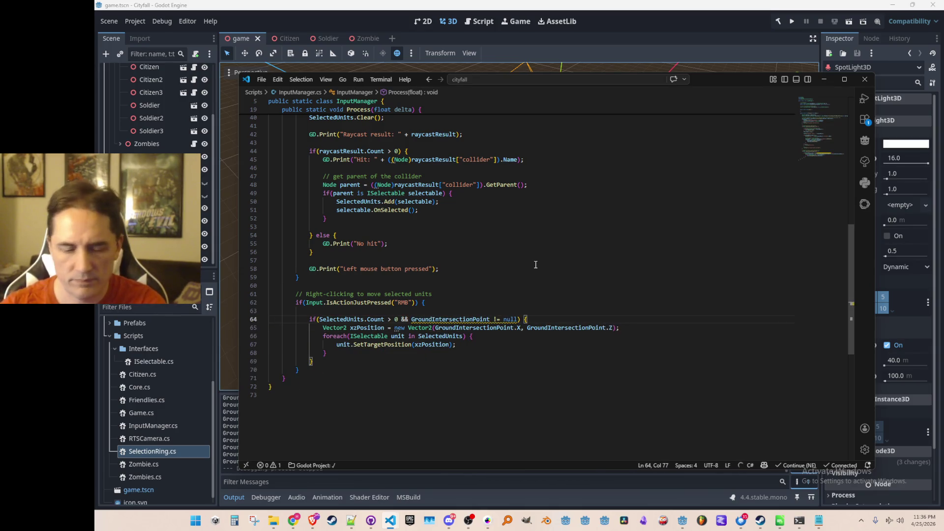
key(ctrl+Left)
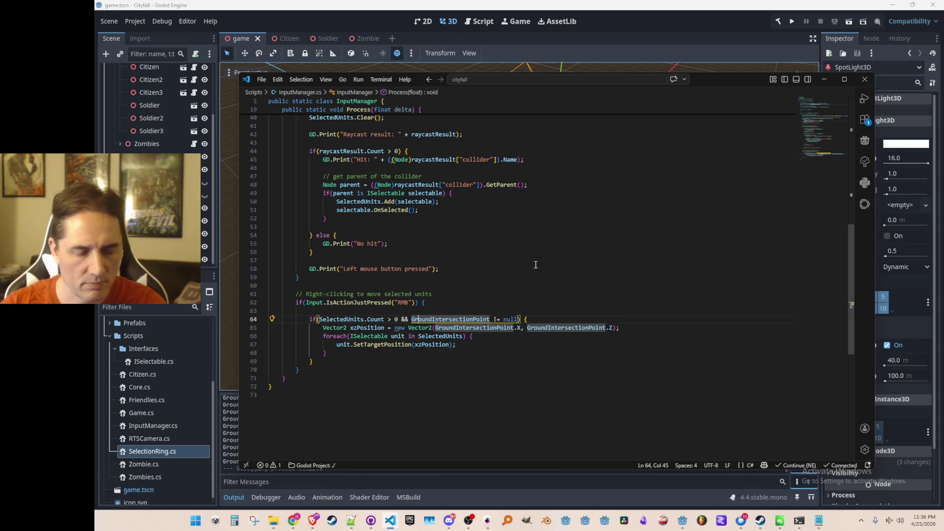
scroll(536, 264, up, 8)
scroll(535, 264, up, 3)
scroll(561, 310, down, 6)
scroll(587, 348, down, 6)
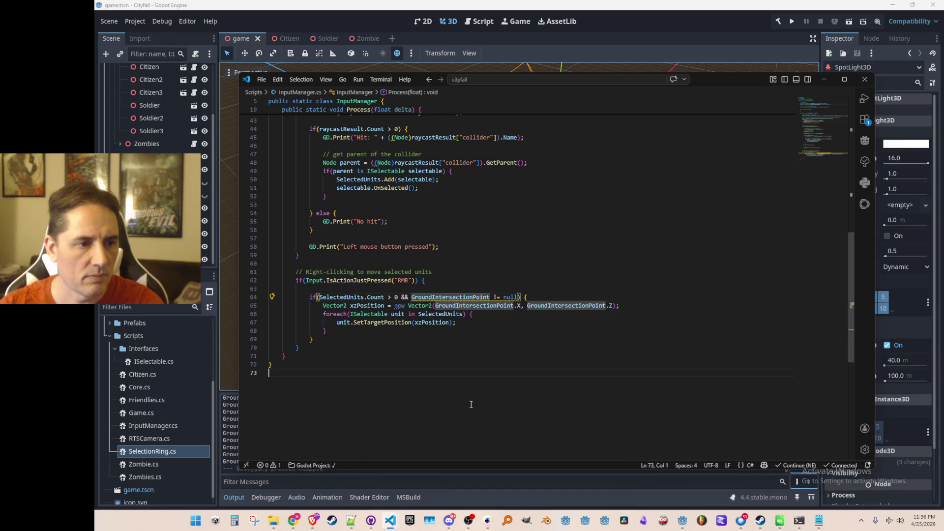
scroll(546, 303, up, 5)
scroll(570, 313, down, 3)
key(ctrl+z)
key(ctrl+z)
scroll(556, 299, up, 10)
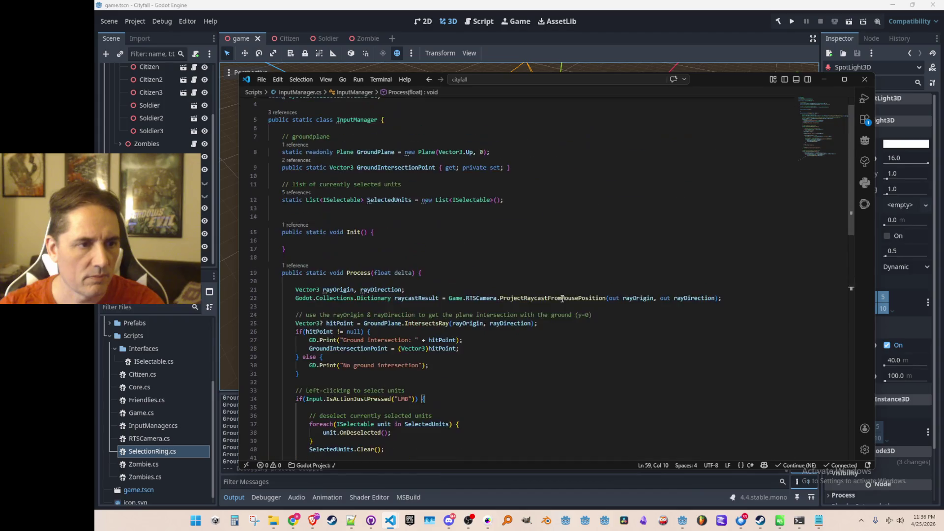
- Save InputManager.cs and build and run the game with F5
key(ctrl+s)
key(F5)
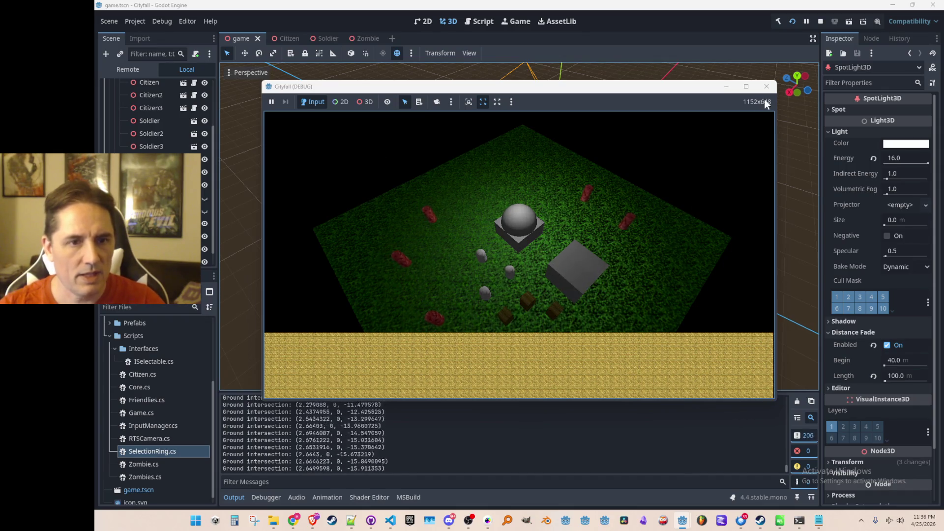
- View the game full screen, shrink it back and stop the run
click(746, 87)
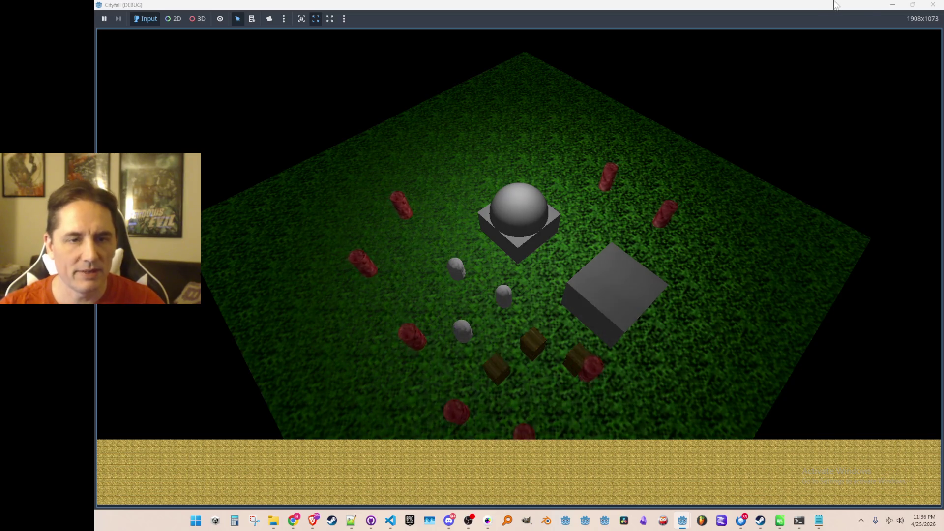
click(912, 5)
click(819, 21)
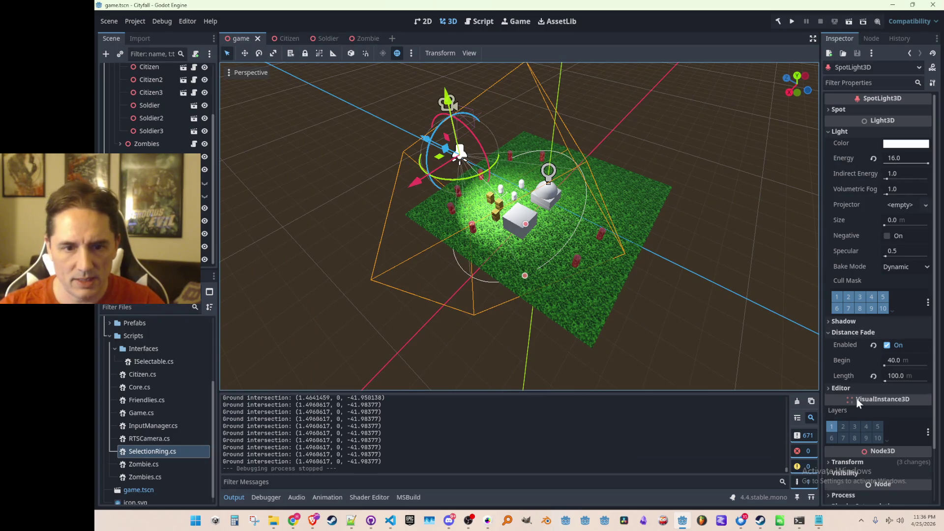
- Disable the spotlight's Distance Fade, set Spot Range to 100000 m, save the scene and relaunch
click(907, 376)
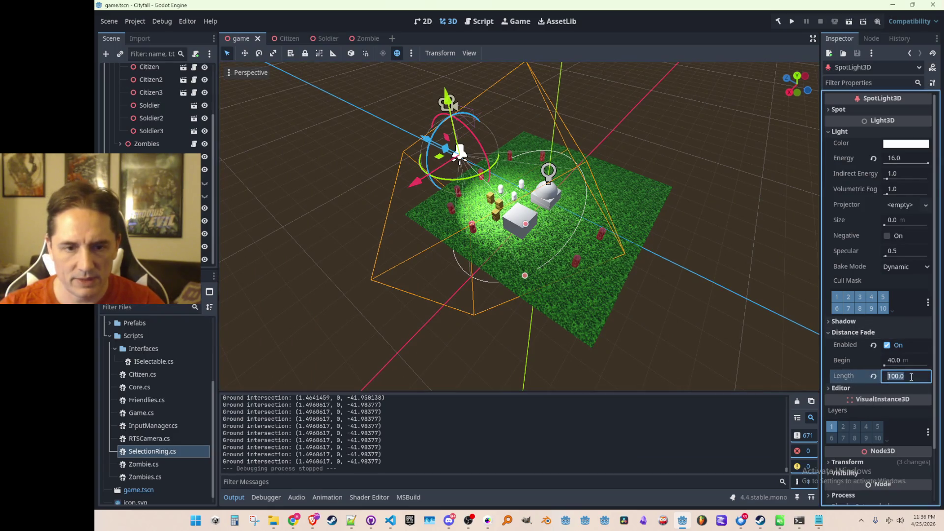
click(888, 345)
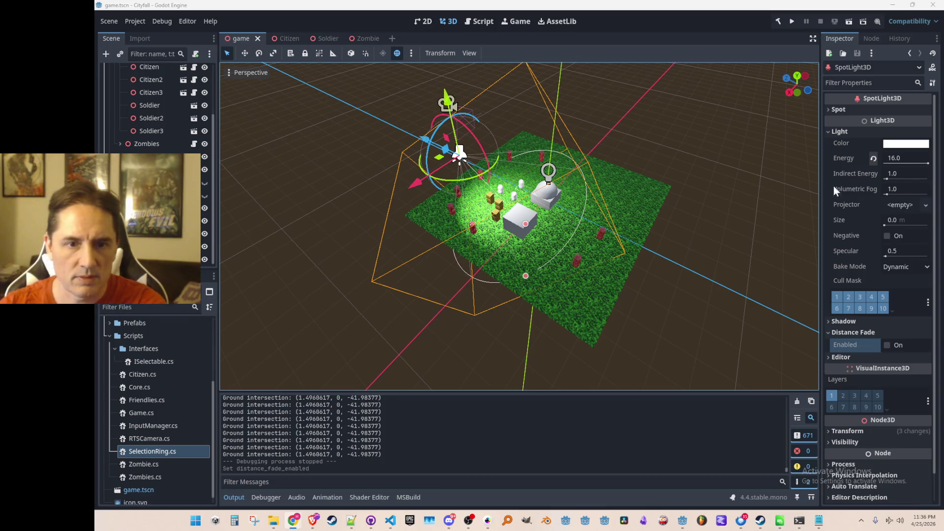
scroll(847, 240, down, 1)
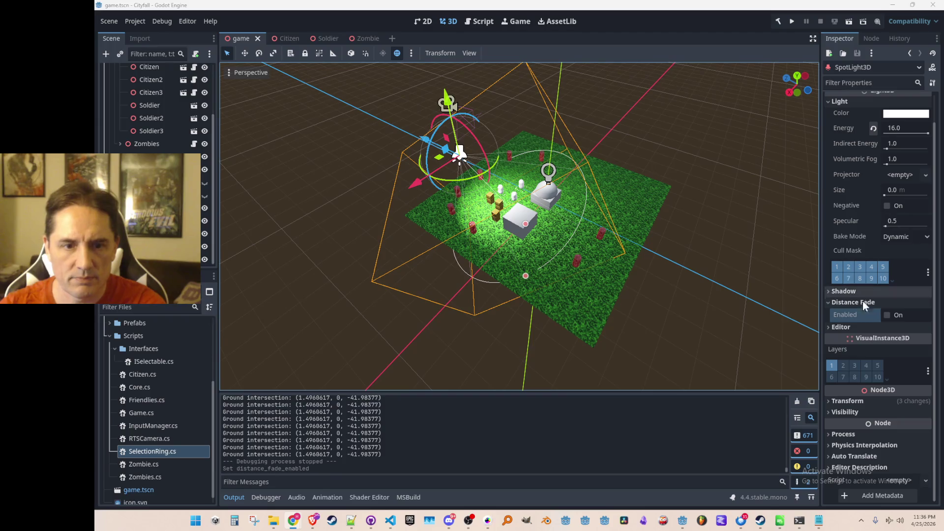
scroll(859, 271, up, 1)
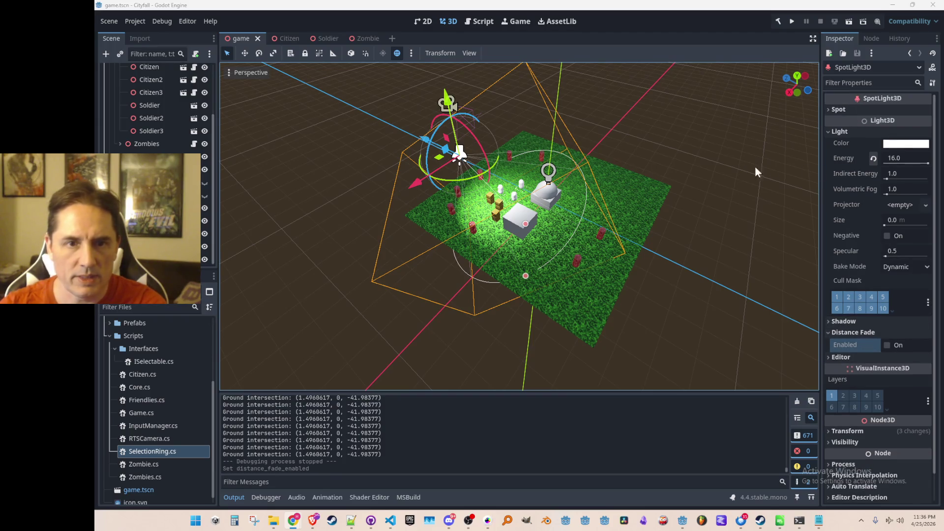
click(834, 108)
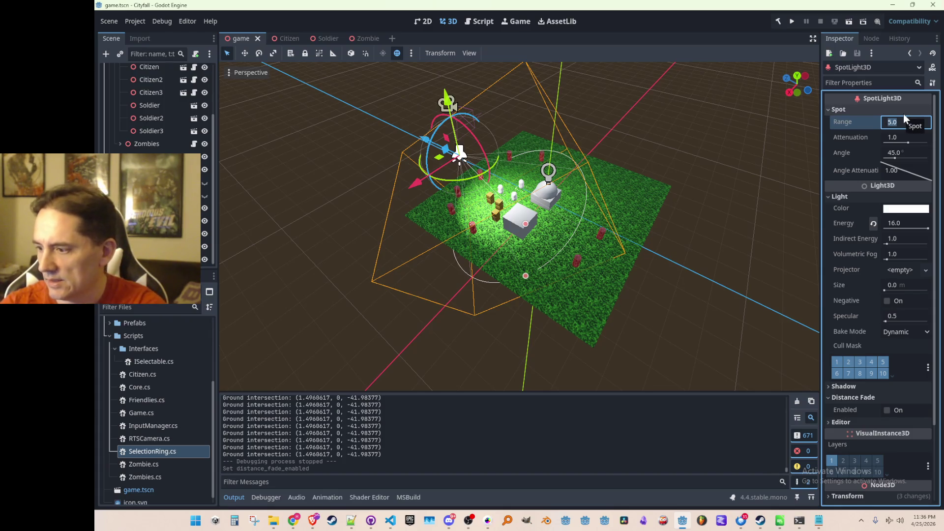
text(0)
key(Return)
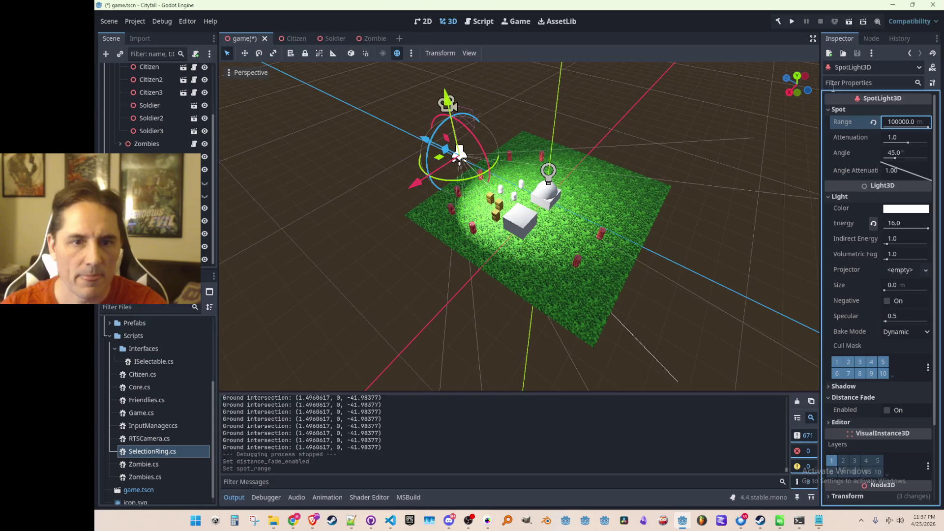
key(ctrl+s)
click(782, 20)
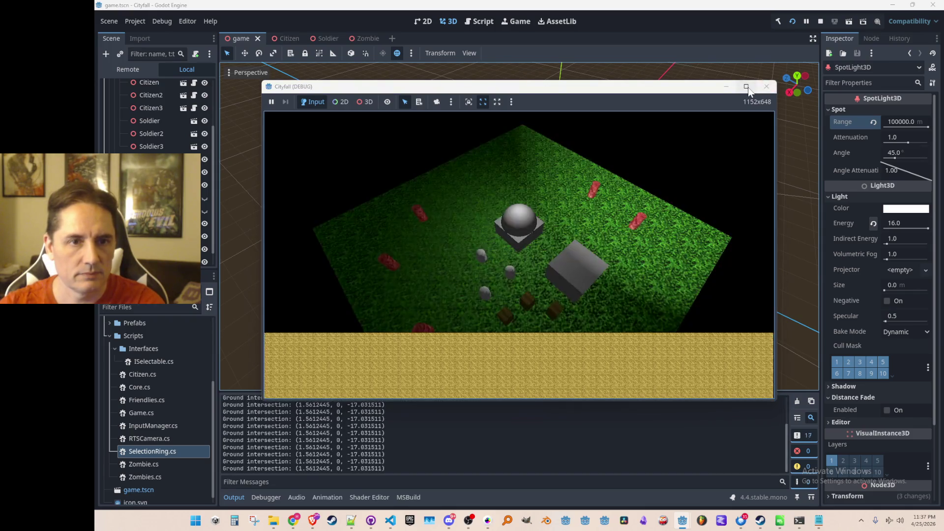
- Maximize the game, orbit the camera to inspect the spotlight lighting, then close the debug window
click(746, 87)
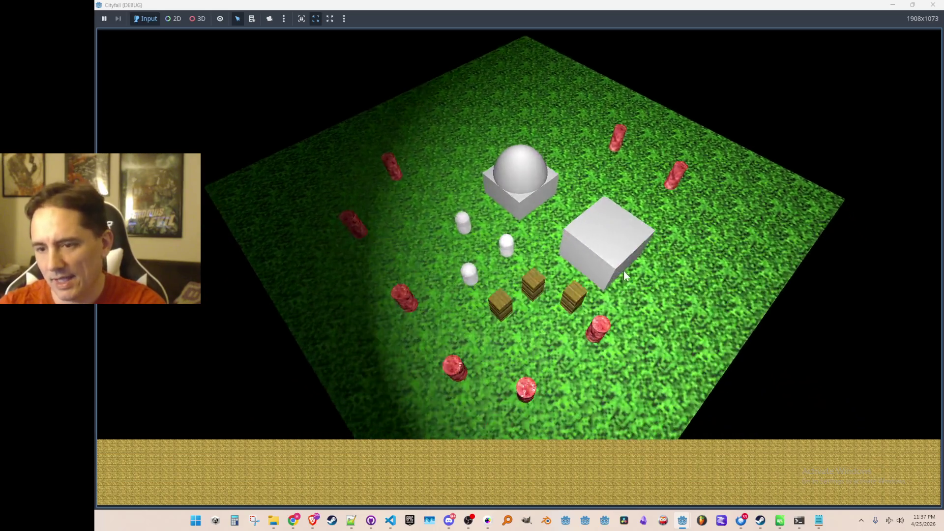
scroll(624, 270, down, 3)
drag(623, 271, 718, 178)
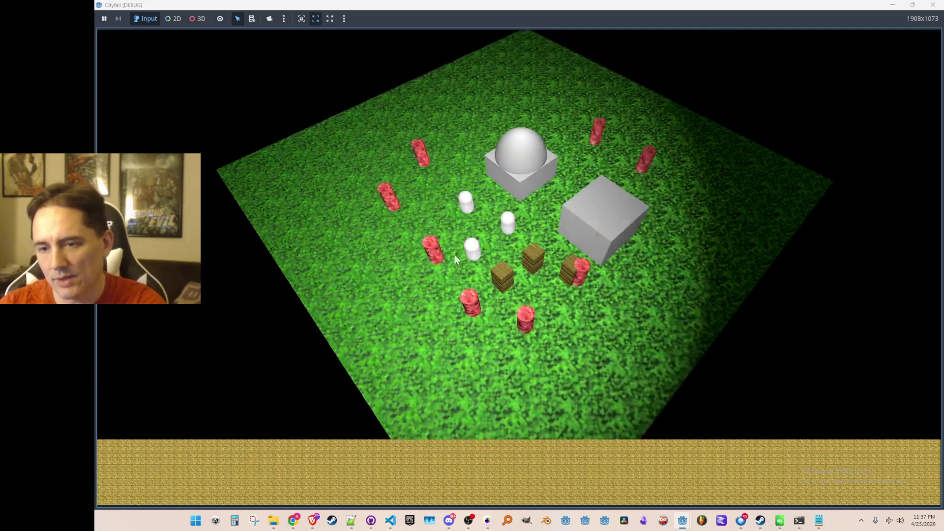
mouse_move(371, 196)
mouse_down()
mouse_move(496, 267)
mouse_move(776, 303)
mouse_move(351, 317)
mouse_up()
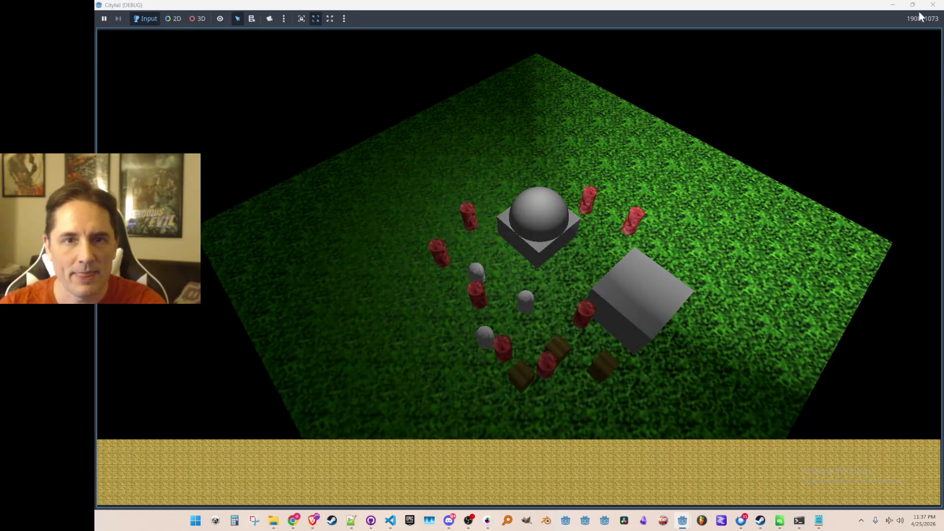
click(931, 6)
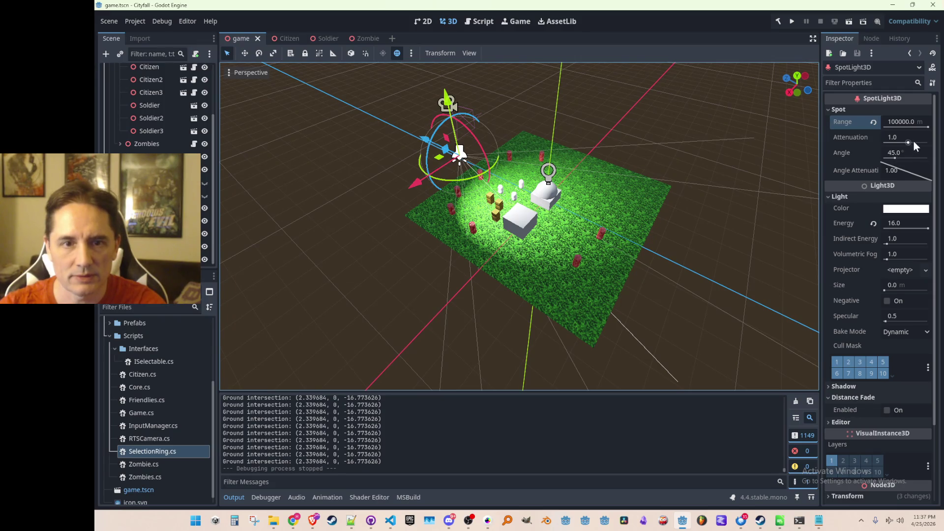
- Set the spotlight cone angle to 30 degrees, reset light energy to default, save and run the game
click(908, 152)
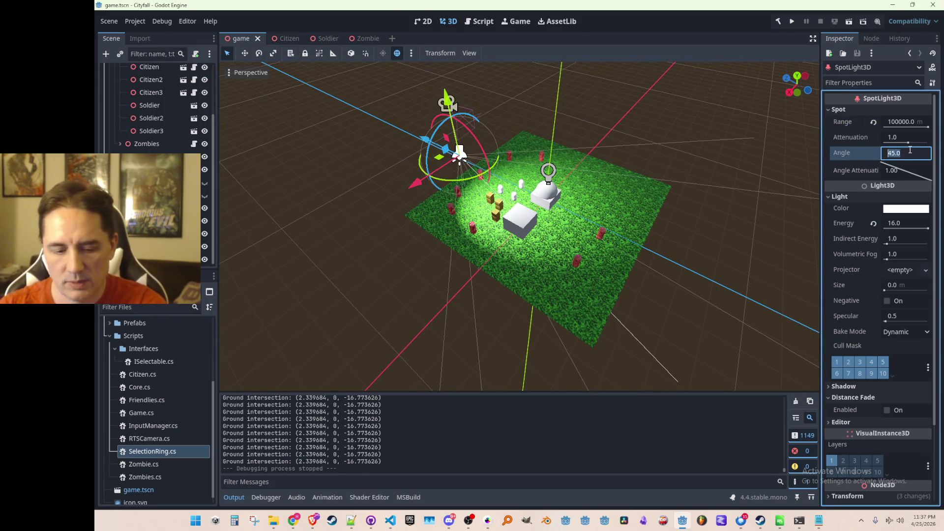
text(30)
key(Return)
key(ctrl+s)
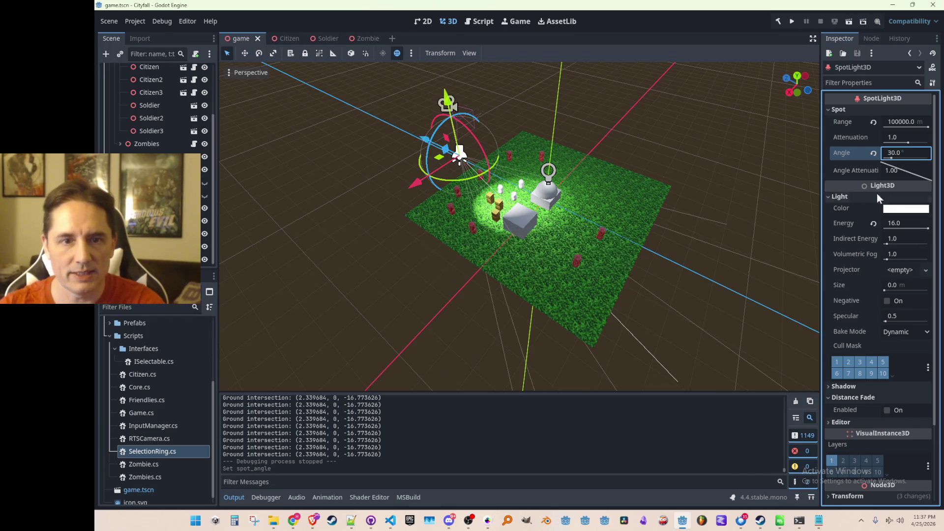
click(906, 223)
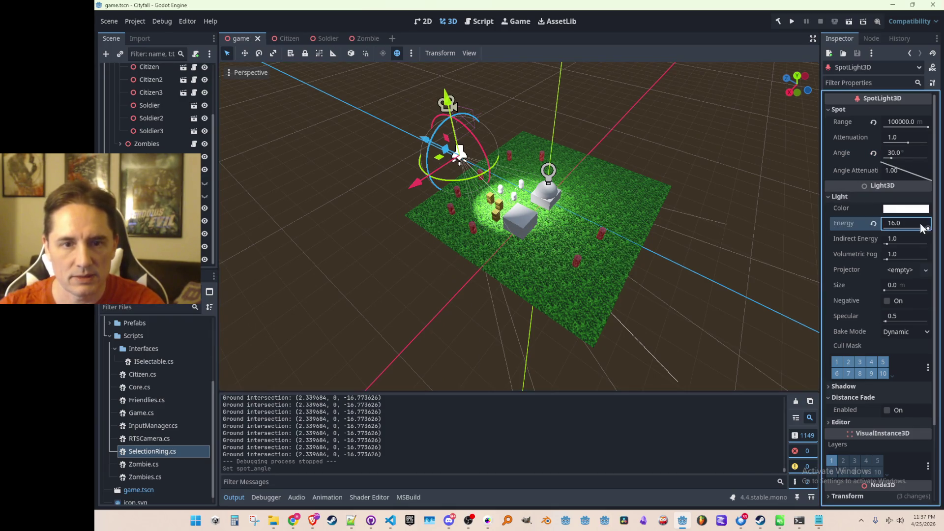
click(874, 224)
key(ctrl+s)
click(791, 21)
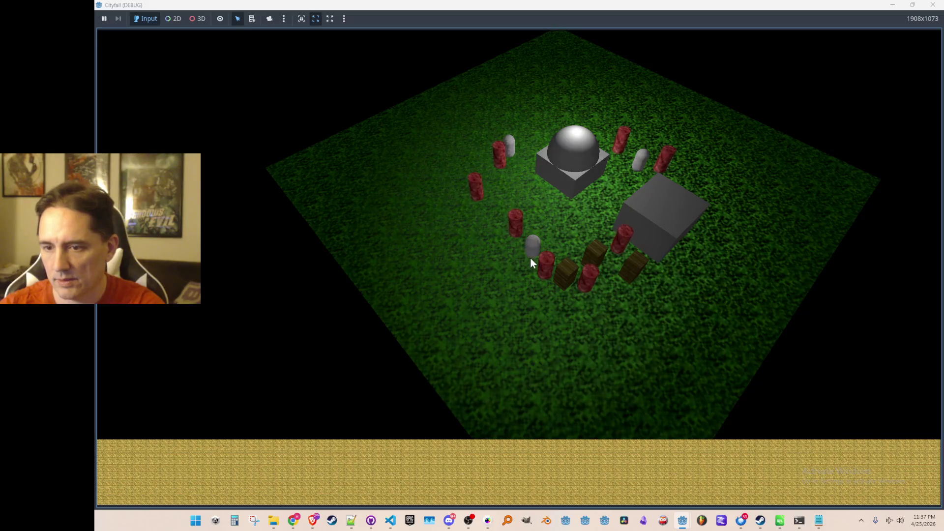
- Select the grey capsule unit, move it across the grass, then stop the game
click(532, 250)
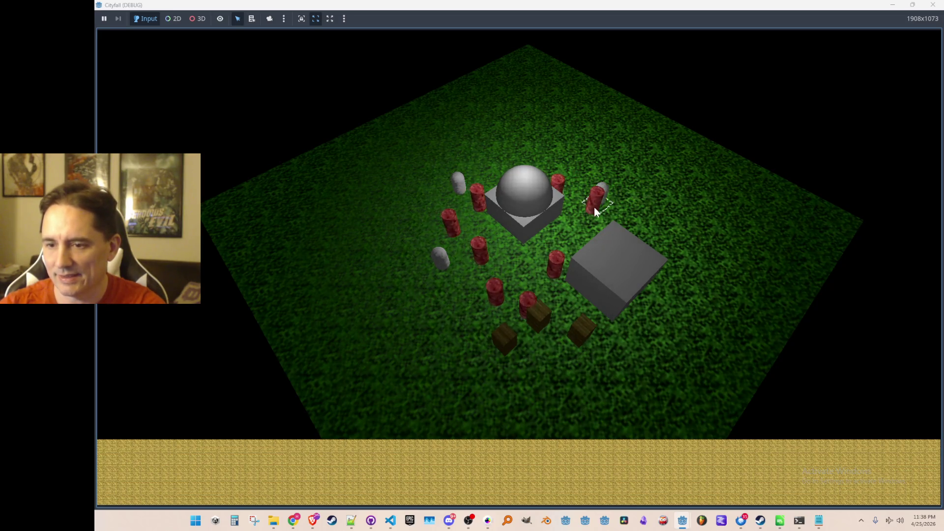
scroll(570, 264, up, 3)
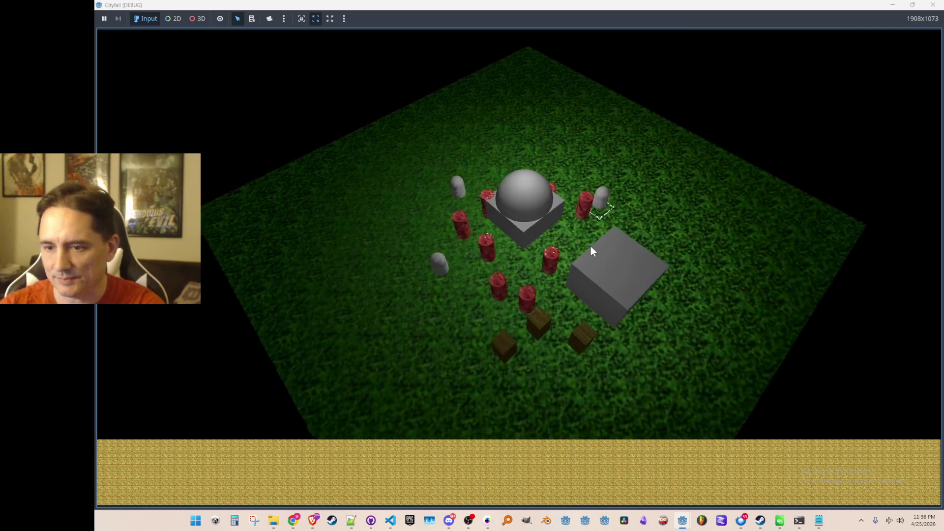
scroll(570, 228, down, 2)
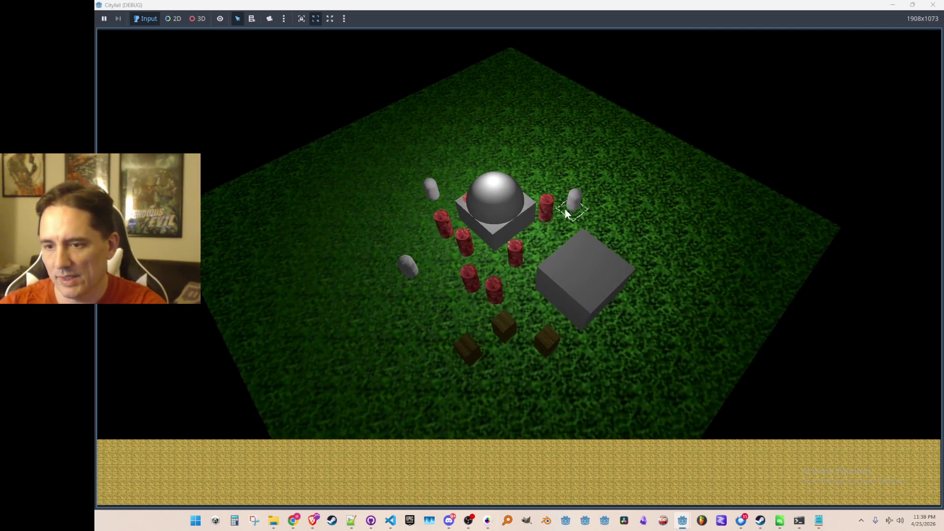
scroll(562, 214, down, 2)
drag(555, 203, 534, 219)
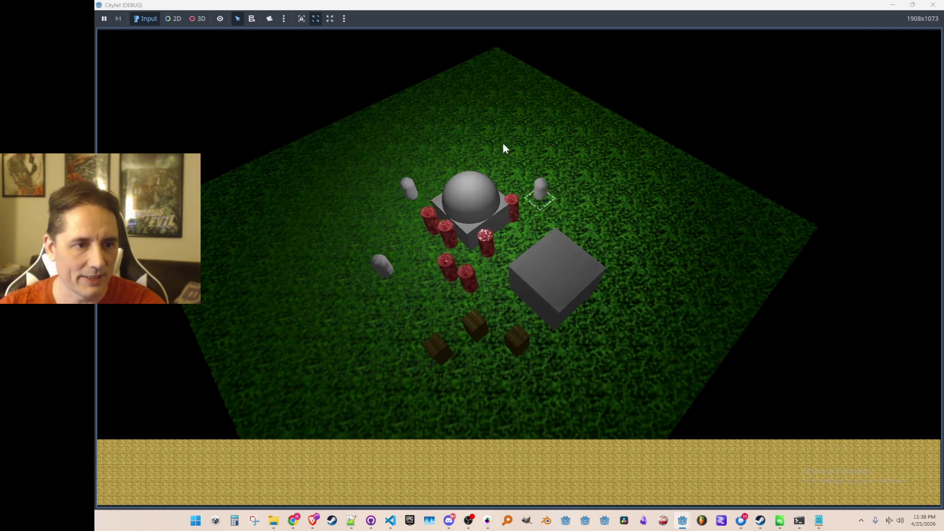
click(933, 6)
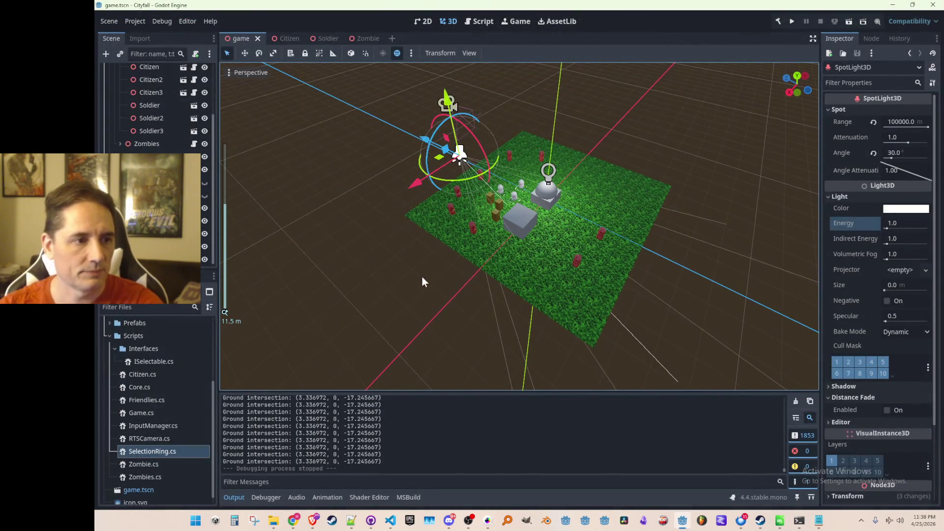
- Bring InputManager.cs forward and look over the raycast hit handling code
key(ctrl+a)
key(Escape)
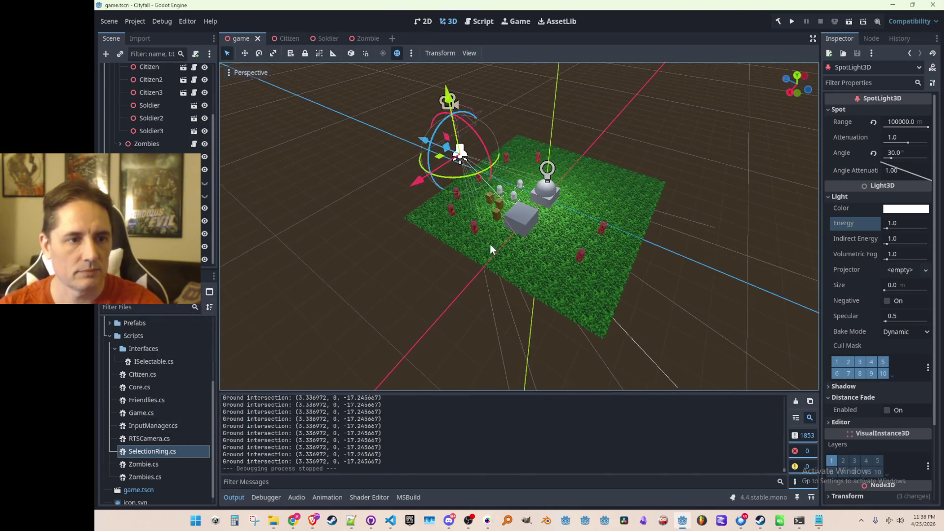
mouse_move(390, 522)
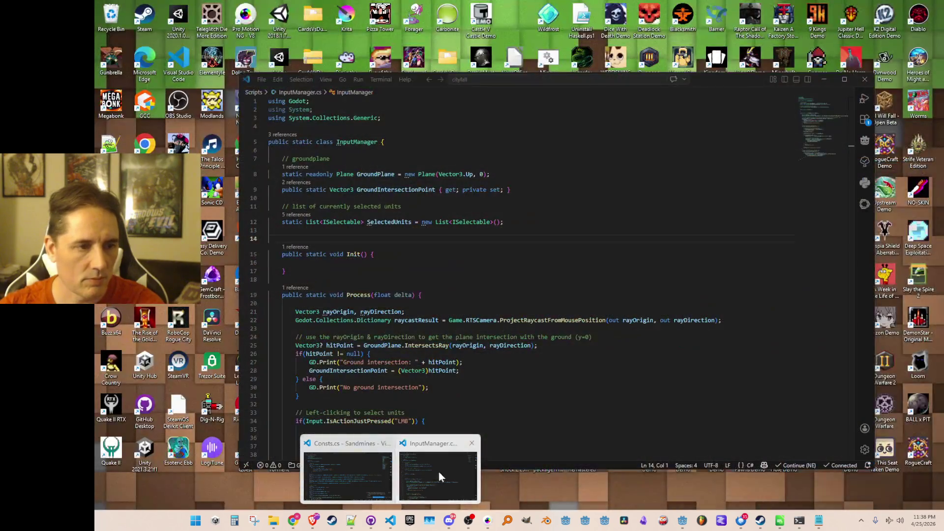
click(439, 471)
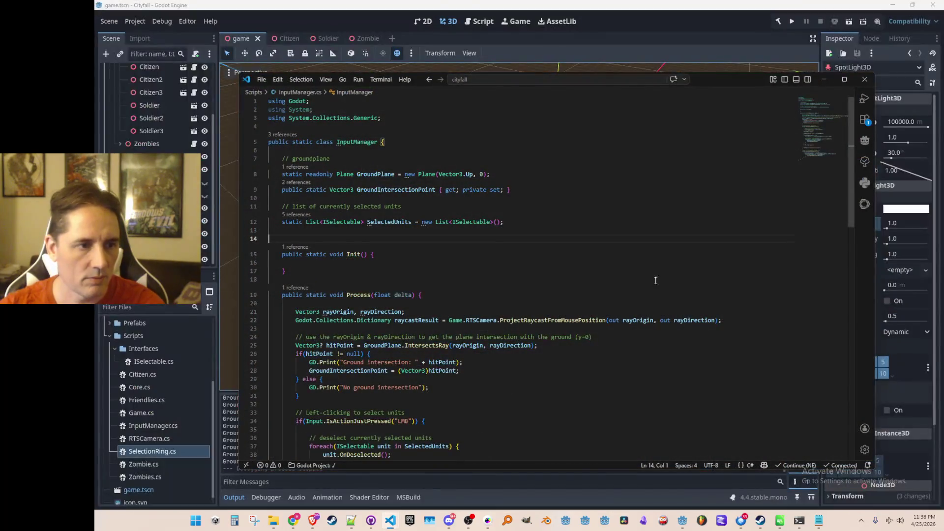
scroll(666, 248, down, 4)
scroll(657, 273, down, 4)
scroll(649, 288, down, 3)
scroll(637, 293, down, 3)
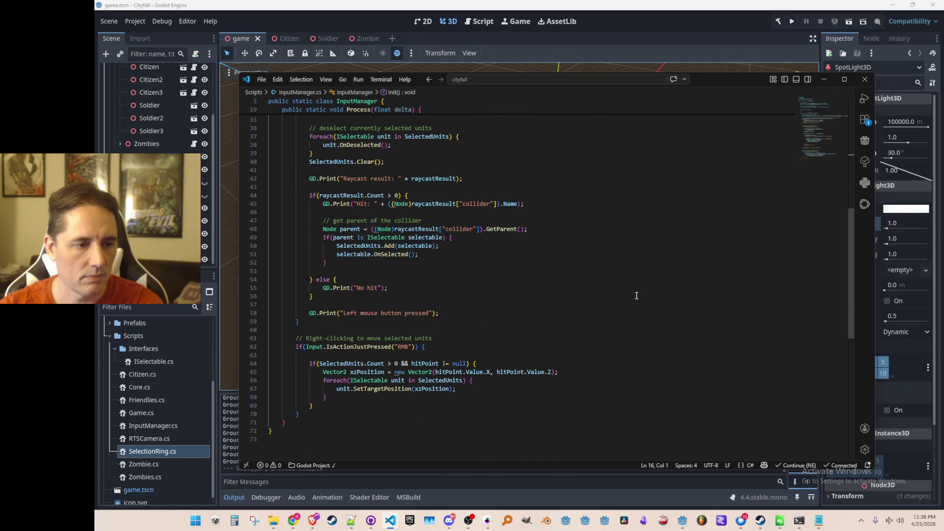
click(671, 219)
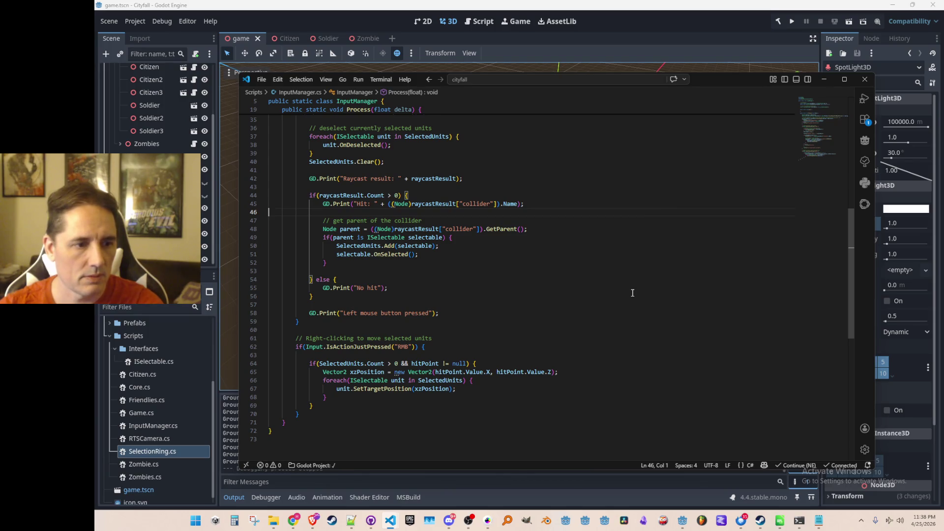
scroll(632, 292, up, 4)
scroll(630, 285, up, 4)
scroll(628, 271, up, 3)
click(392, 216)
- Open RTSCamera.cs via quick file search and inspect the GroundIntersectionPoint target on line 47
key(ctrl+p)
text(Rt)
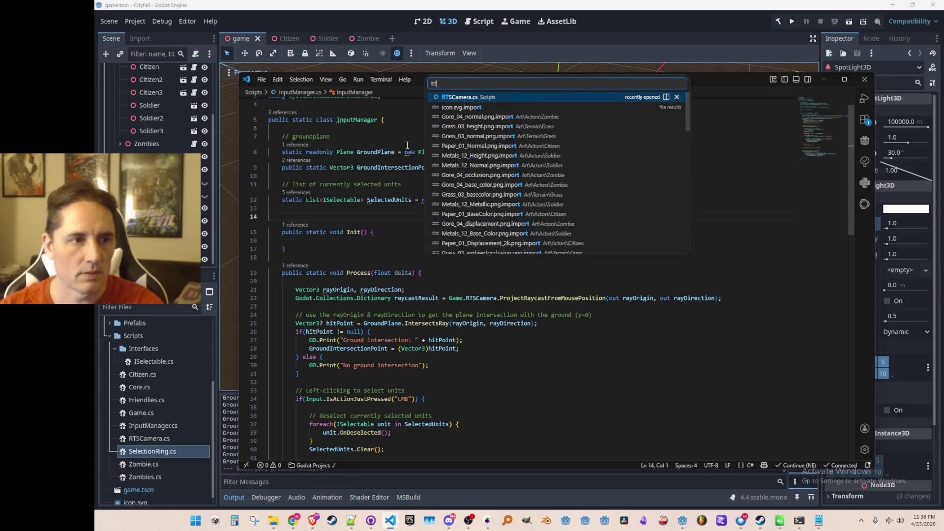
key(Return)
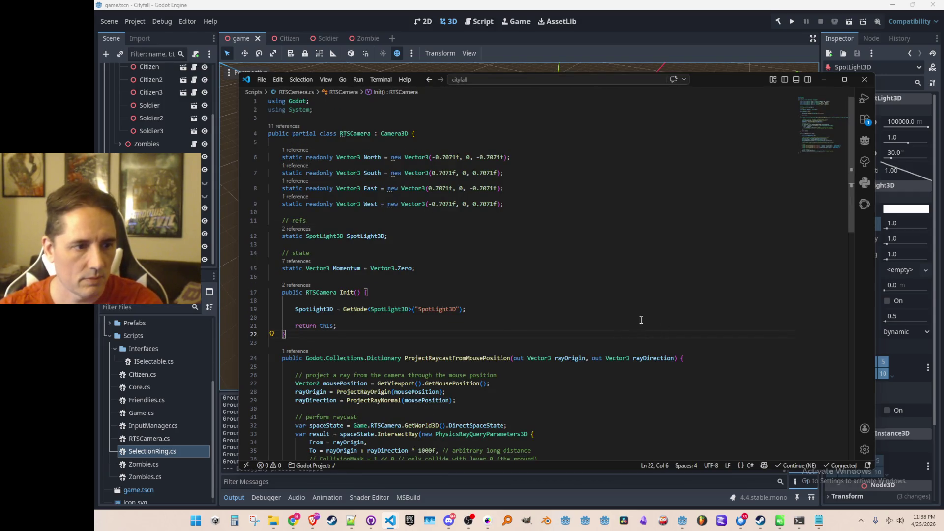
scroll(641, 320, down, 3)
scroll(649, 310, down, 3)
scroll(657, 306, down, 3)
scroll(661, 303, down, 2)
scroll(661, 303, up, 1)
scroll(685, 285, up, 1)
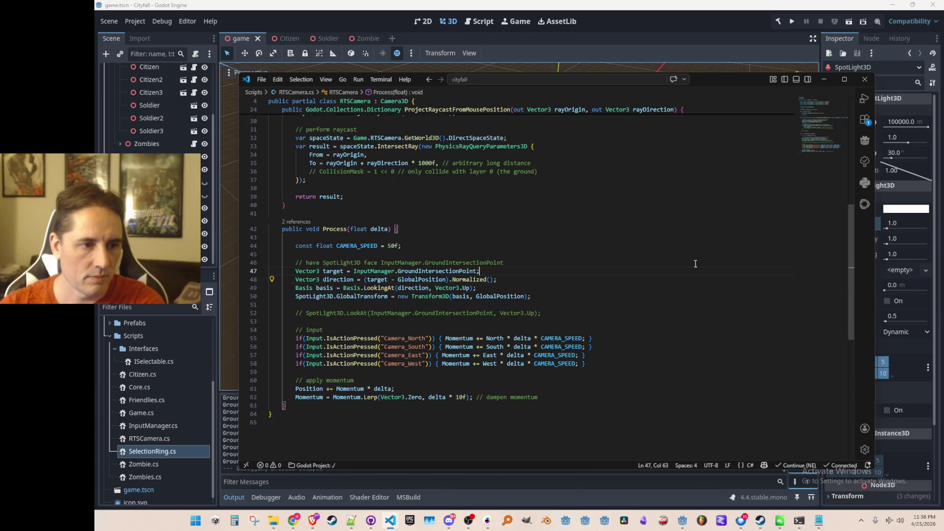
key(Left)
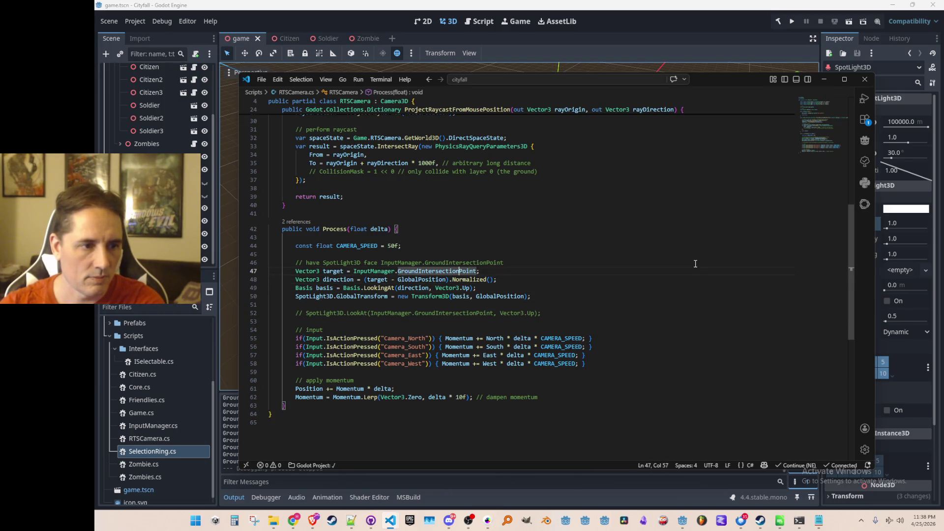
key(ctrl+Left)
key(ctrl+Left)
key(ctrl+Left)
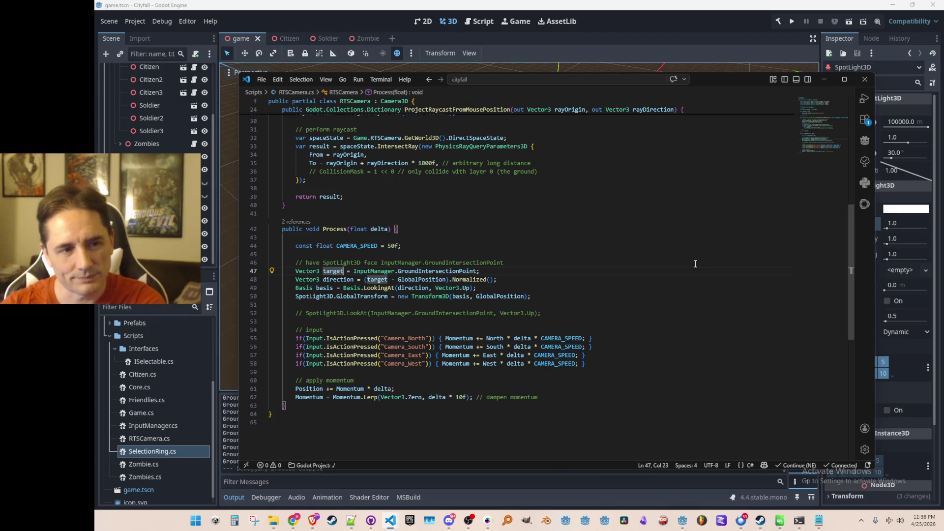
scroll(695, 264, up, 4)
scroll(532, 364, up, 2)
scroll(531, 364, down, 3)
scroll(532, 364, up, 2)
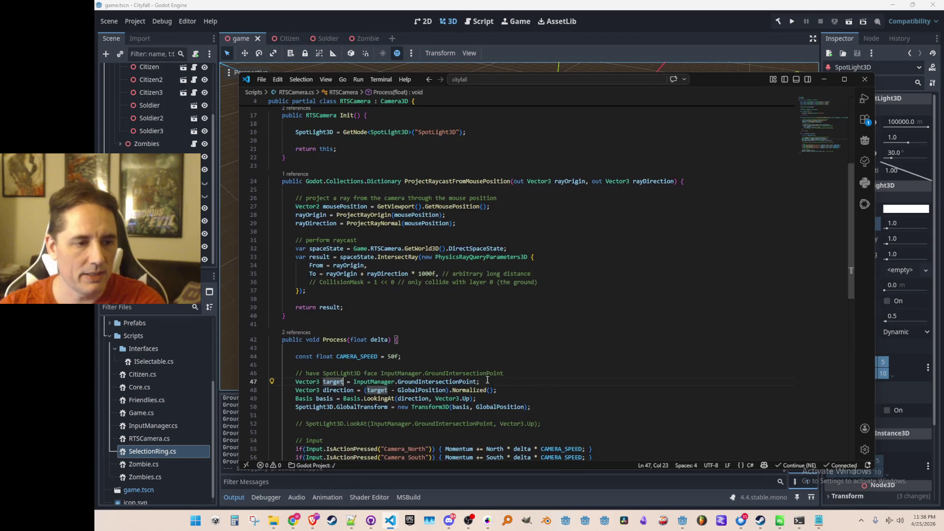
click(448, 381)
mouse_move(438, 381)
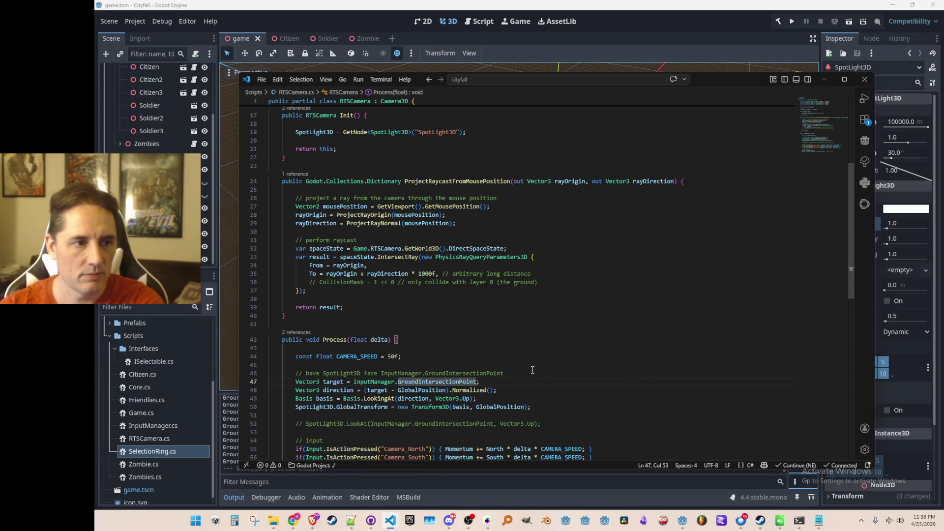
scroll(531, 371, up, 1)
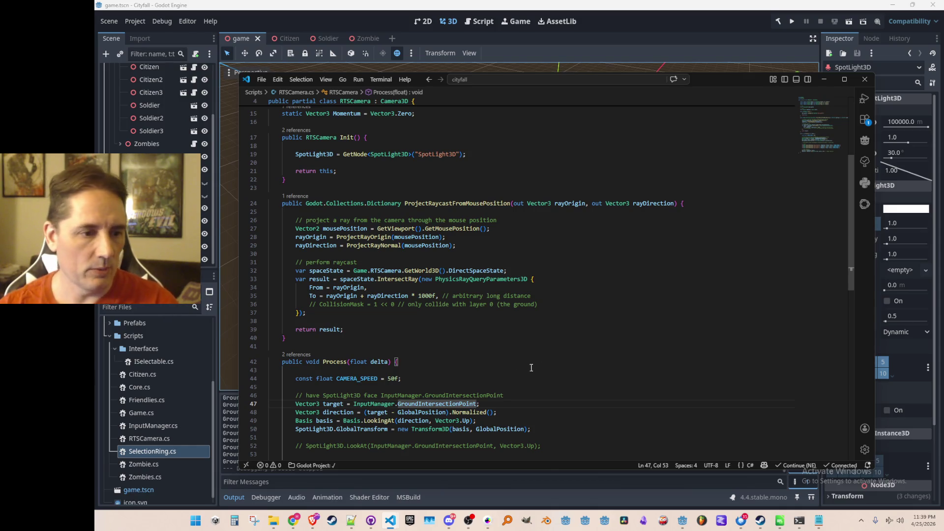
mouse_move(438, 404)
scroll(516, 295, up, 5)
scroll(591, 258, up, 5)
- Declare a static Vector3 SpotLightTargetPoint field and lerp it toward GroundIntersectionPoint in Process
key(Return)
text(static Vector3 )
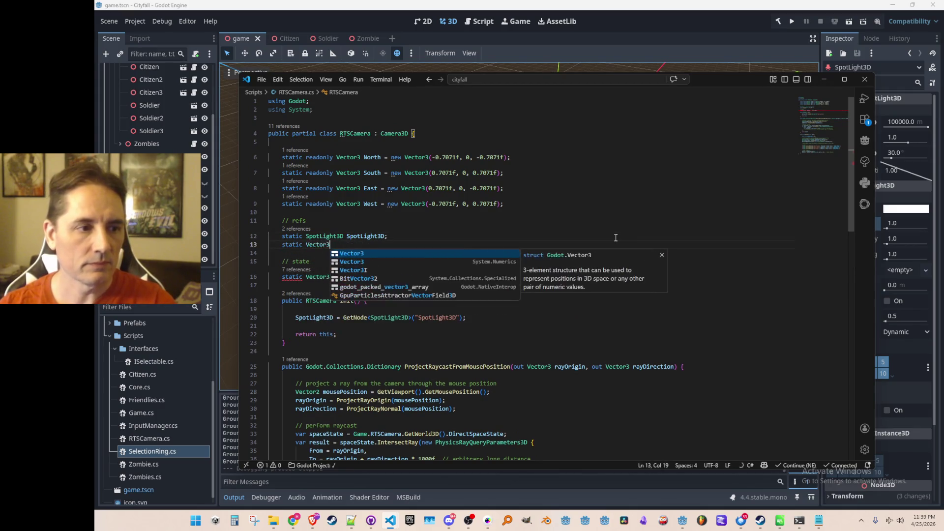
text(Spo)
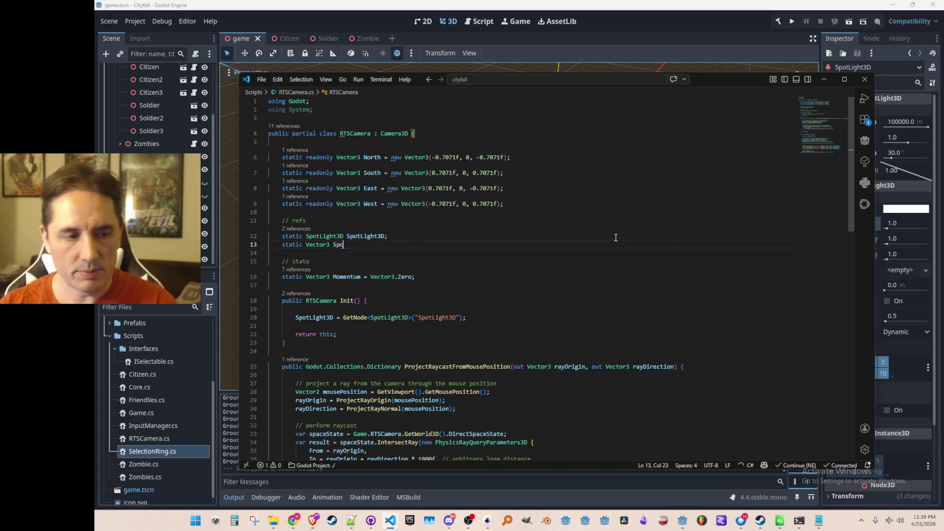
text(tLightTar)
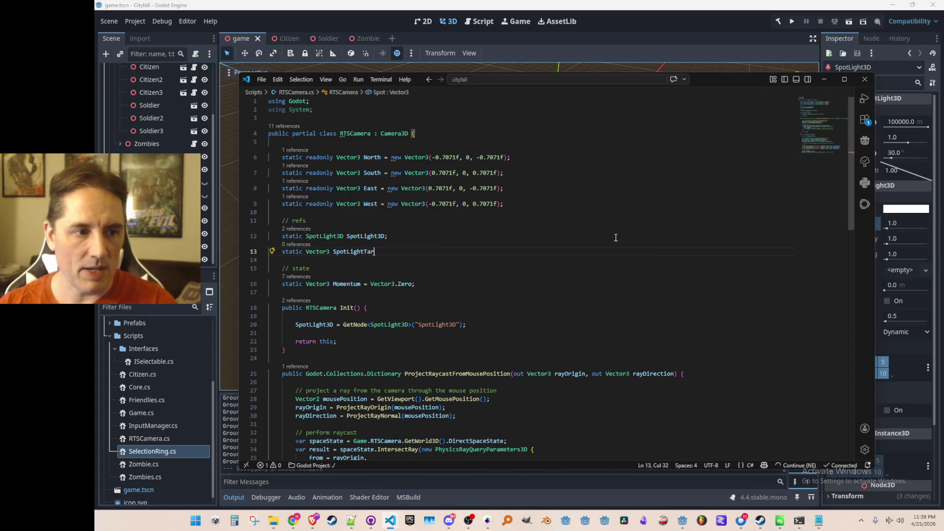
key(ctrl+s)
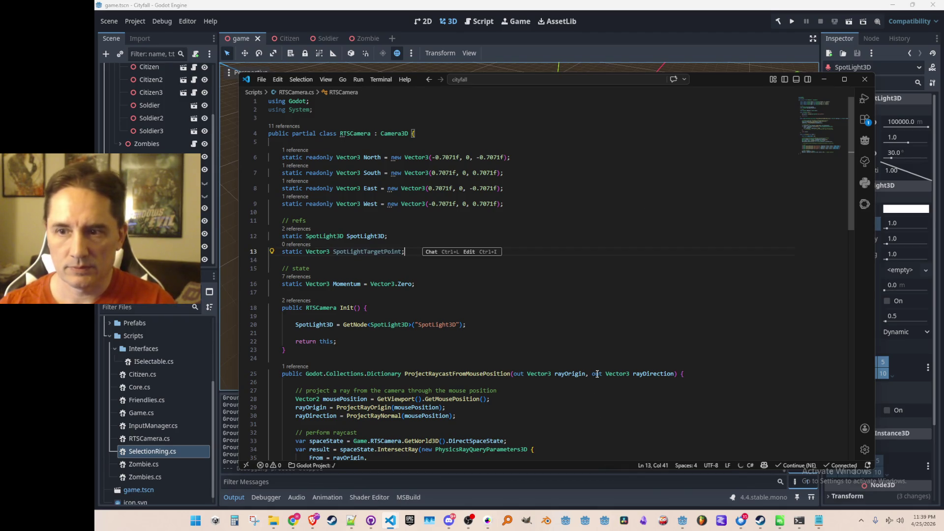
scroll(596, 378, down, 5)
scroll(597, 378, down, 5)
scroll(664, 295, down, 3)
scroll(677, 275, down, 3)
click(676, 275)
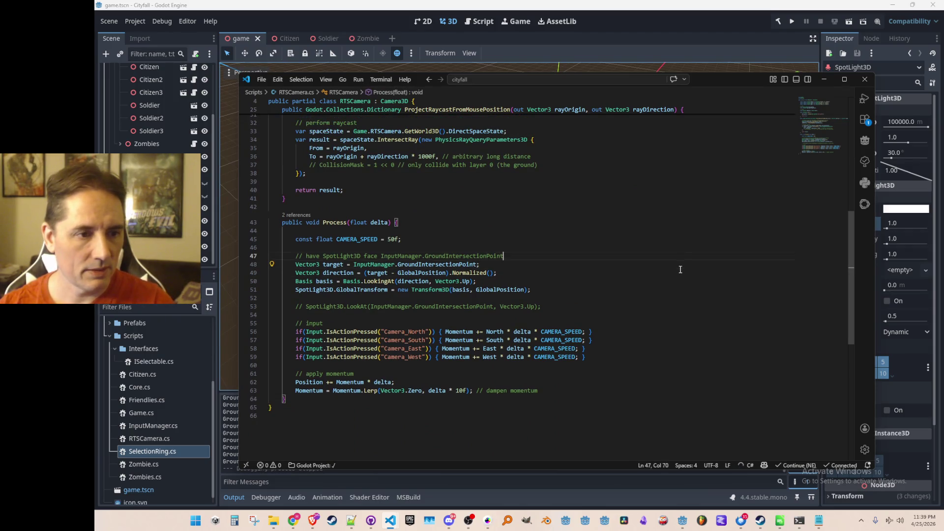
key(Return)
text(SpotLightTargetPoint.)
text( = SpotLightTargetPoint.Ler)
key(Tab)
- Delete the old target line and comment out the direction and basis lines
key(Down)
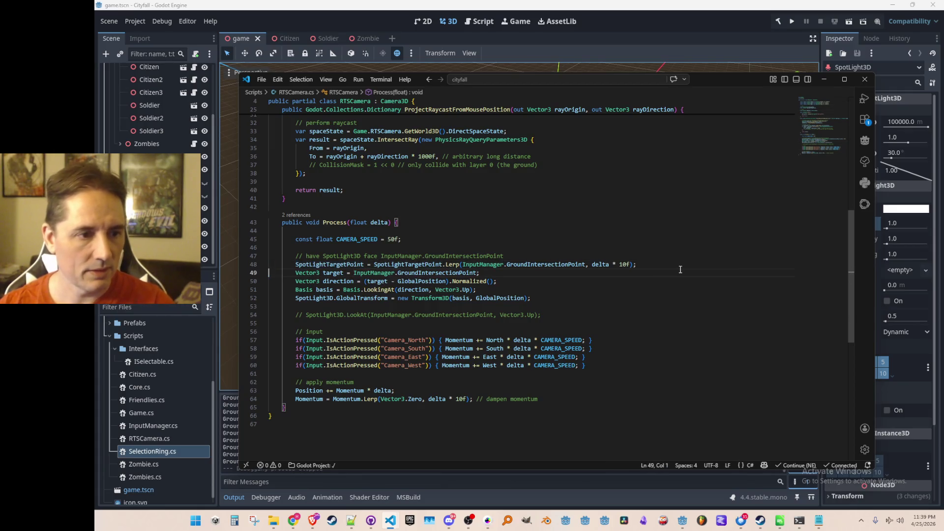
key(ctrl+shift+k)
key(ctrl+shift+Right)
text(SpotLightTargetPoint)
key(End)
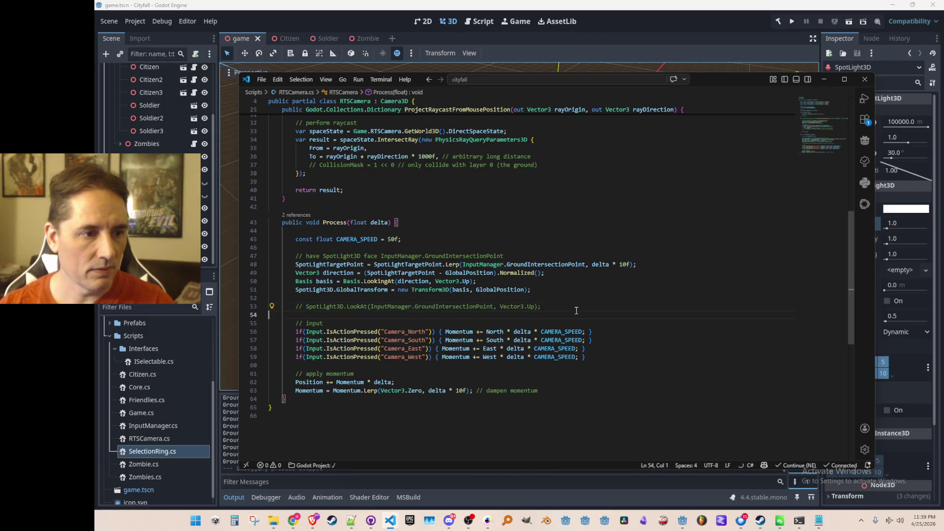
key(alt+Up)
scroll(665, 294, up, 1)
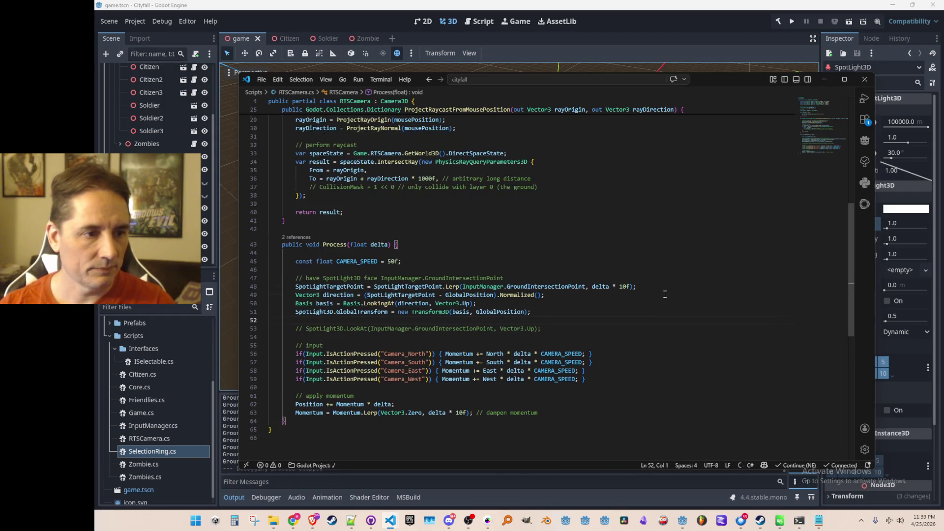
key(shift+Down)
key(shift+Down)
key(shift+Down)
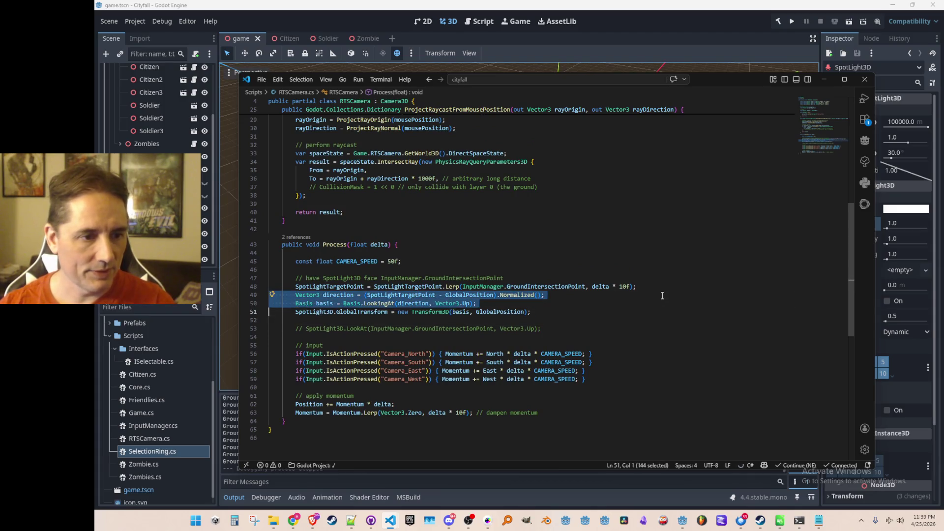
key(ctrl+k)
key(Up)
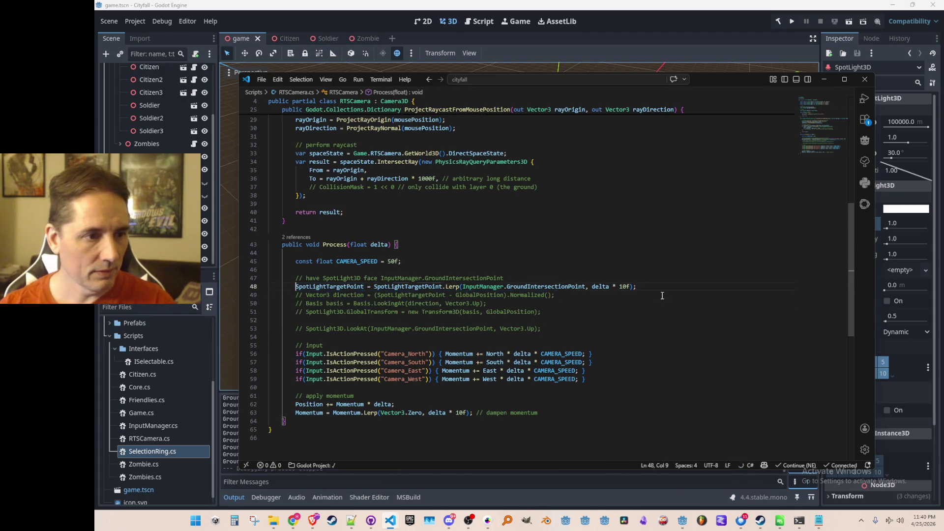
- Uncomment LookAt aimed at SpotLightTargetPoint and switch back to Godot
key(ctrl+k)
key(ctrl+shift+Right)
key(ctrl+shift+Right)
key(ctrl+shift+Right)
text(SpotLightTargetPoint)
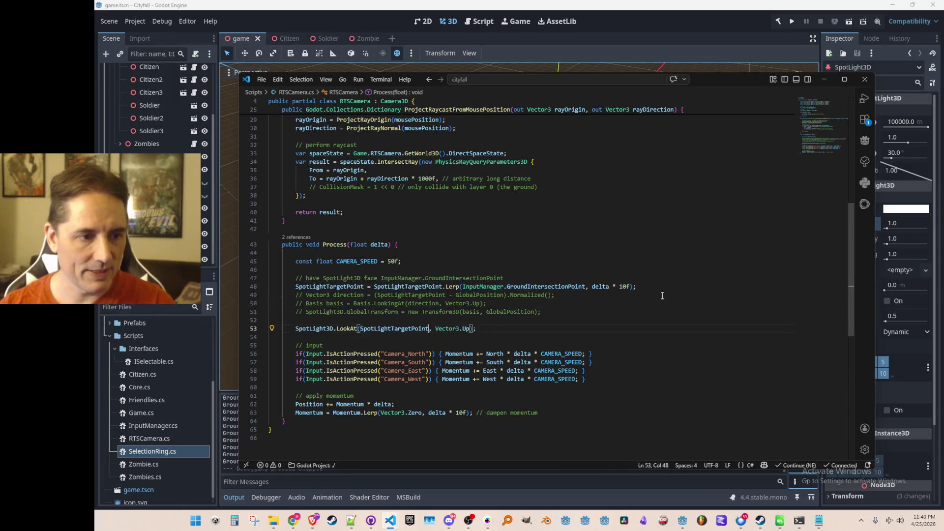
key(Up)
key(alt+Tab)
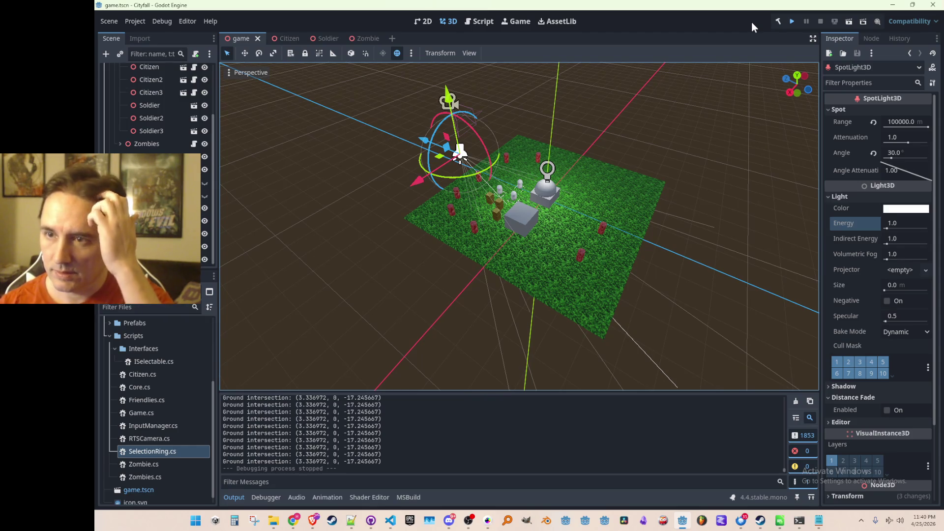
- Run the game and order a couple of grey capsule units to new spots on the field
click(792, 20)
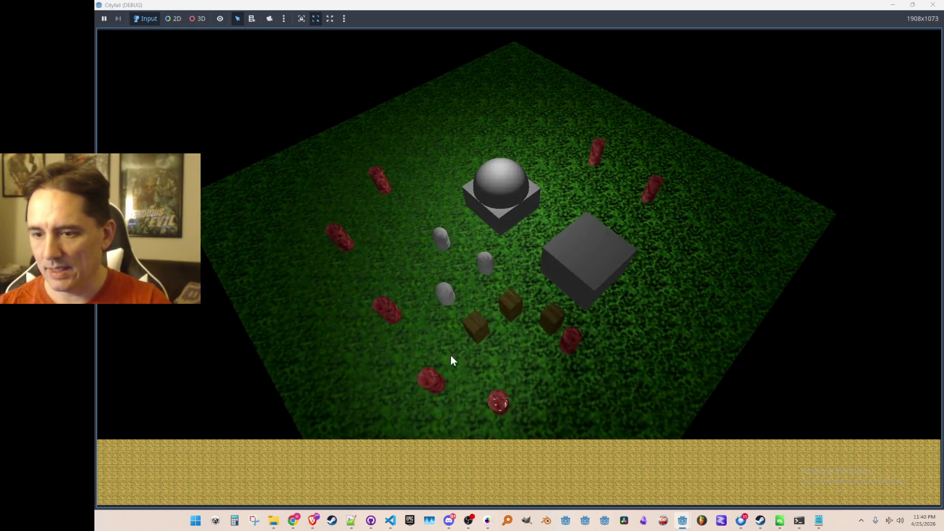
click(439, 248)
right_click(344, 222)
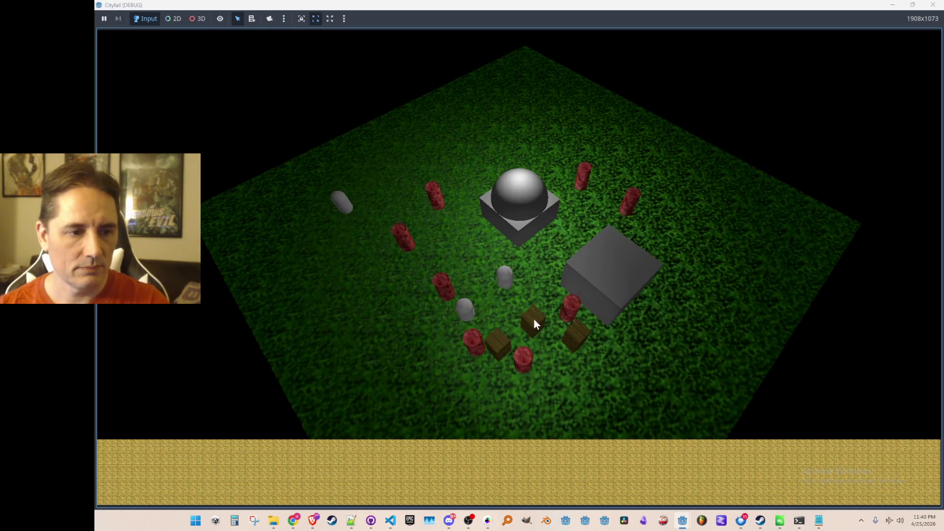
click(505, 279)
right_click(560, 231)
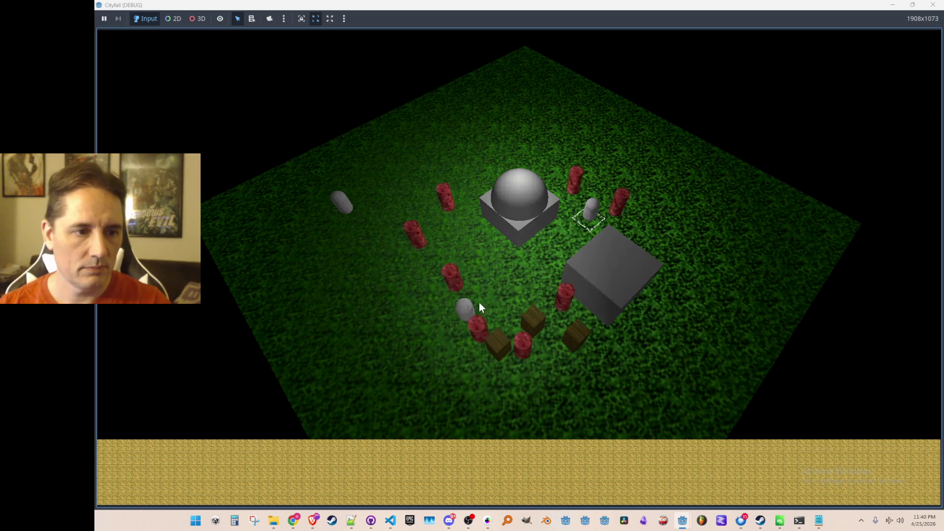
- Select another capsule and send it to several successive positions up the field
click(465, 306)
right_click(369, 251)
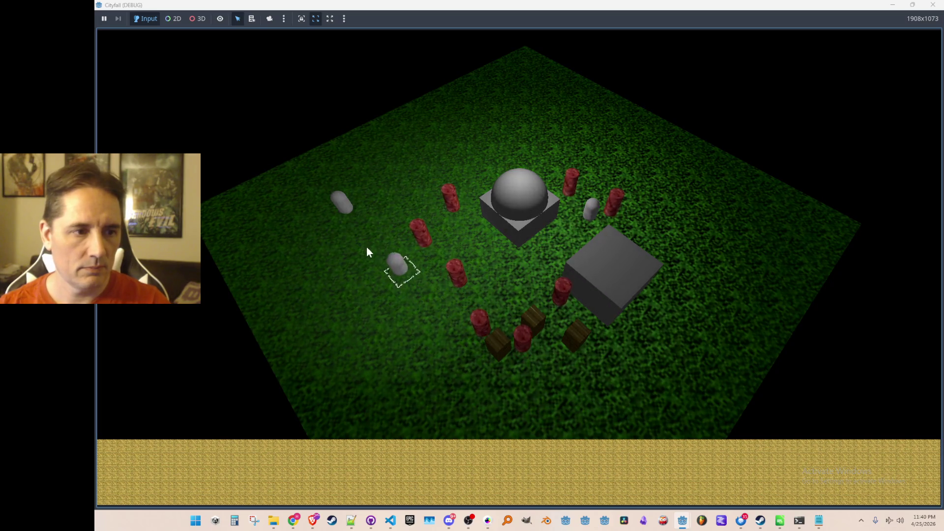
right_click(431, 293)
right_click(434, 195)
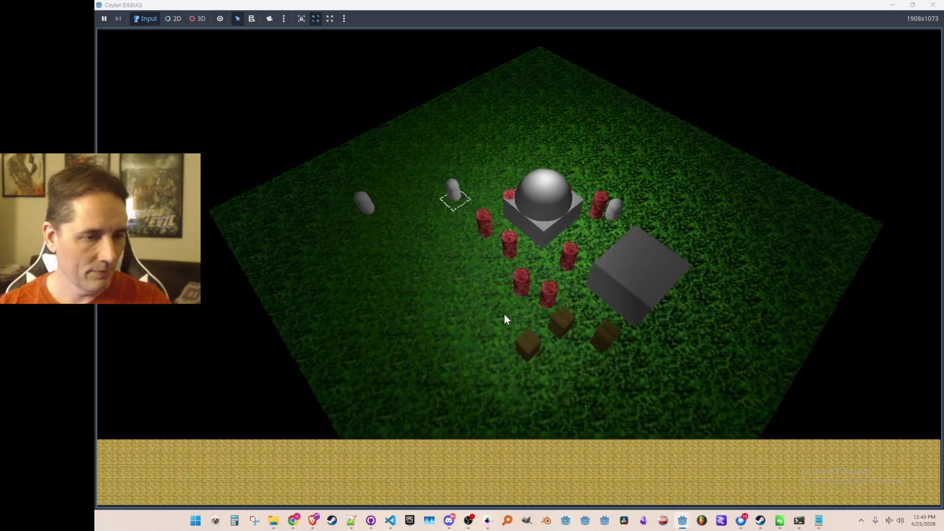
- Stop the game, save the scene and expand the Terrain node to show its tiles
key(Escape)
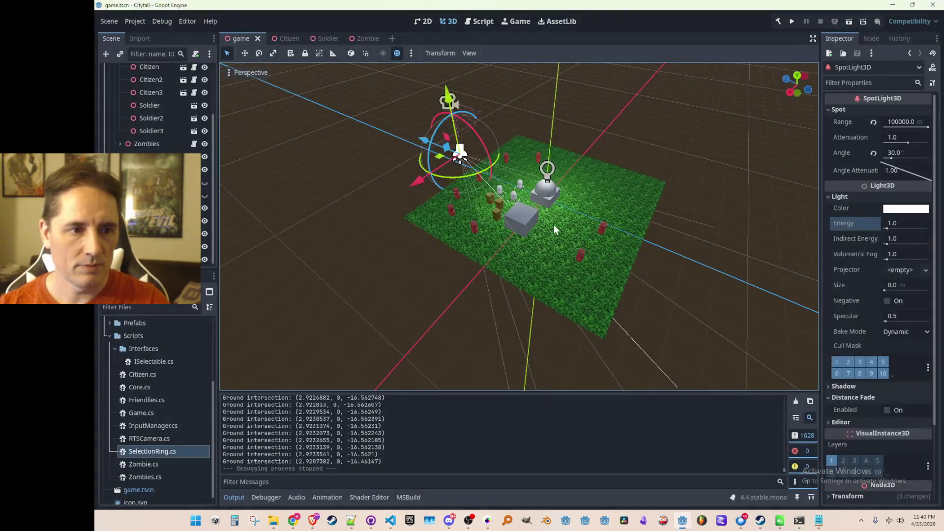
scroll(525, 243, up, 3)
scroll(545, 202, down, 2)
key(ctrl+s)
scroll(547, 213, up, 1)
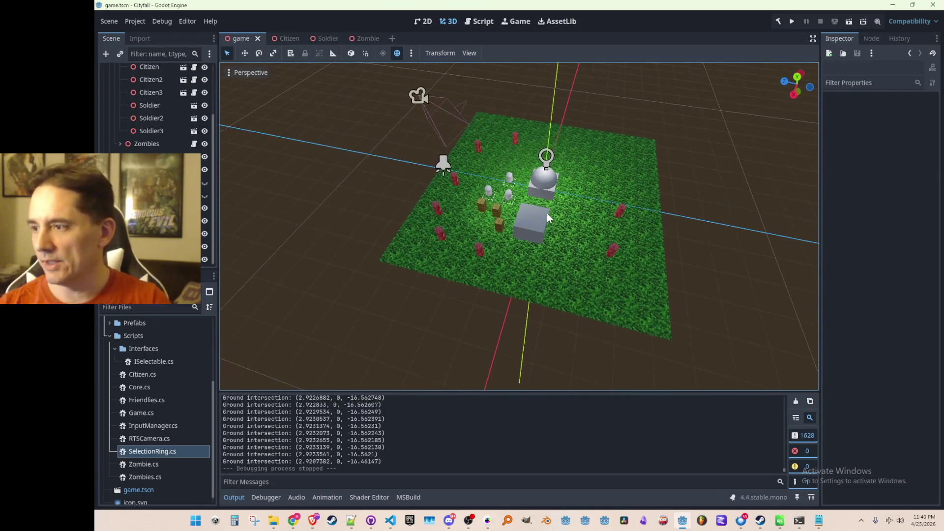
scroll(546, 209, up, 1)
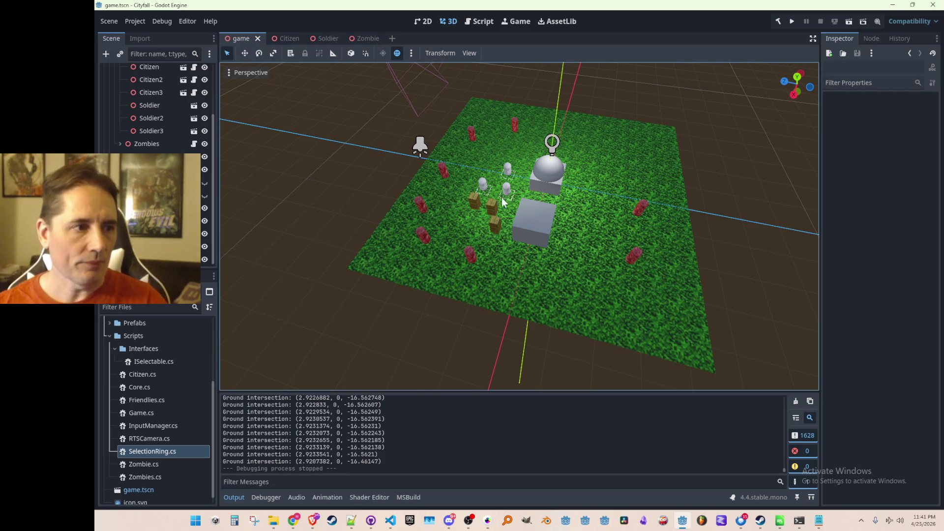
scroll(153, 111, up, 5)
click(114, 96)
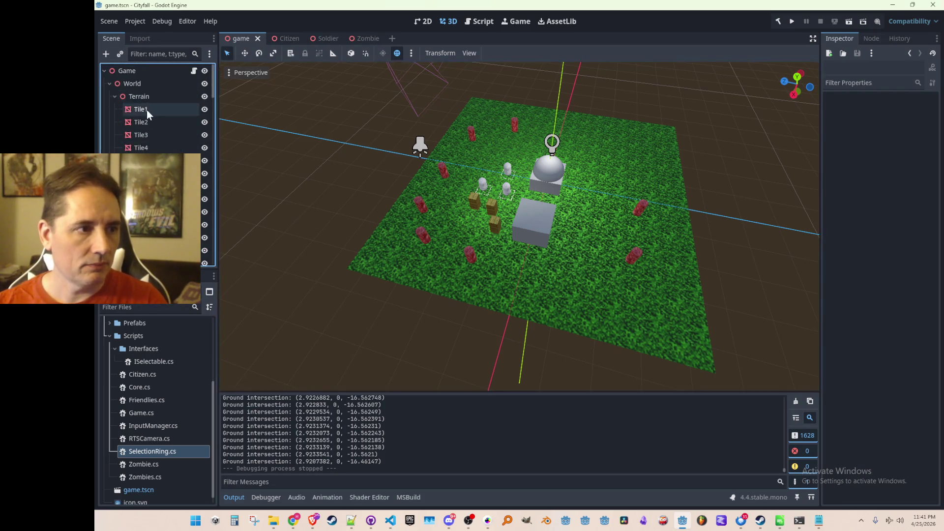
- Select Tile37 through Tile42, duplicate them and place the copy beside the existing grass
click(148, 110)
scroll(153, 111, down, 5)
scroll(153, 112, down, 5)
scroll(153, 111, down, 5)
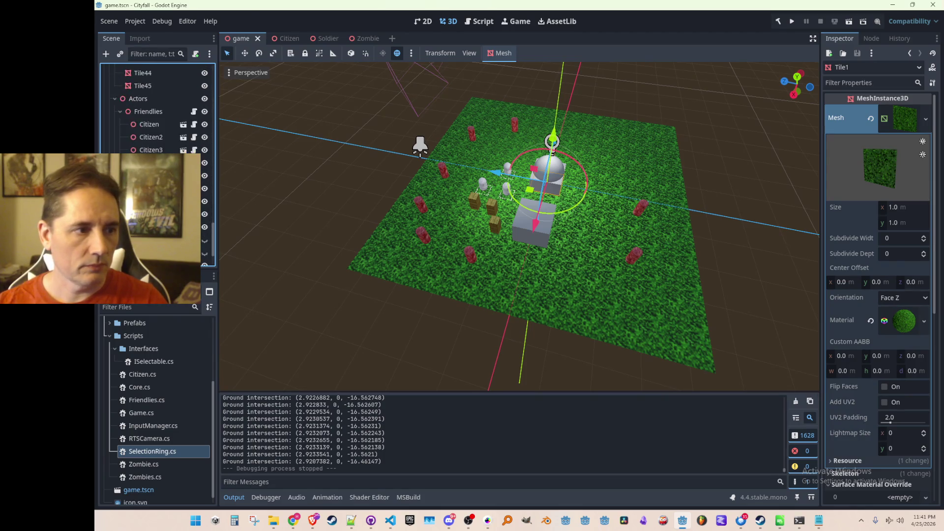
scroll(153, 111, down, 5)
ctrl+click(168, 147)
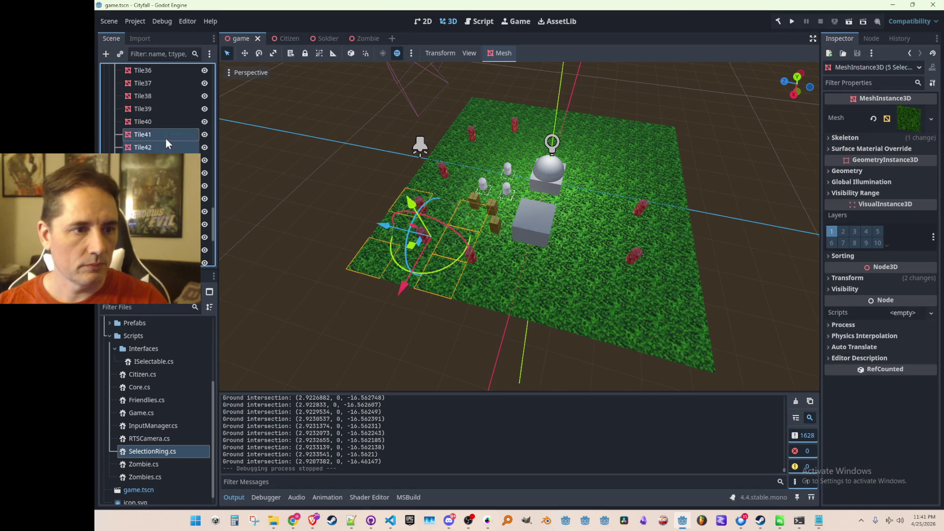
shift+click(166, 83)
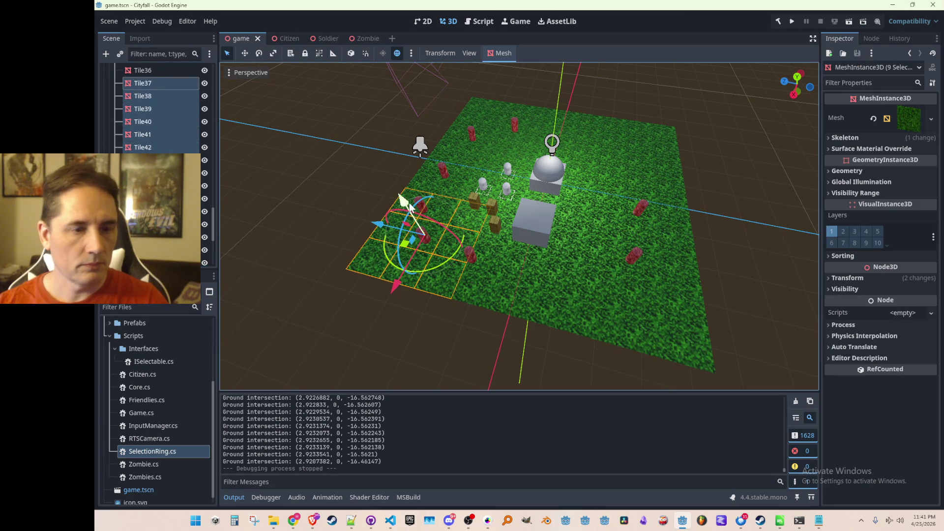
scroll(468, 243, up, 2)
scroll(476, 237, down, 2)
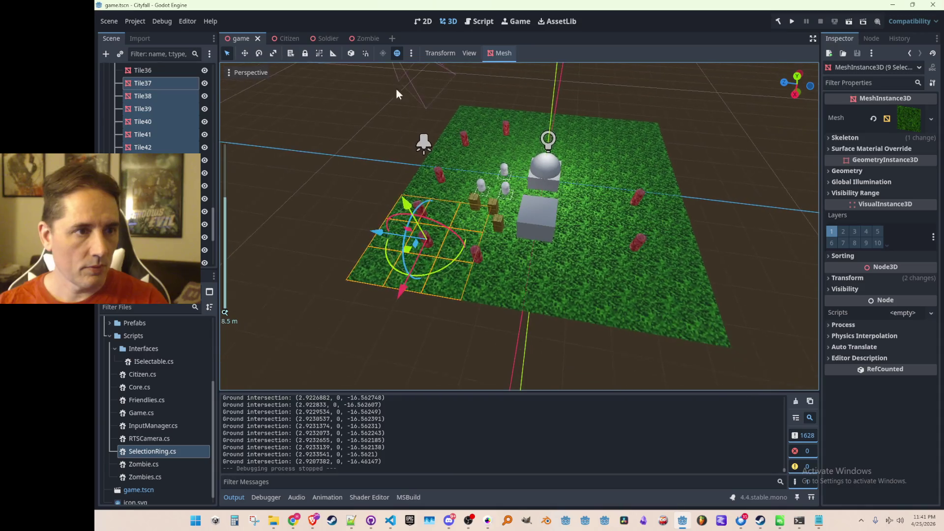
scroll(407, 152, down, 1)
key(ctrl+d)
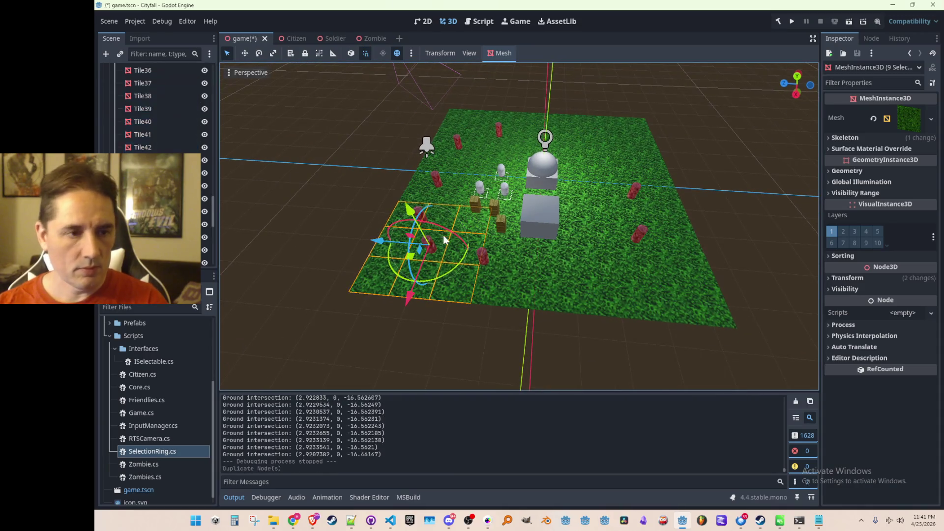
mouse_move(402, 230)
mouse_down()
mouse_move(281, 240)
mouse_move(348, 184)
mouse_up()
- Keep duplicating the tile group and laying copies along the field edge
key(ctrl+d)
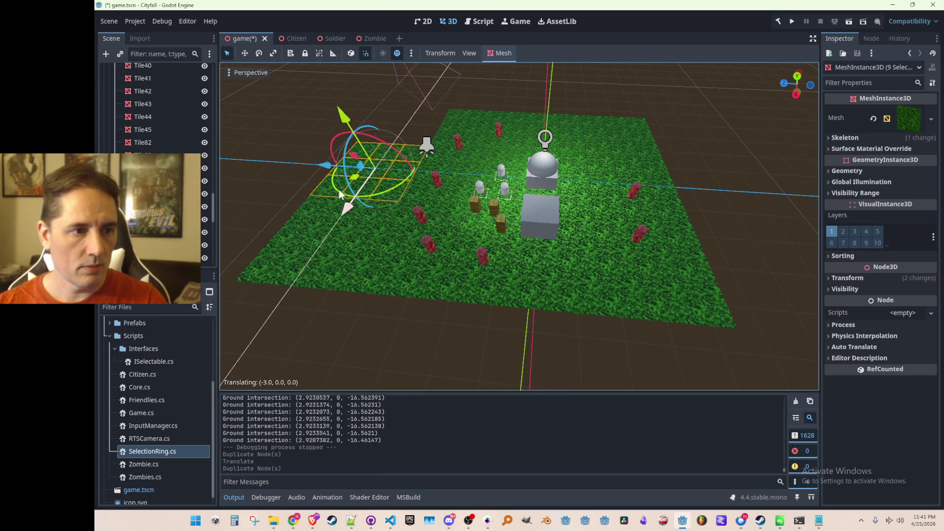
middle_click(491, 205)
scroll(491, 205, down, 3)
drag(424, 208, 509, 255)
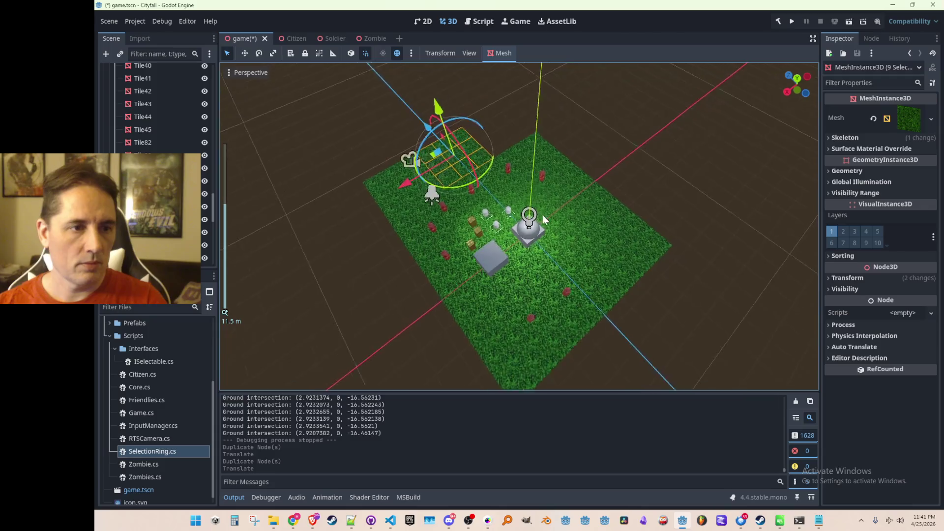
key(ctrl+d)
mouse_move(377, 229)
mouse_down()
mouse_move(466, 174)
mouse_move(246, 305)
mouse_up()
key(ctrl+d)
key(ctrl+d)
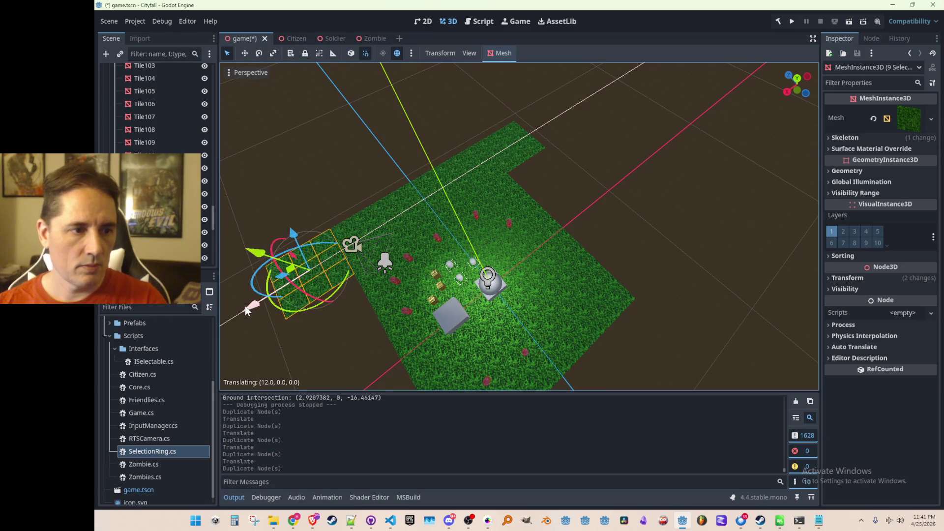
scroll(456, 310, down, 3)
key(ctrl+d)
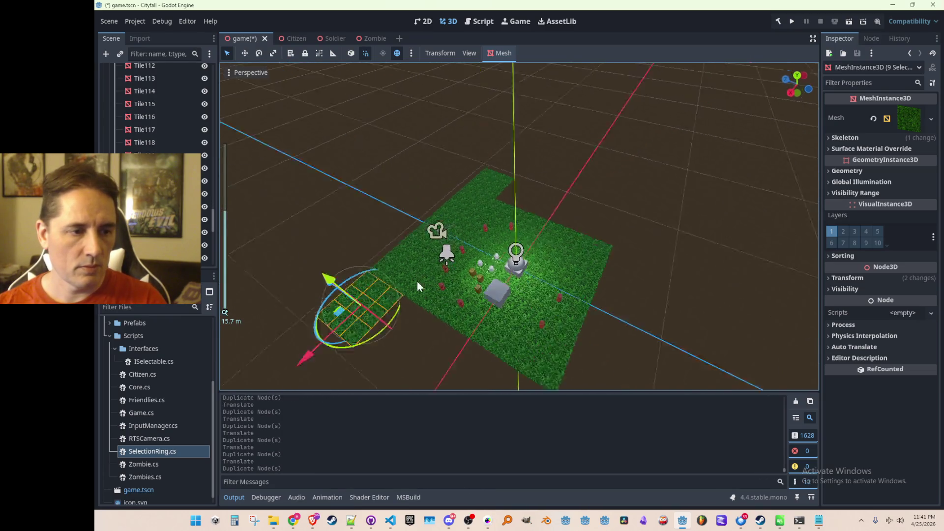
- Add more tile copies along the right edge and up-left to fill the missing corner
mouse_move(477, 315)
mouse_down()
mouse_move(321, 244)
mouse_move(488, 255)
mouse_move(583, 281)
mouse_move(599, 263)
mouse_move(590, 199)
mouse_up()
key(ctrl+d)
key(ctrl+d)
key(ctrl+d)
key(ctrl+d)
key(ctrl+d)
key(ctrl+d)
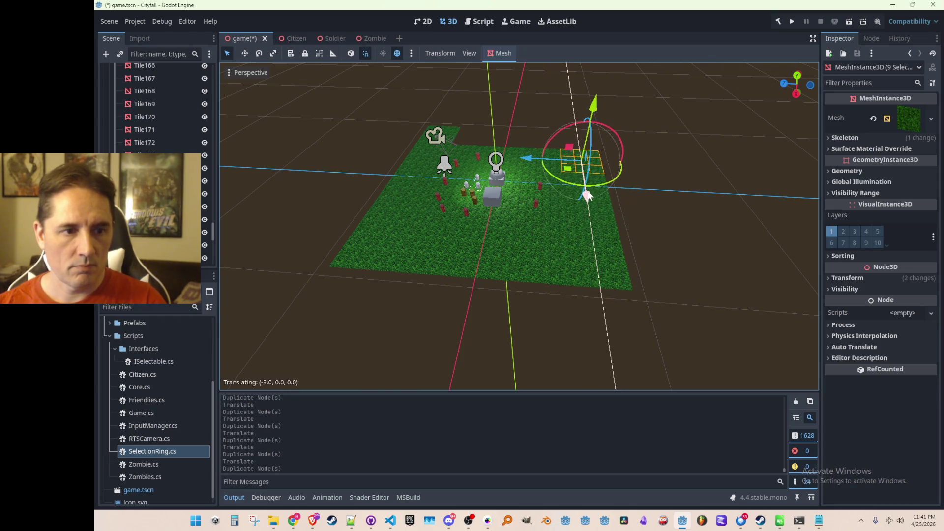
right_click(612, 230)
key(ctrl+d)
mouse_move(471, 268)
mouse_down()
mouse_move(509, 264)
mouse_move(568, 288)
mouse_up()
right_click(620, 301)
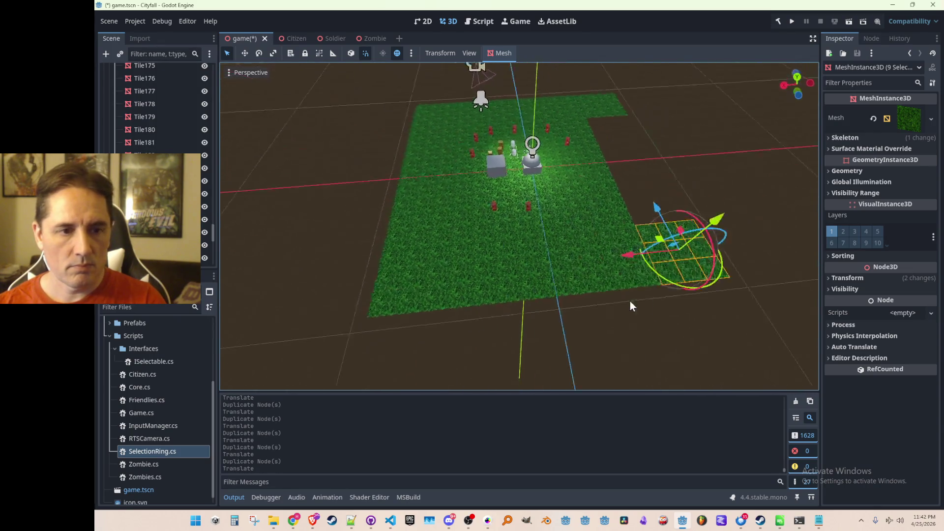
scroll(573, 254, up, 3)
mouse_move(568, 270)
mouse_down()
mouse_move(612, 228)
mouse_move(574, 193)
mouse_move(470, 148)
mouse_up()
key(ctrl+d)
key(ctrl+d)
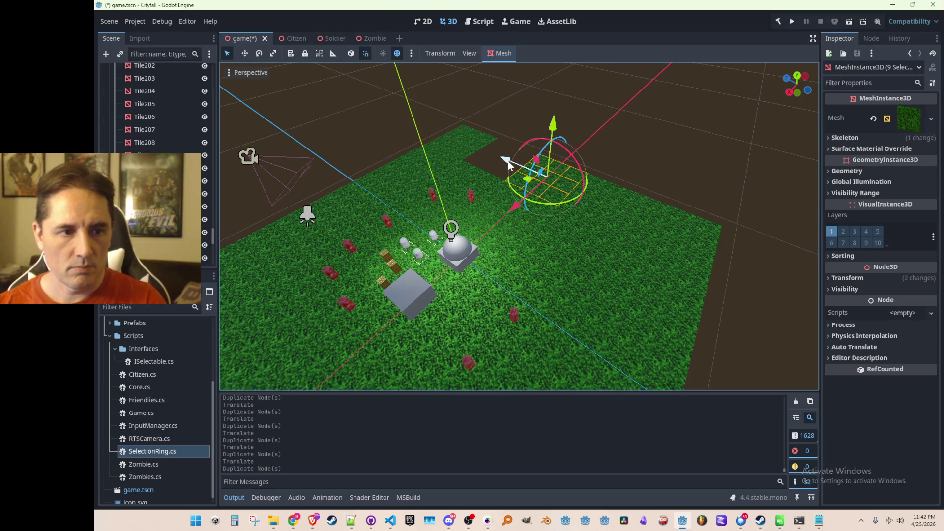
- Clear the selection, check the field from above and save the scene
click(638, 146)
mouse_move(544, 237)
mouse_down()
mouse_move(550, 215)
mouse_move(672, 248)
mouse_up()
mouse_move(612, 238)
mouse_down()
mouse_move(626, 250)
mouse_move(575, 262)
mouse_up()
key(ctrl+s)
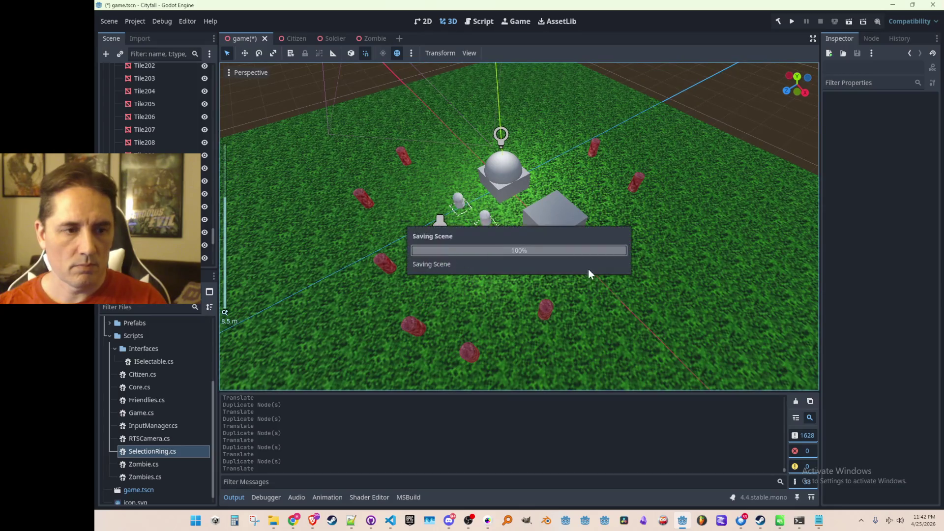
click(792, 22)
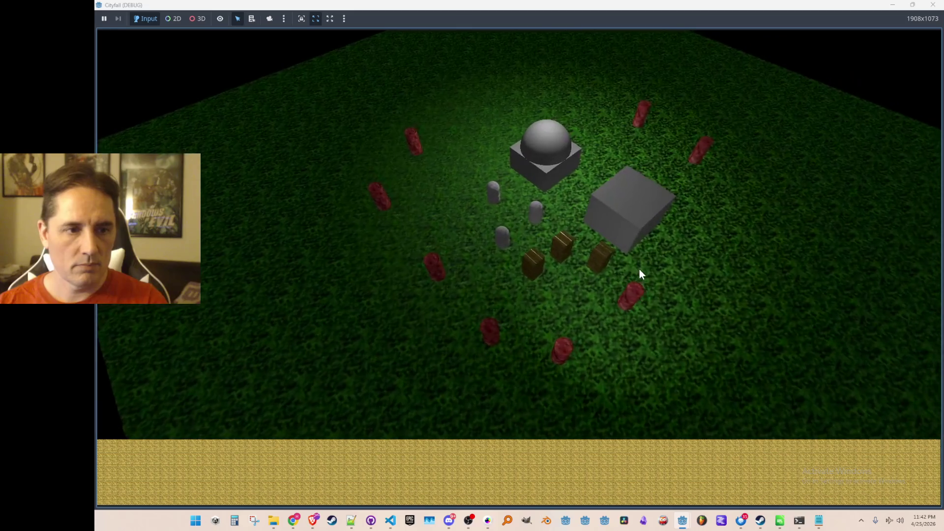
click(533, 220)
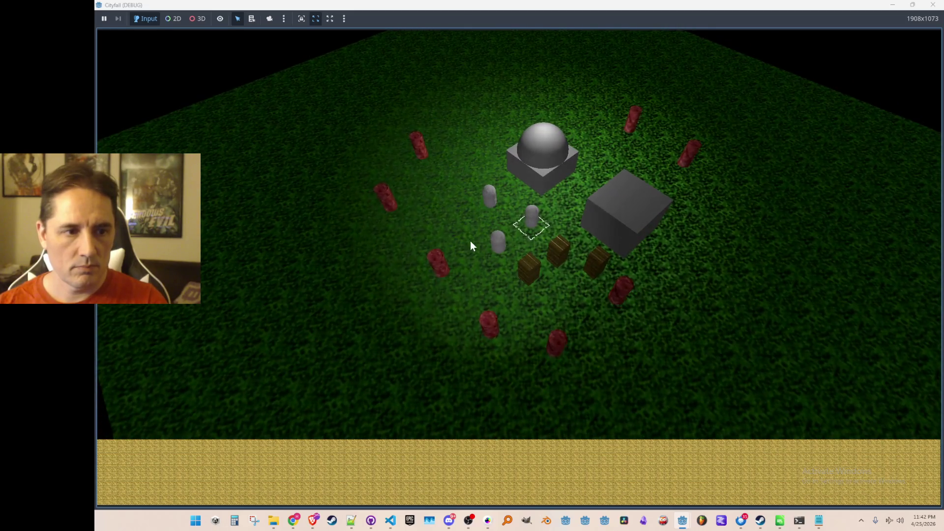
right_click(458, 165)
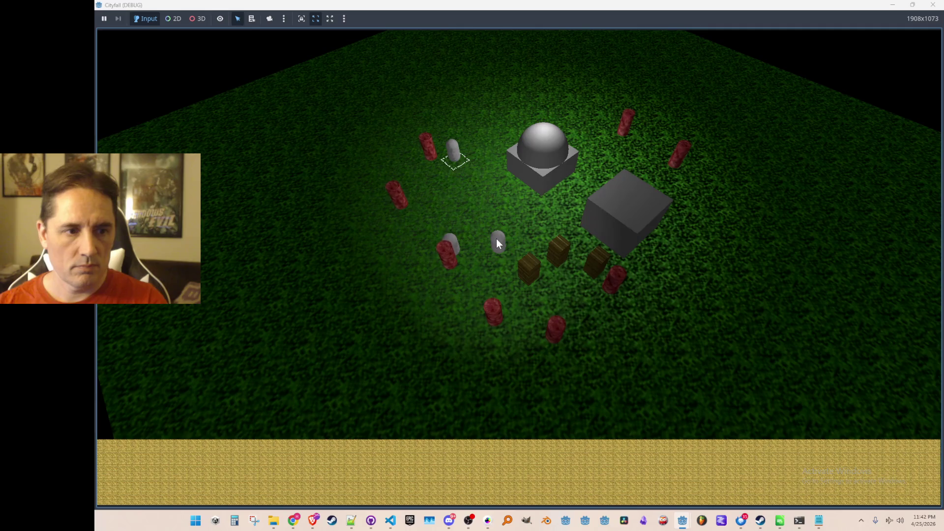
click(498, 243)
right_click(609, 159)
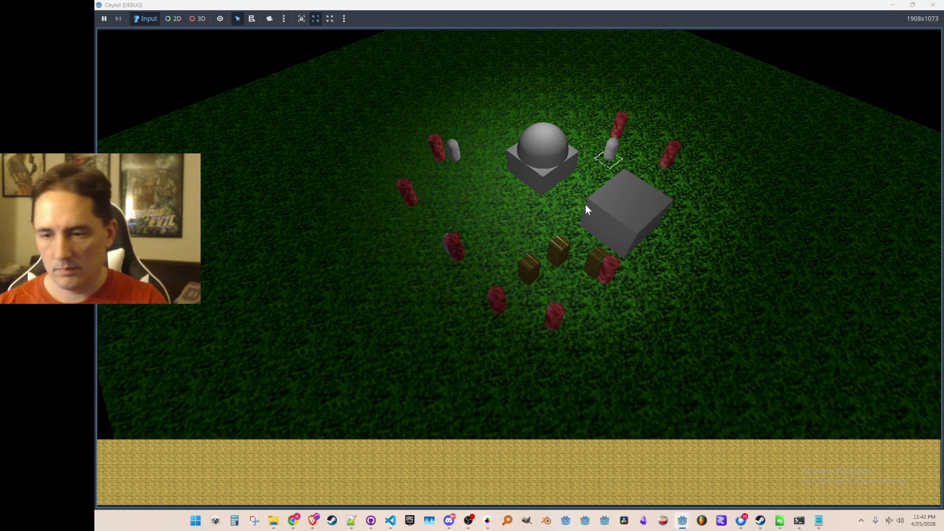
key(Left)
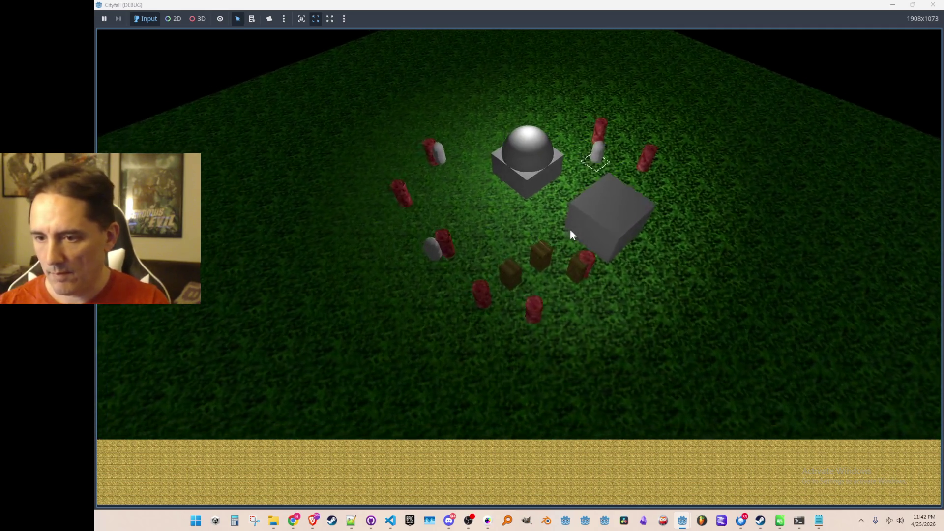
key(Down)
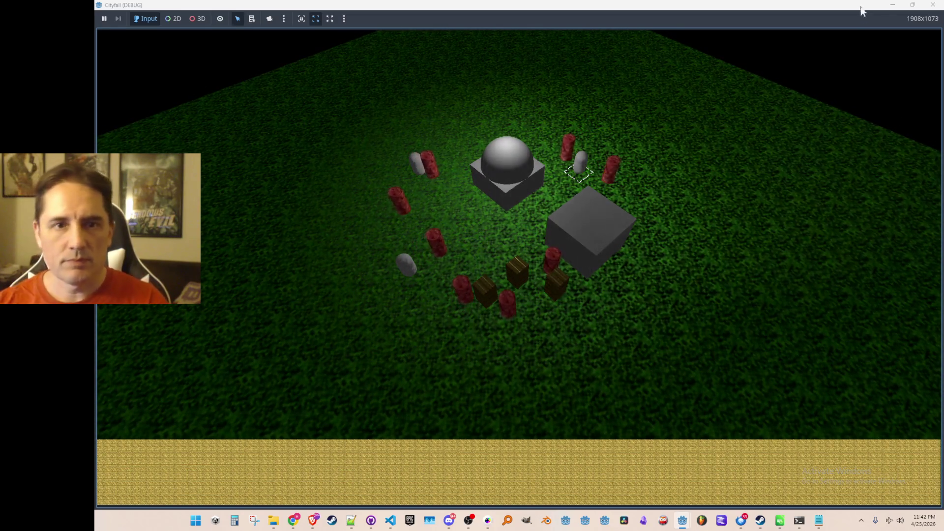
click(932, 6)
scroll(614, 241, down, 3)
scroll(601, 240, up, 1)
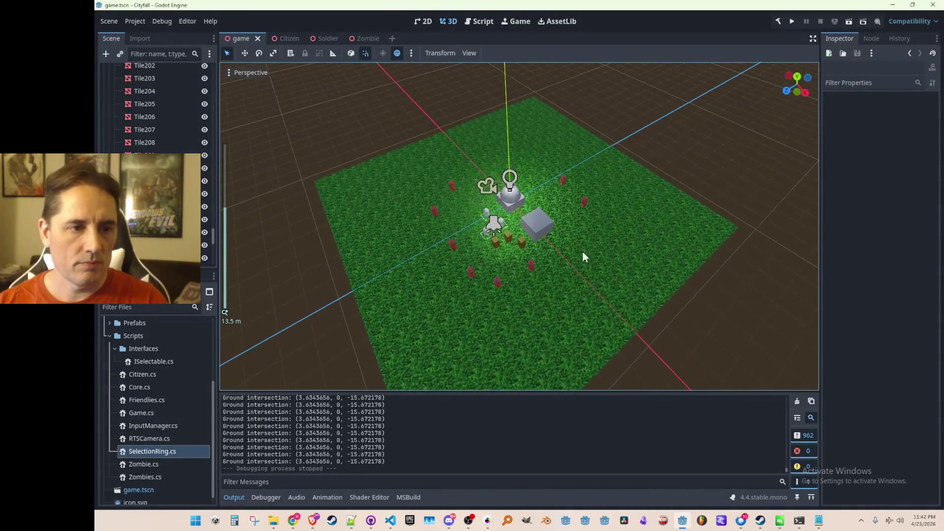
scroll(600, 253, up, 1)
- Duplicate the Tile218–Tile220 group along X, then undo that attempt
click(417, 174)
scroll(155, 111, down, 5)
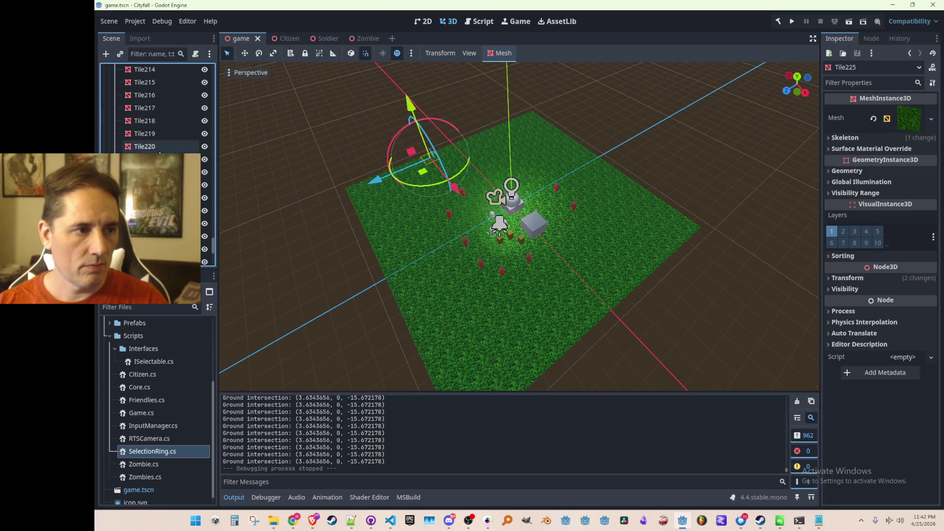
shift+click(158, 125)
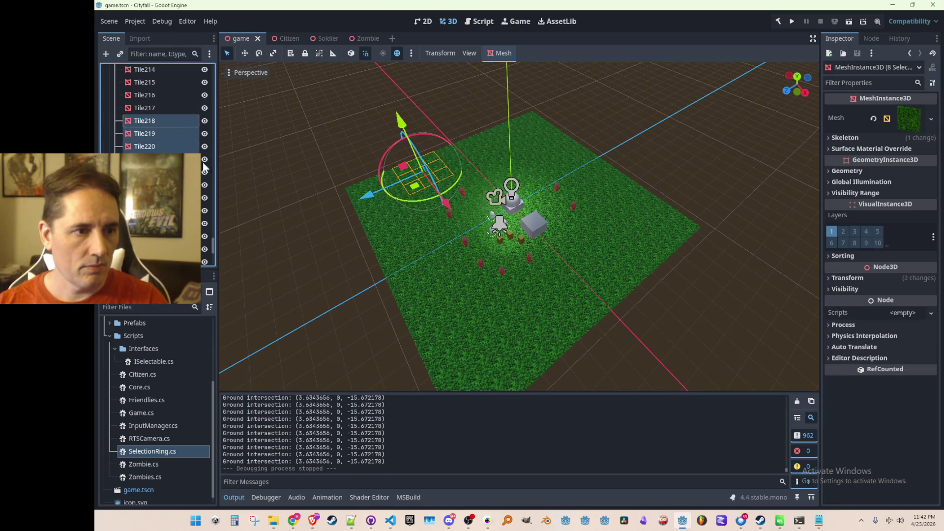
mouse_move(396, 215)
mouse_down()
mouse_move(476, 195)
mouse_move(535, 311)
mouse_up()
middle_click(477, 194)
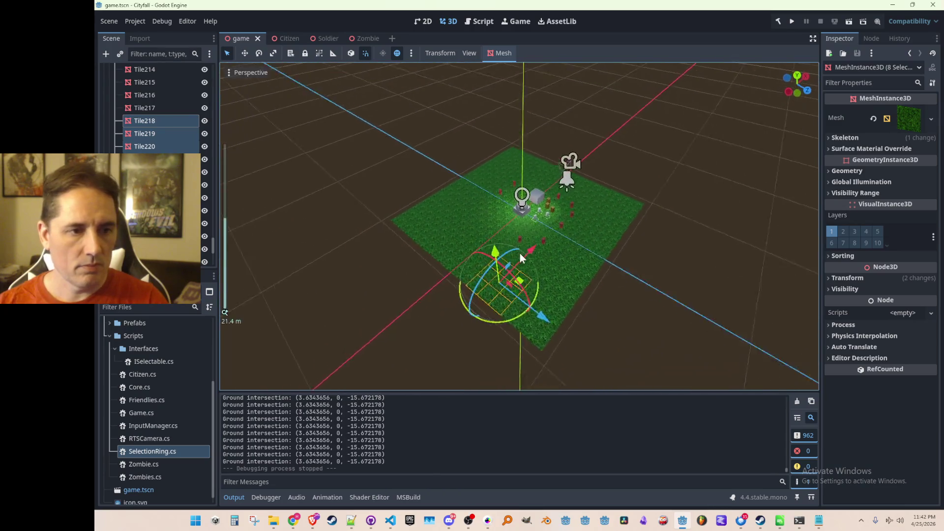
scroll(510, 285, up, 2)
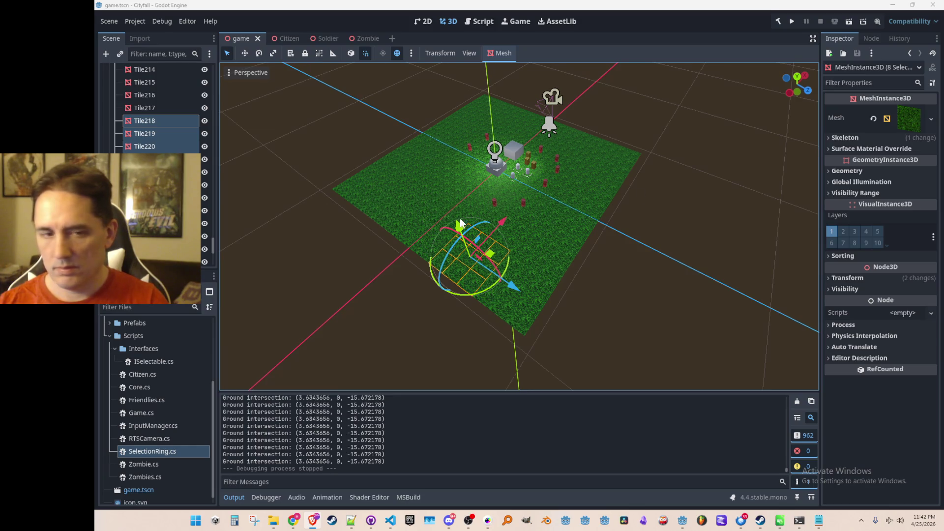
key(ctrl+d)
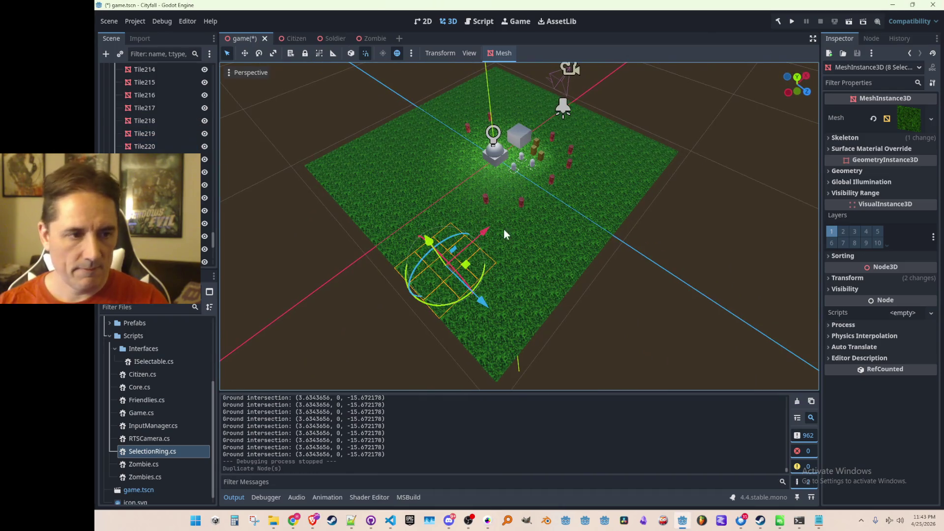
drag(502, 228, 458, 263)
drag(466, 223, 429, 256)
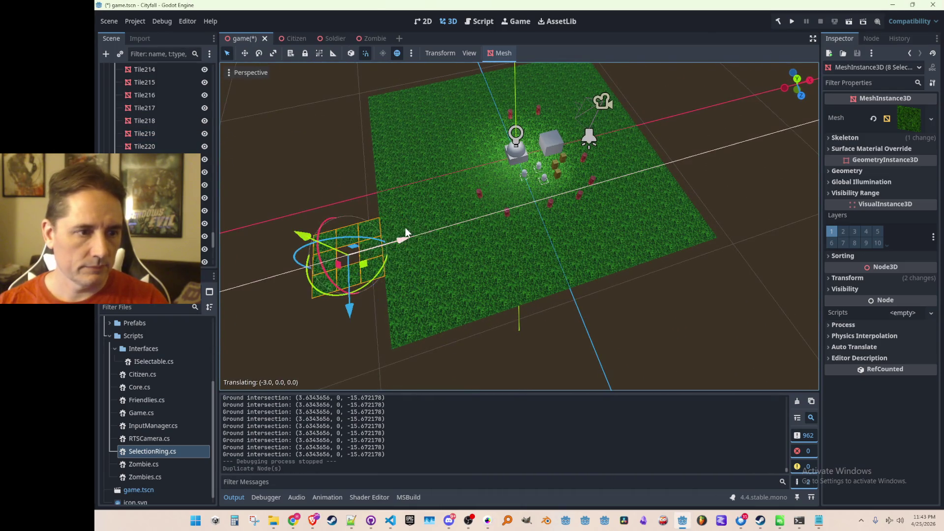
key(ctrl+z)
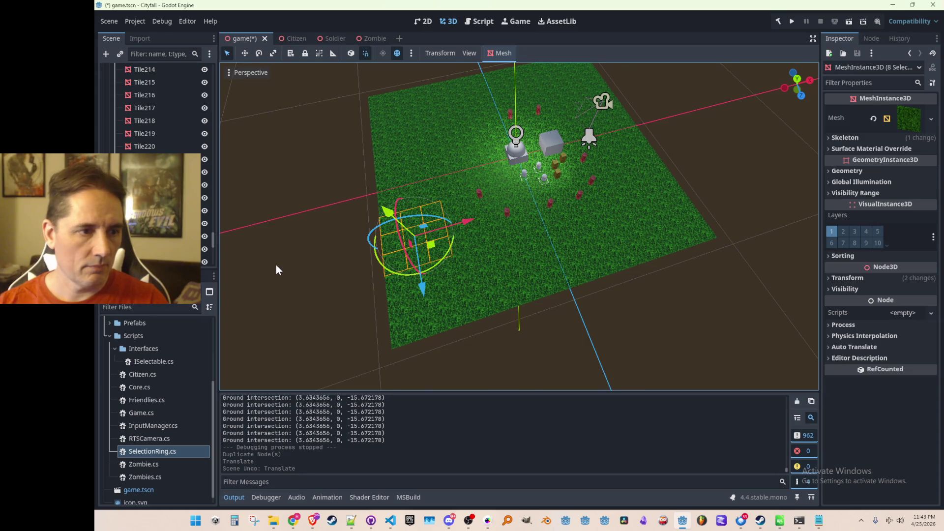
key(ctrl+z)
- Duplicate the Tile219–Tile225 row repeatedly, sliding each copy outward to add grass rows
shift+click(145, 134)
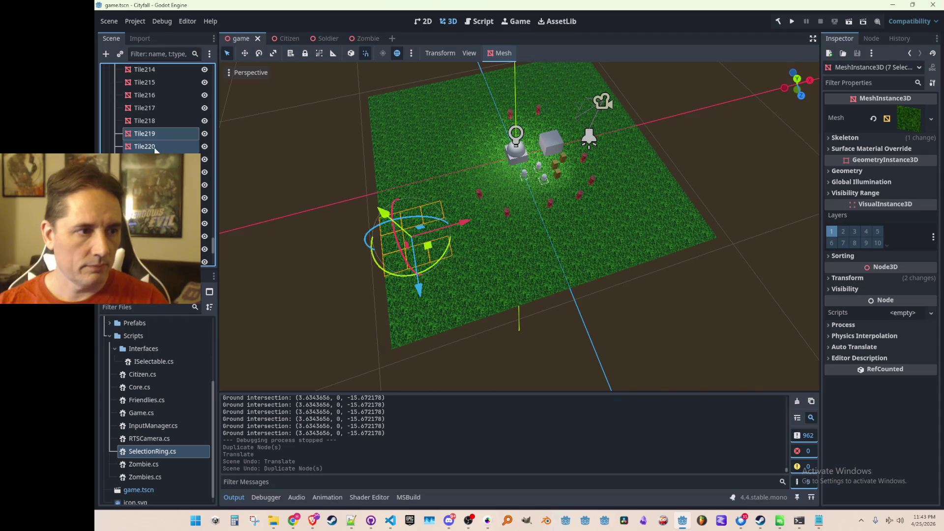
key(ctrl+d)
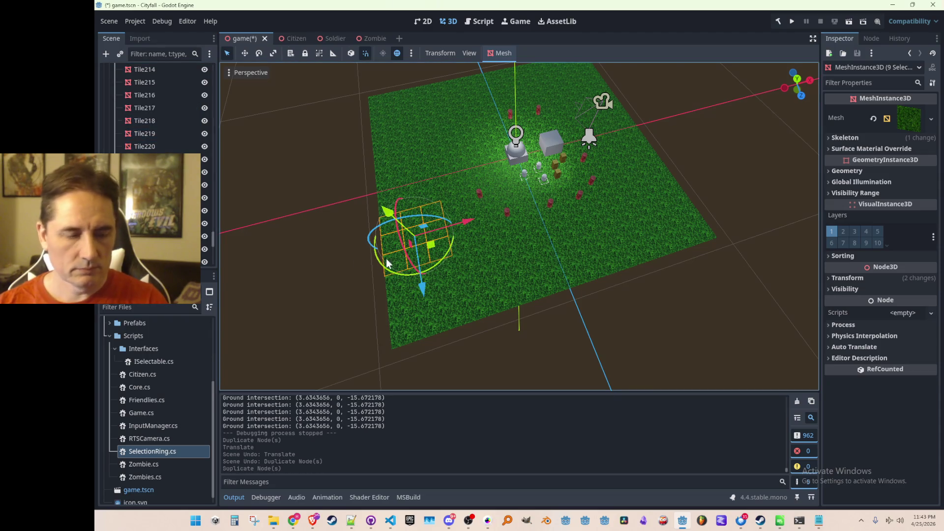
drag(461, 226, 395, 227)
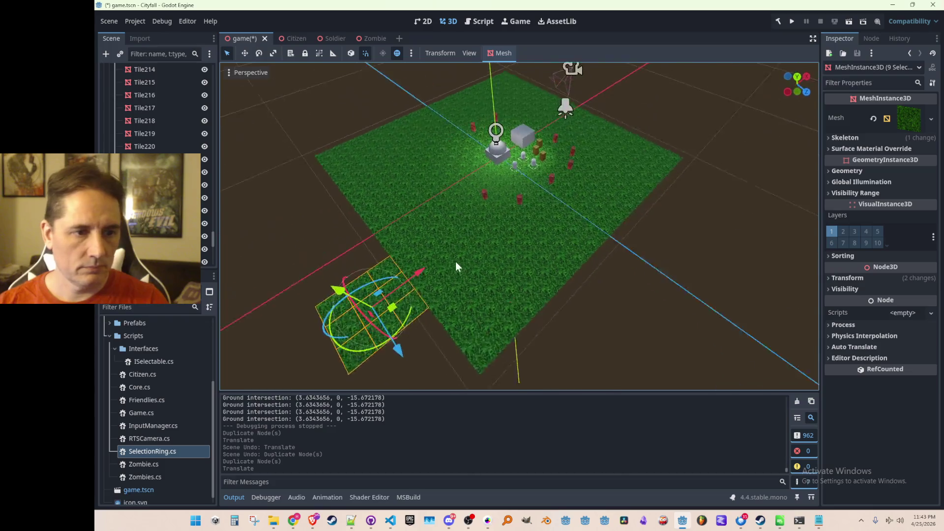
scroll(453, 264, down, 3)
scroll(509, 263, down, 2)
key(ctrl+d)
mouse_move(516, 296)
mouse_down()
mouse_move(533, 326)
mouse_move(647, 347)
mouse_up()
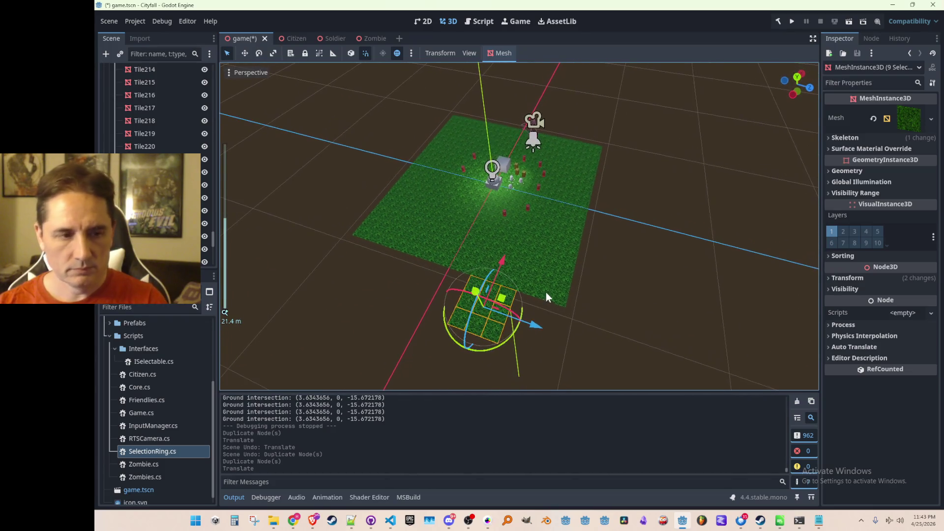
key(ctrl+d)
key(ctrl+d)
mouse_move(559, 362)
mouse_down()
mouse_move(479, 333)
mouse_move(430, 295)
mouse_move(443, 293)
mouse_move(346, 272)
mouse_up()
key(ctrl+d)
key(ctrl+d)
key(ctrl+d)
key(ctrl+d)
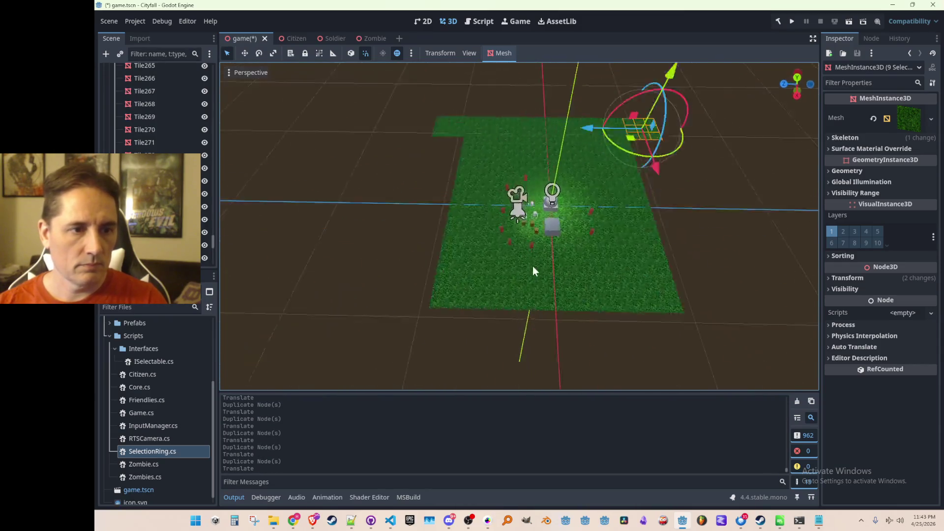
- Add further duplicated rows along the axis to extend the grass field
key(ctrl+d)
mouse_move(467, 262)
mouse_down()
mouse_move(583, 313)
mouse_move(583, 325)
mouse_up()
key(ctrl+d)
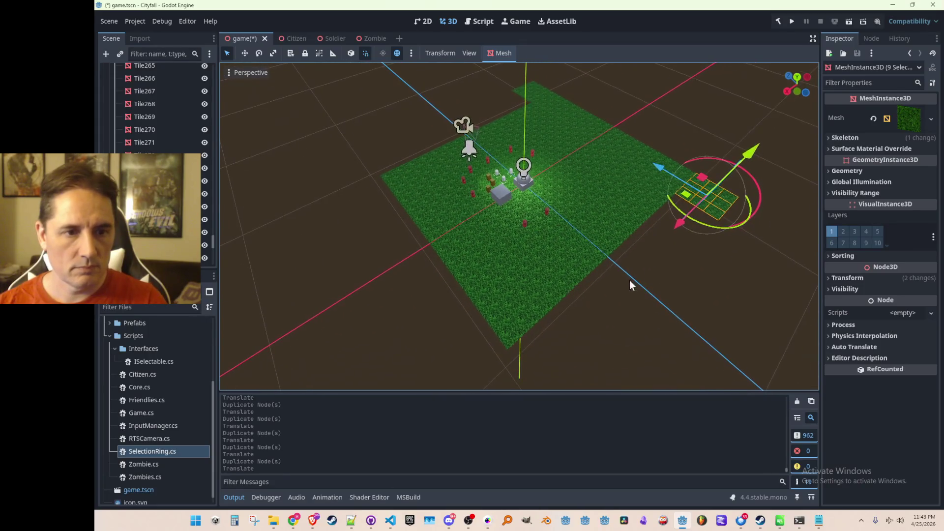
mouse_move(680, 223)
mouse_down()
mouse_move(654, 250)
mouse_move(535, 299)
mouse_move(545, 303)
mouse_move(299, 314)
mouse_up()
key(ctrl+d)
key(ctrl+d)
key(ctrl+d)
key(ctrl+d)
key(ctrl+d)
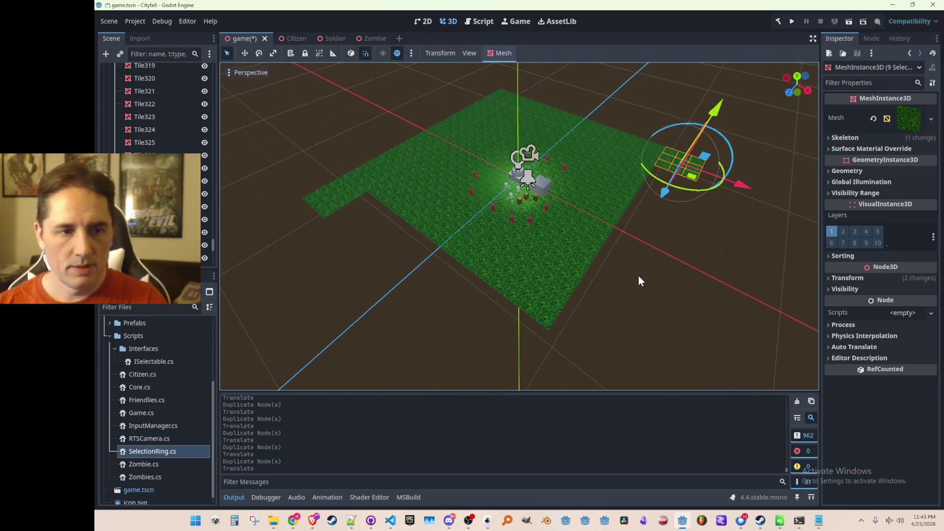
scroll(586, 283, up, 2)
scroll(625, 277, up, 1)
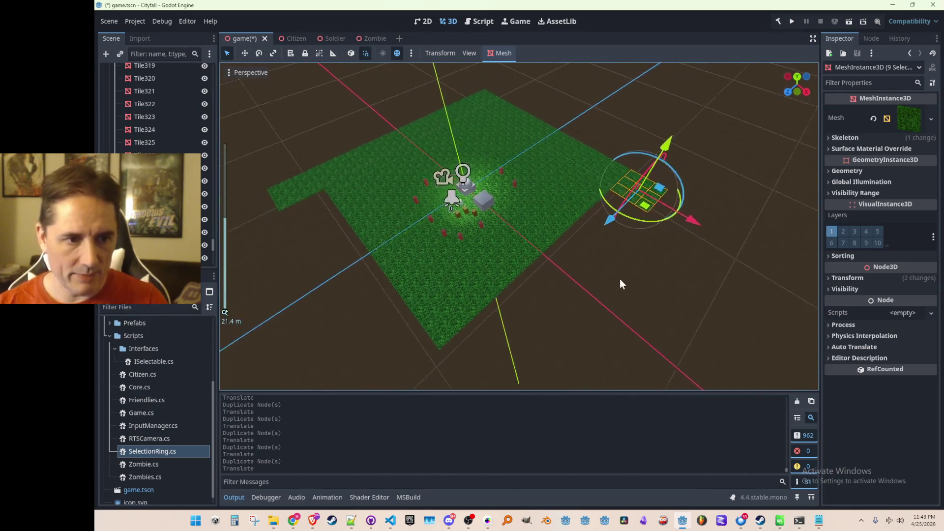
- Copy a tile patch three units along Z, then undo the latest additions
key(ctrl+d)
mouse_move(611, 232)
mouse_down()
mouse_move(568, 246)
mouse_move(530, 275)
mouse_move(542, 266)
mouse_up()
key(ctrl+z)
key(ctrl+z)
key(ctrl+z)
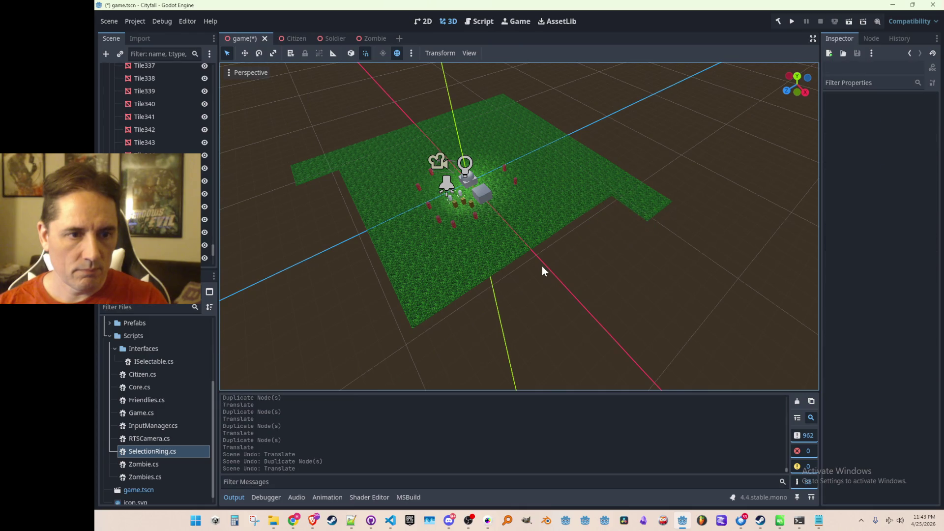
key(ctrl+z)
key(ctrl+z)
- Redo the removed tile patch and duplicate it four units along Z
key(ctrl+shift+z)
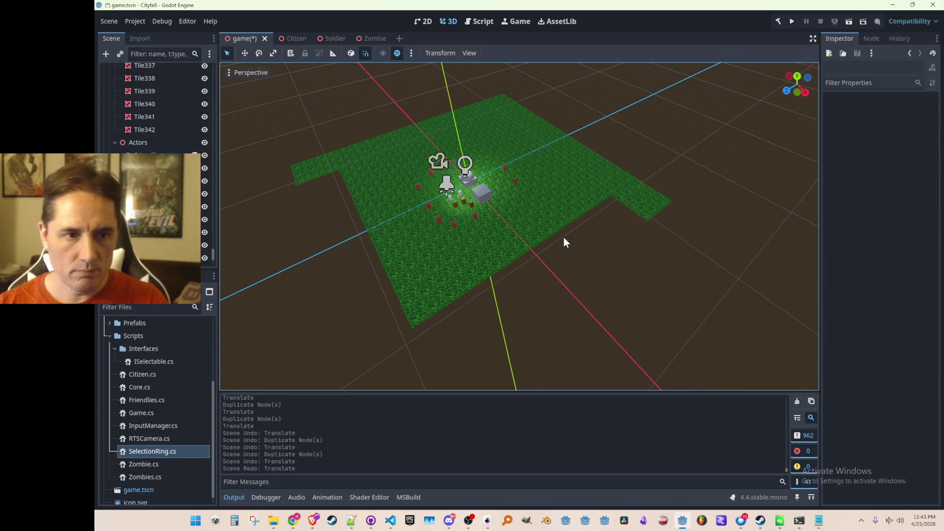
key(ctrl+shift+z)
key(ctrl+z)
key(ctrl+shift+z)
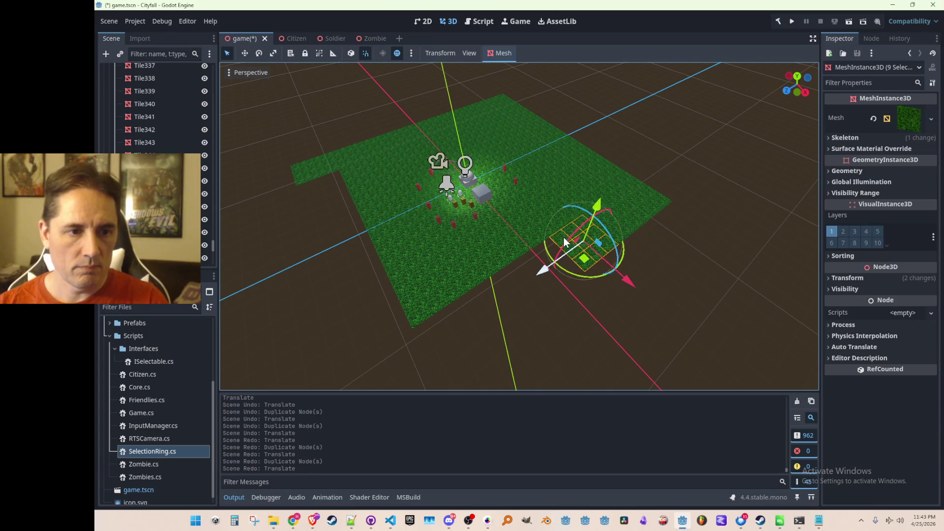
key(ctrl+d)
mouse_move(542, 274)
mouse_down()
mouse_move(479, 300)
mouse_move(439, 331)
mouse_up()
- Keep duplicating tile patches along Z and X until the notch is filled
key(ctrl+d)
scroll(447, 321, down, 3)
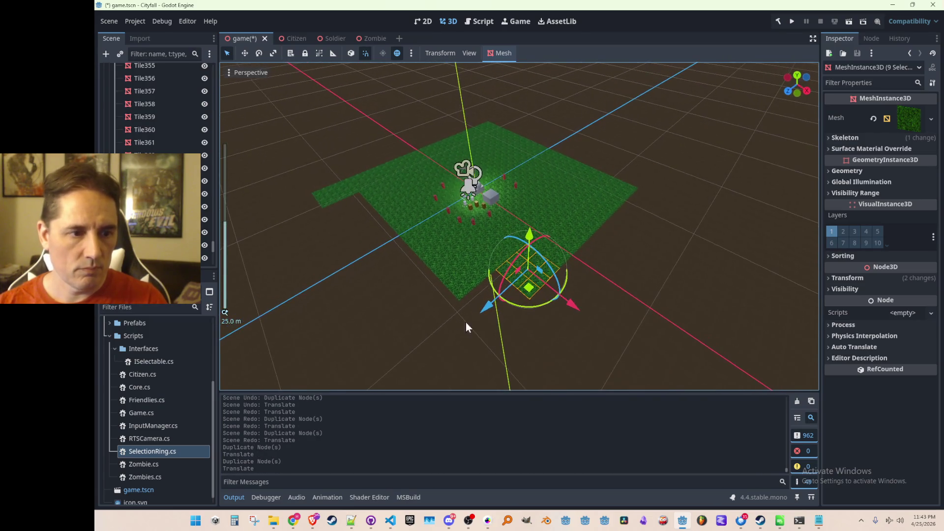
key(ctrl+d)
drag(486, 307, 403, 378)
key(ctrl+d)
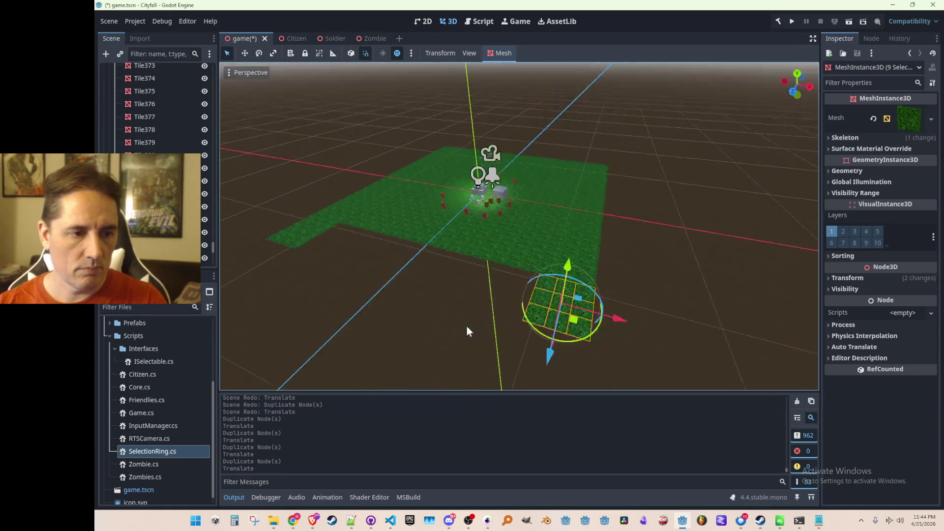
scroll(541, 332, down, 2)
key(ctrl+d)
drag(659, 203, 474, 294)
key(ctrl+d)
key(ctrl+d)
key(ctrl+d)
key(ctrl+d)
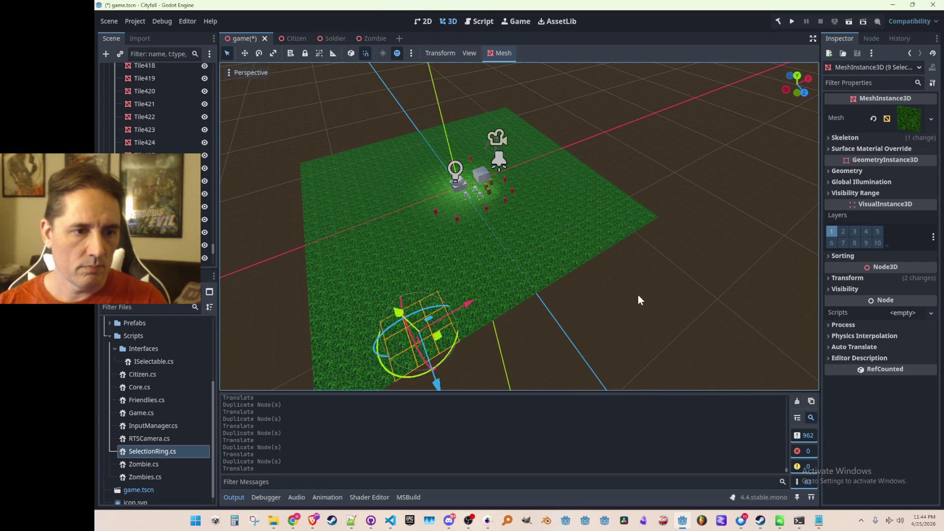
- Deselect the tiles, save the completed field scene and run the game
click(639, 294)
scroll(547, 275, up, 3)
scroll(499, 275, up, 3)
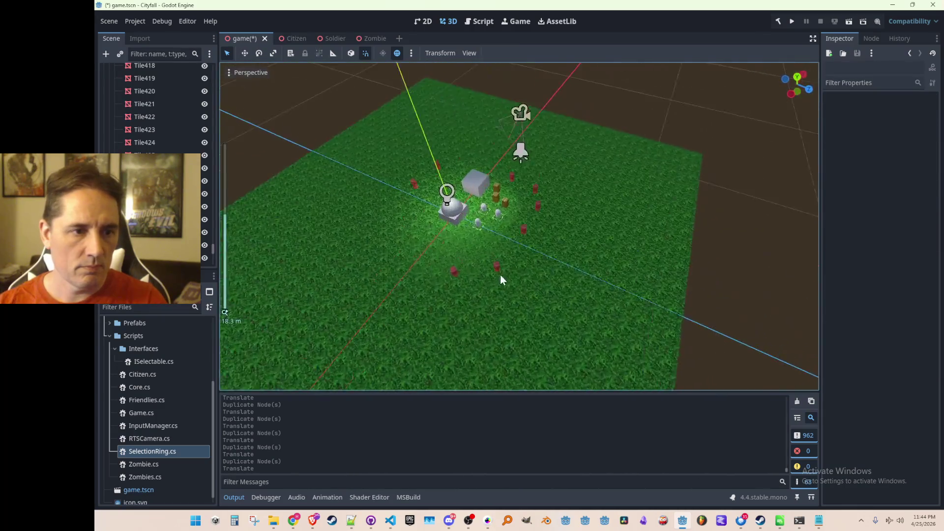
scroll(497, 278, up, 3)
scroll(513, 262, up, 2)
key(ctrl+s)
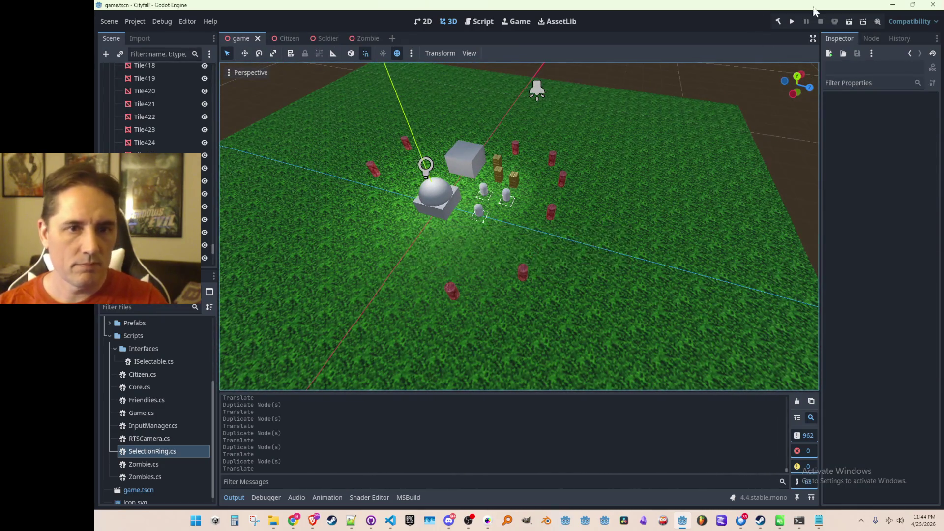
mouse_move(666, 190)
mouse_down()
mouse_move(496, 223)
mouse_move(470, 162)
mouse_move(538, 197)
mouse_move(651, 147)
mouse_up()
click(791, 22)
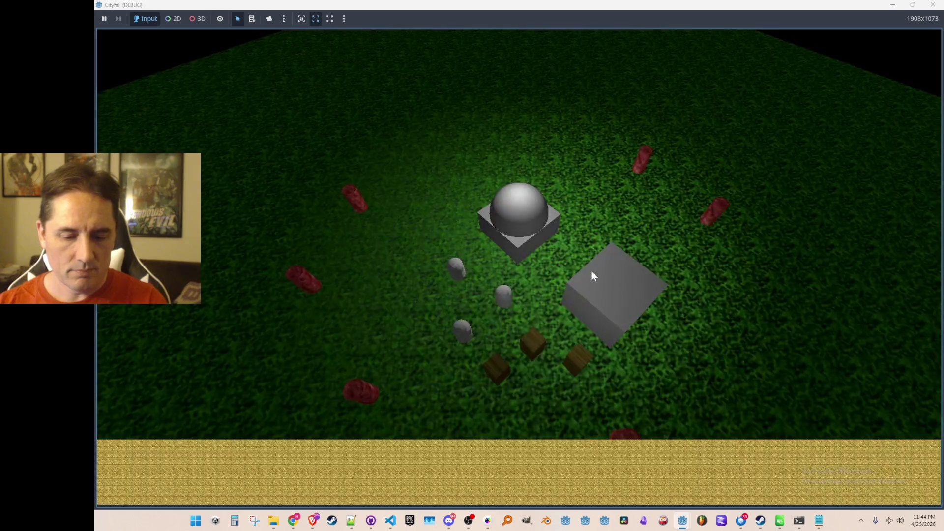
scroll(588, 250, up, 3)
key(s)
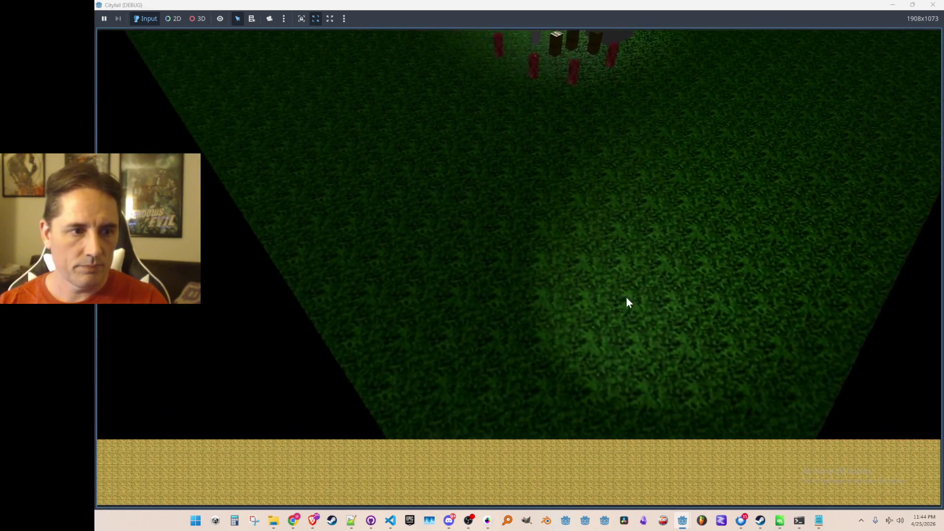
key(w)
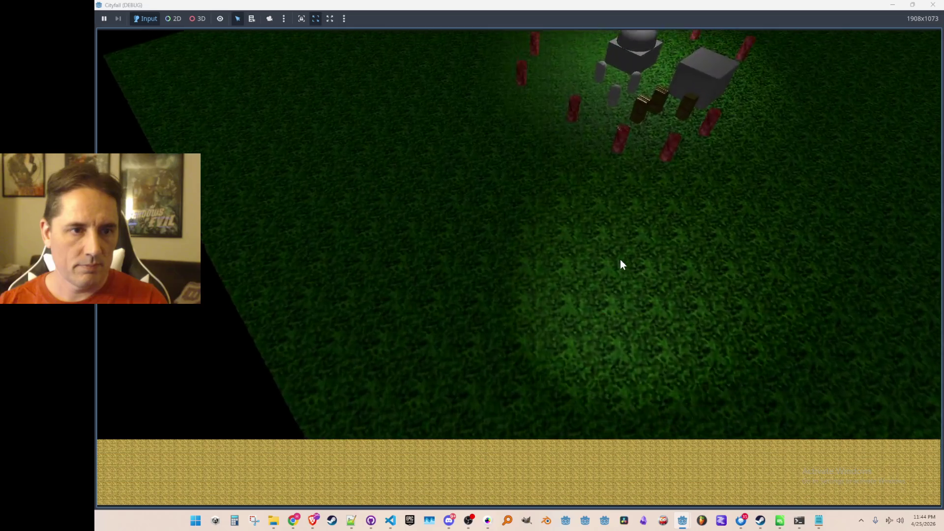
key(e)
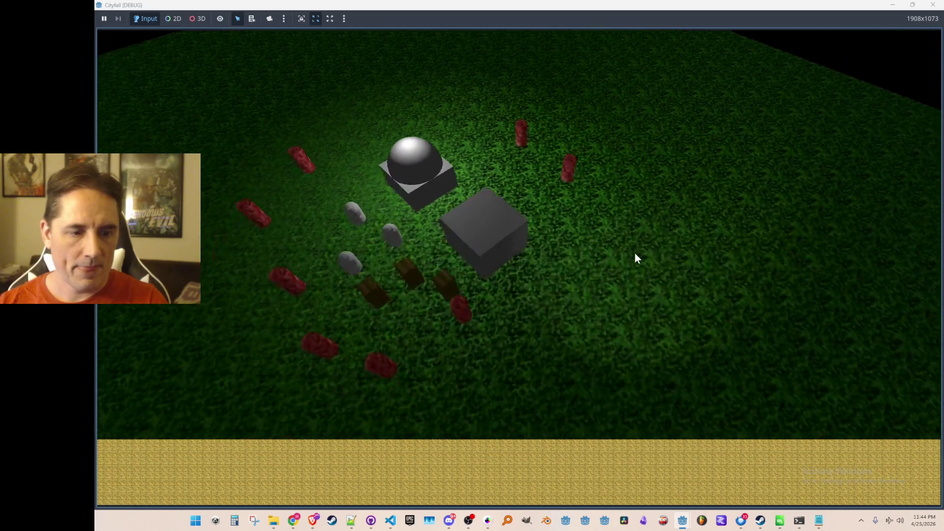
key(a)
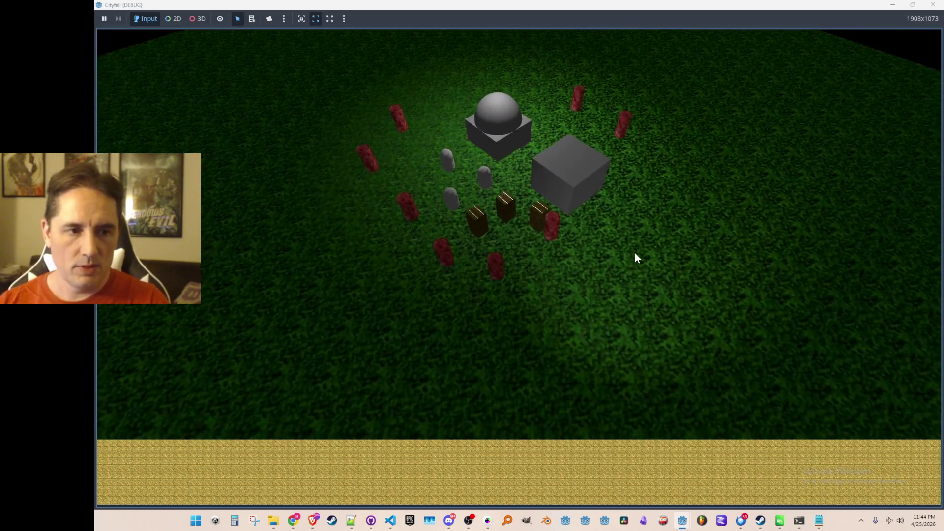
key(s)
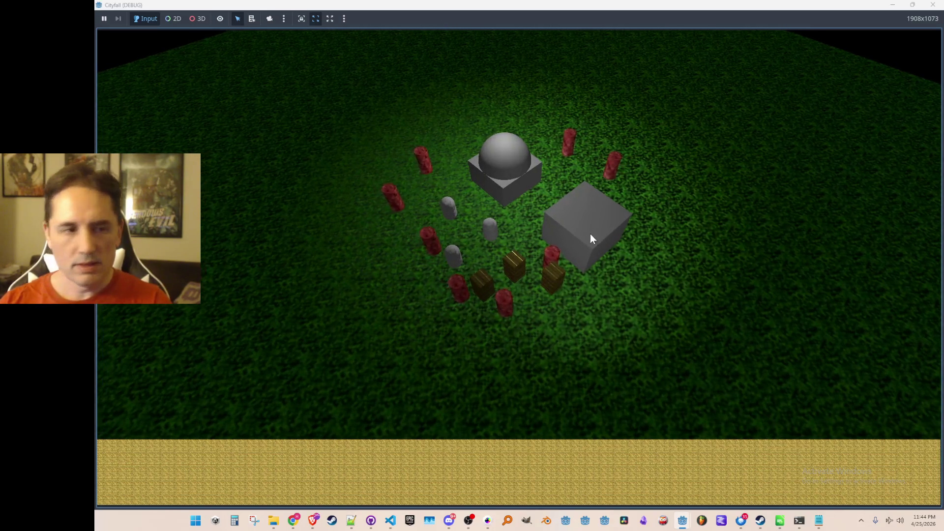
click(934, 10)
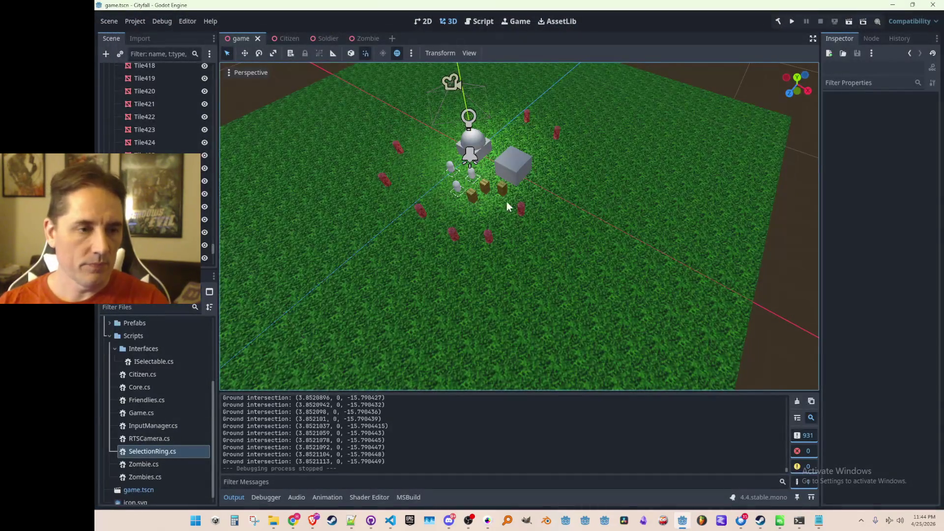
scroll(509, 203, down, 3)
scroll(517, 199, up, 2)
- Review RTSCamera.cs in VS Code, then return to Godot's Project menu
mouse_move(524, 195)
mouse_down()
mouse_move(389, 238)
mouse_move(492, 210)
mouse_move(504, 197)
mouse_move(450, 193)
mouse_move(496, 211)
mouse_move(450, 189)
mouse_move(351, 185)
mouse_move(439, 219)
mouse_move(480, 222)
mouse_move(528, 199)
mouse_move(410, 162)
mouse_move(366, 219)
mouse_move(427, 194)
mouse_move(499, 208)
mouse_up()
scroll(502, 222, down, 3)
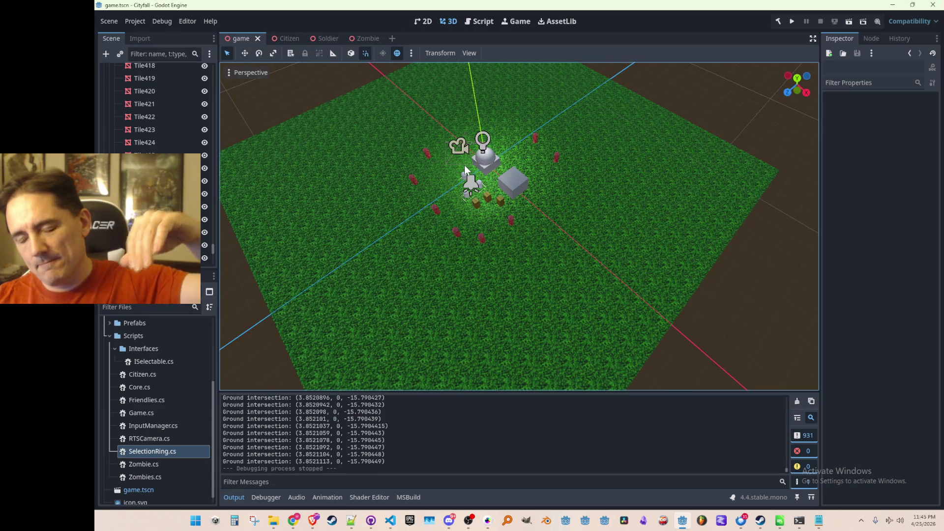
scroll(465, 168, down, 1)
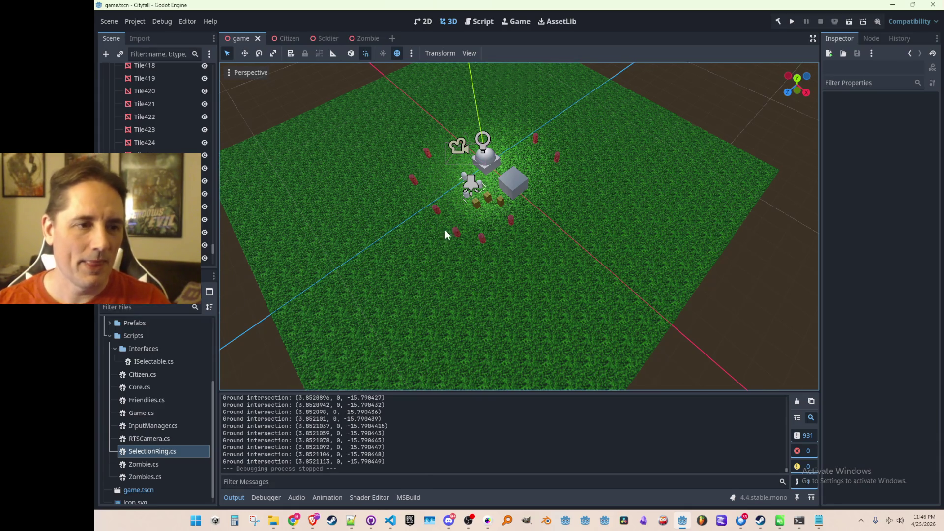
drag(445, 240, 481, 234)
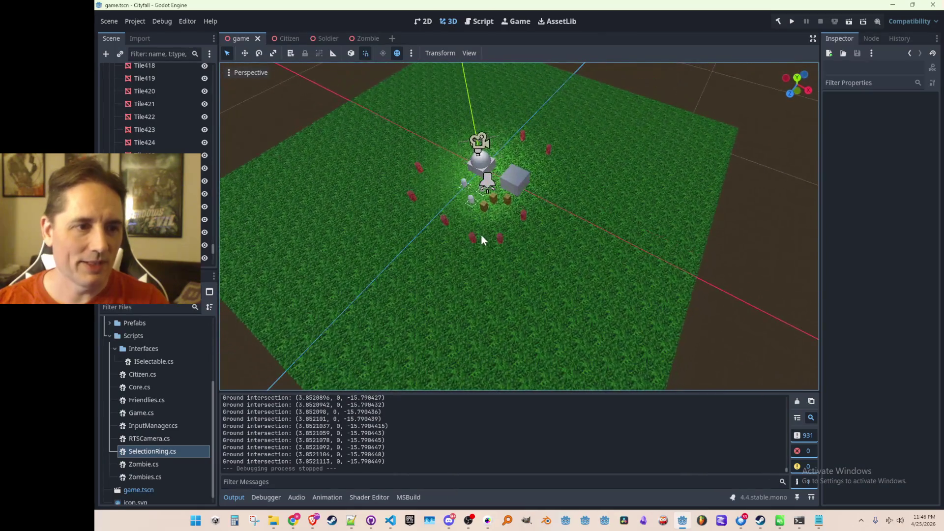
scroll(480, 230, up, 3)
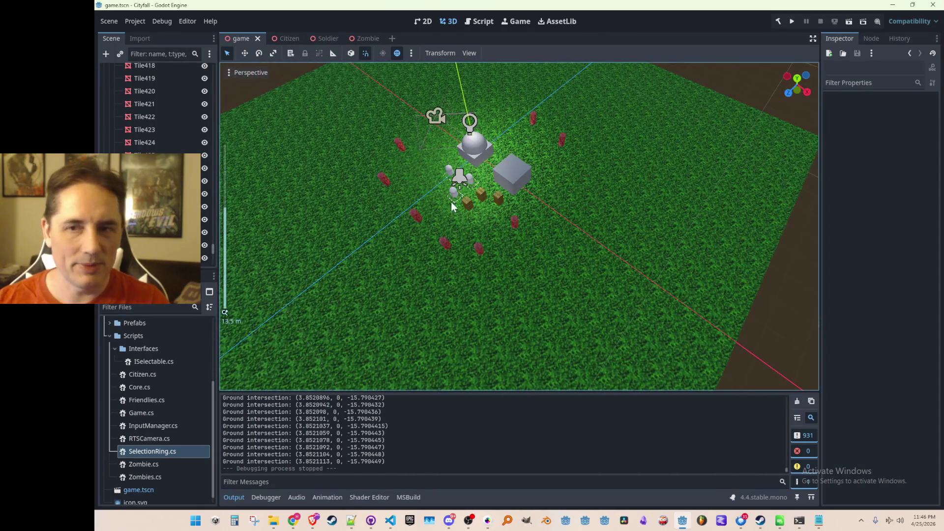
scroll(454, 238, down, 3)
scroll(407, 247, up, 3)
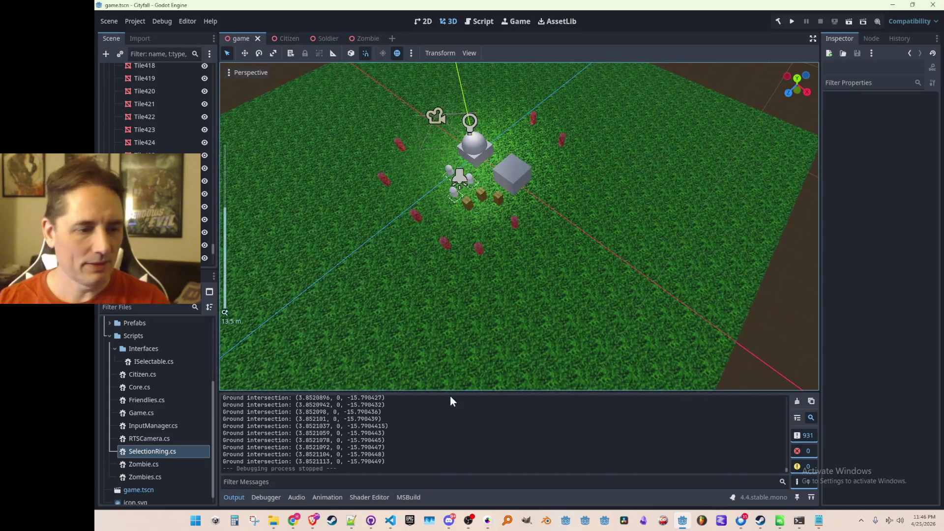
mouse_move(390, 521)
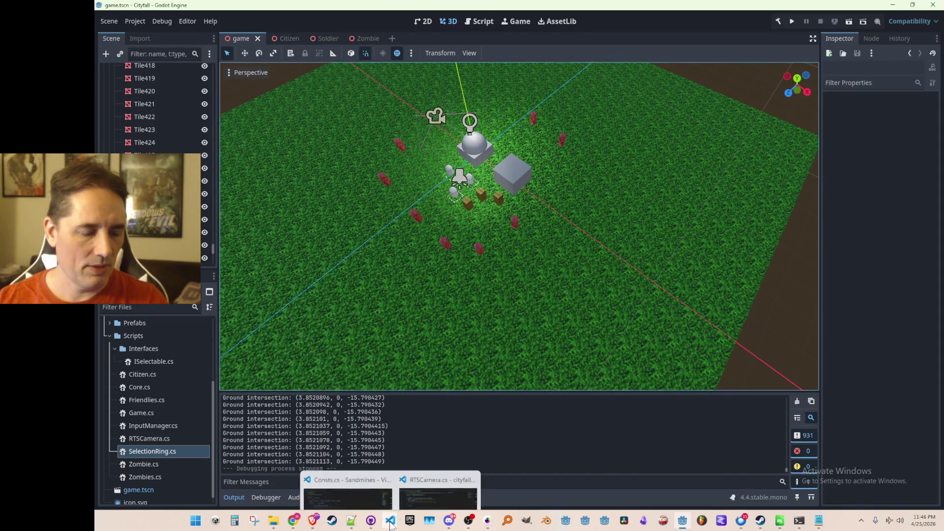
click(434, 472)
click(401, 261)
scroll(610, 291, down, 2)
scroll(658, 296, down, 2)
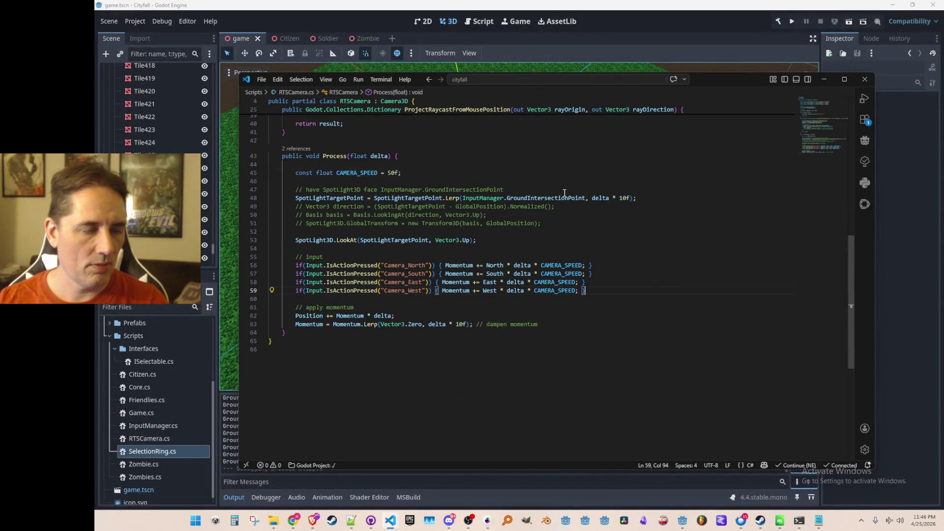
click(138, 24)
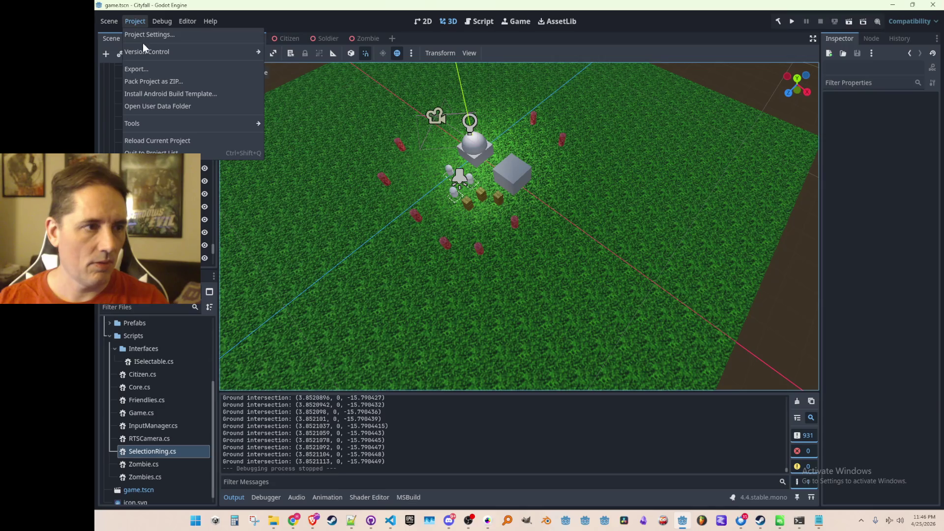
- In the Input Map, rename CameraZoom to CameraZoomIn and add a CameraZoomOut action
click(148, 35)
scroll(394, 280, down, 1)
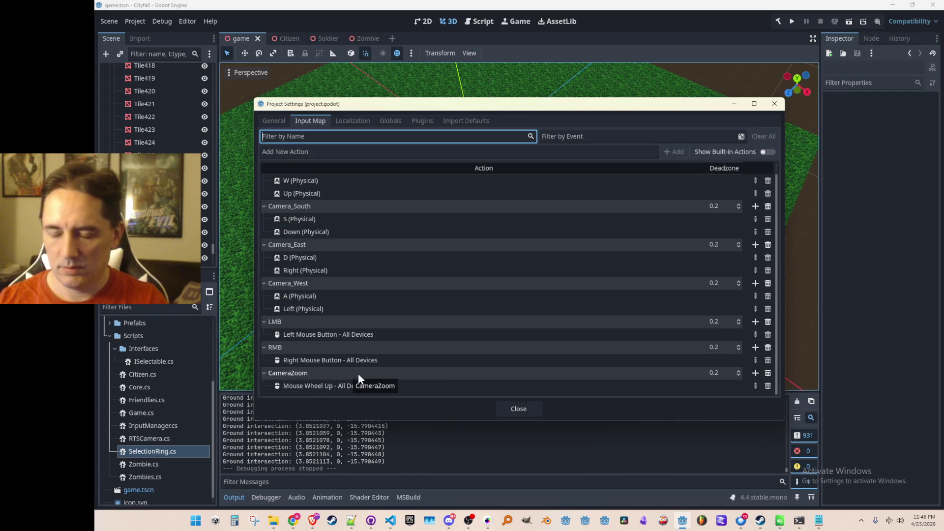
double_click(288, 373)
text(In)
key(Return)
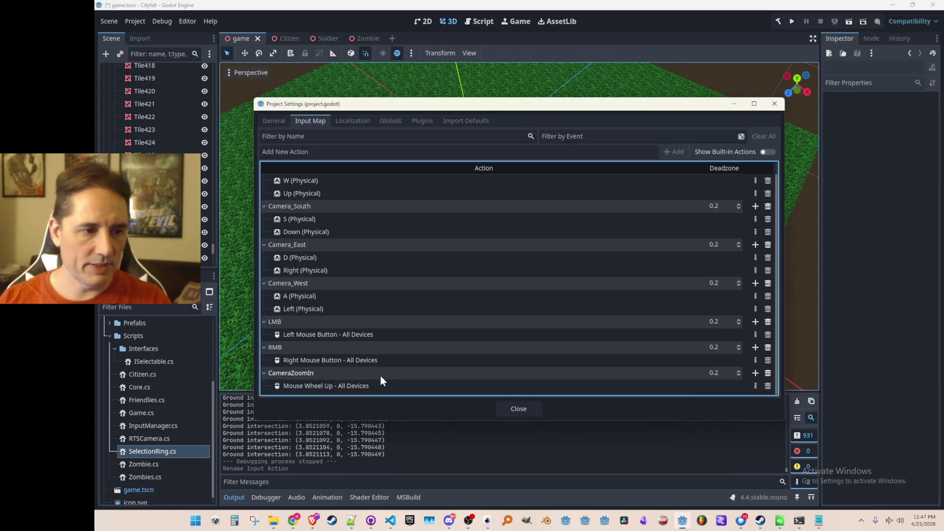
click(414, 153)
text(CameraZoomO)
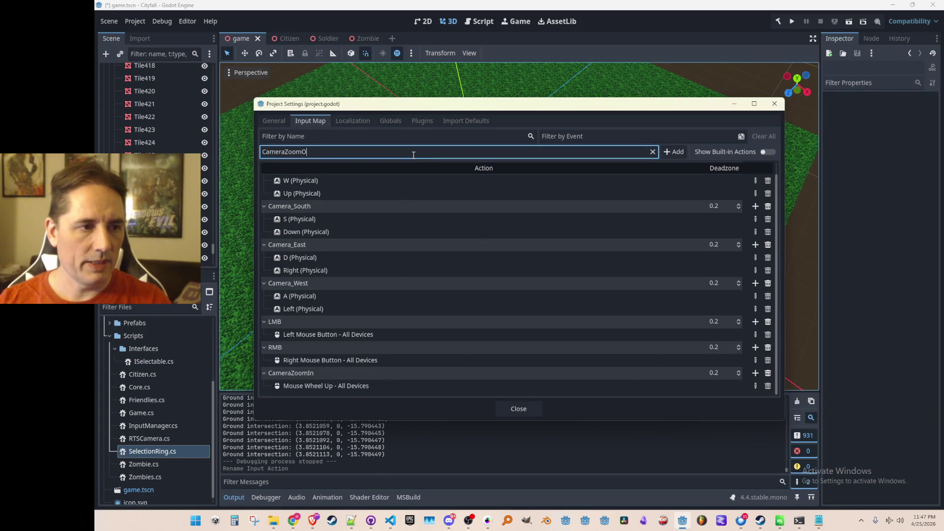
text(ut)
key(Return)
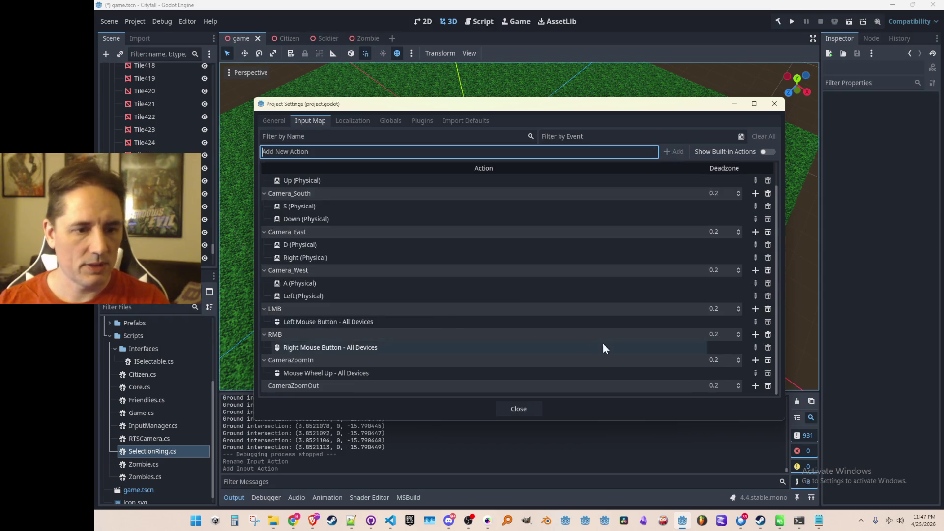
- Bind mouse wheel down to CameraZoomOut and the Equal key to CameraZoomIn
click(755, 386)
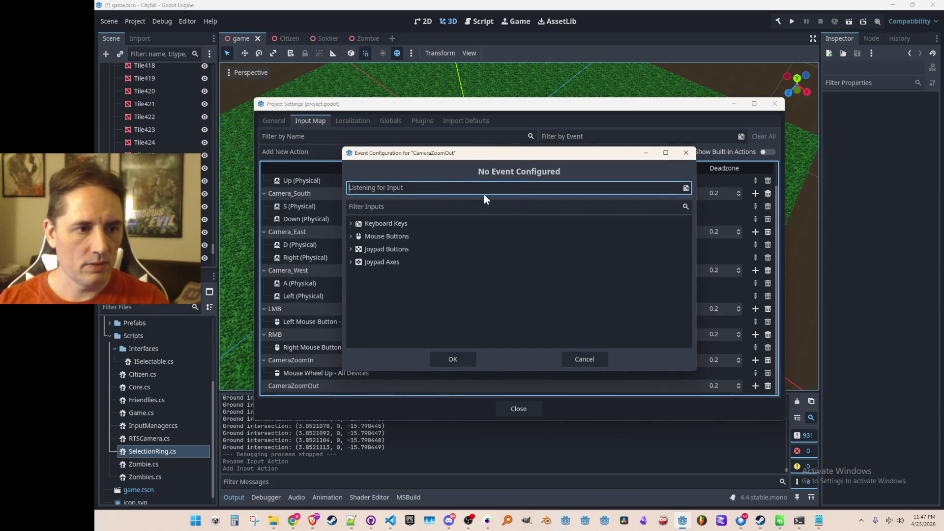
scroll(483, 196, down, 1)
click(429, 300)
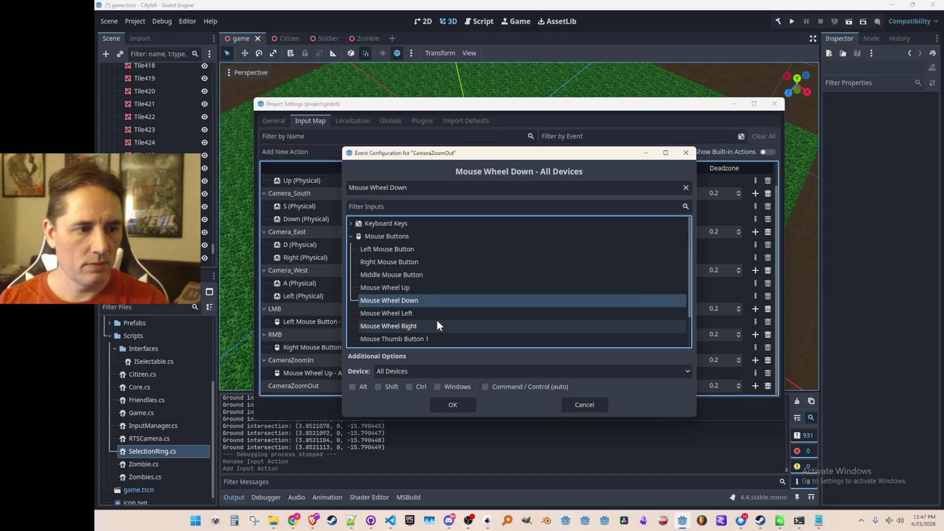
click(453, 405)
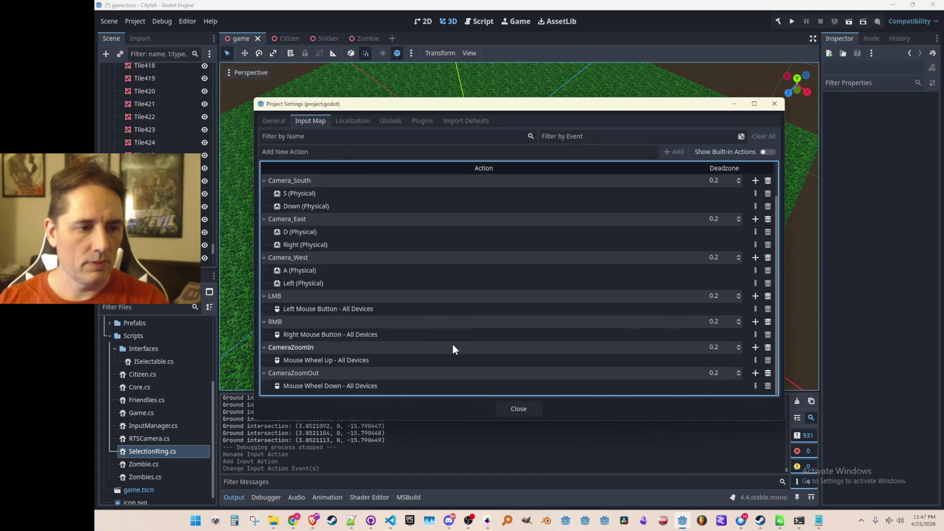
click(755, 347)
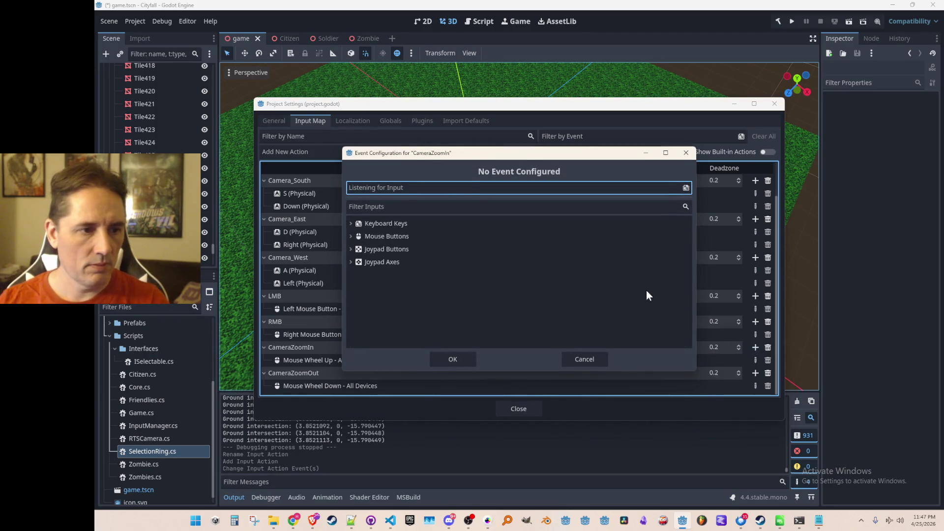
key(equal)
click(453, 405)
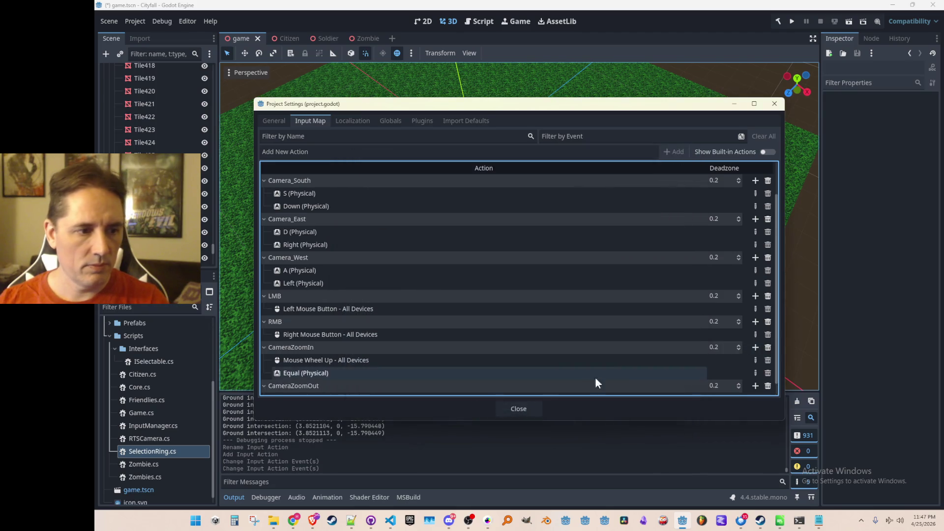
scroll(581, 378, down, 1)
- Bind the Minus key to CameraZoomOut and close the project settings
click(755, 373)
key(minus)
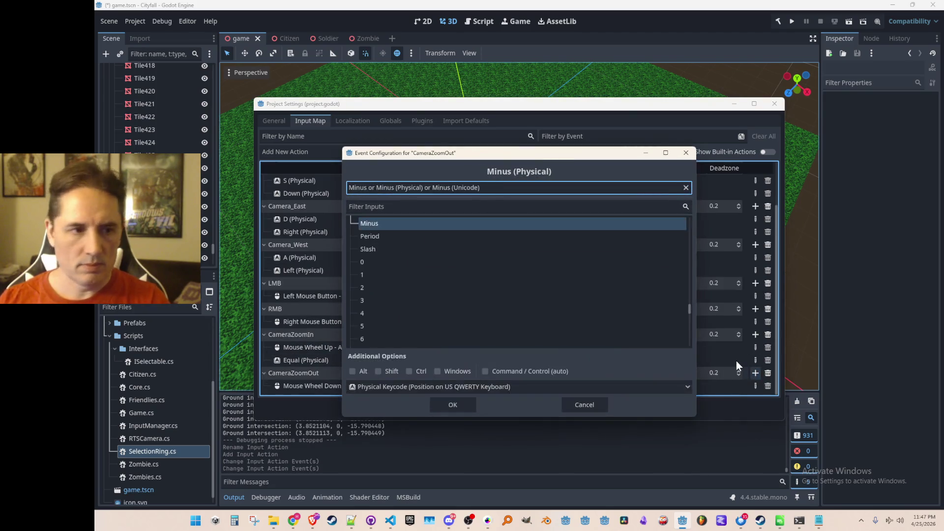
click(452, 404)
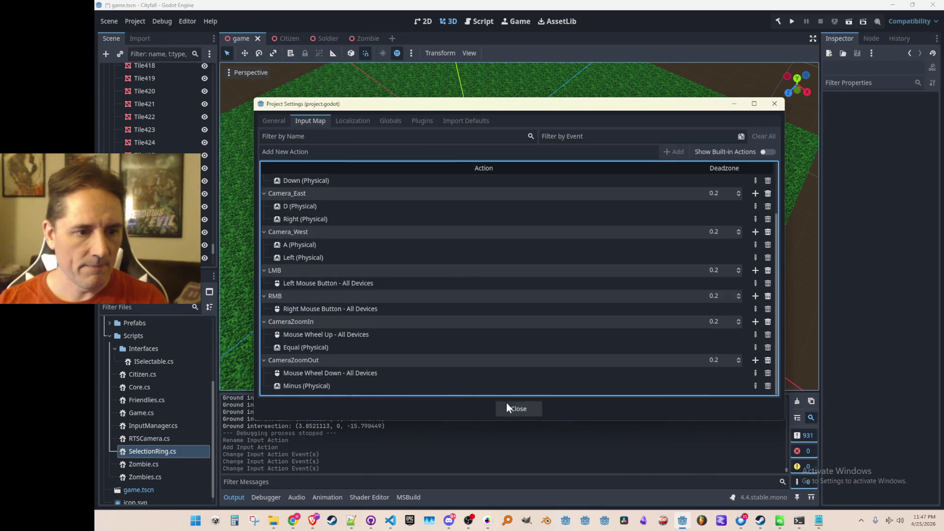
click(518, 405)
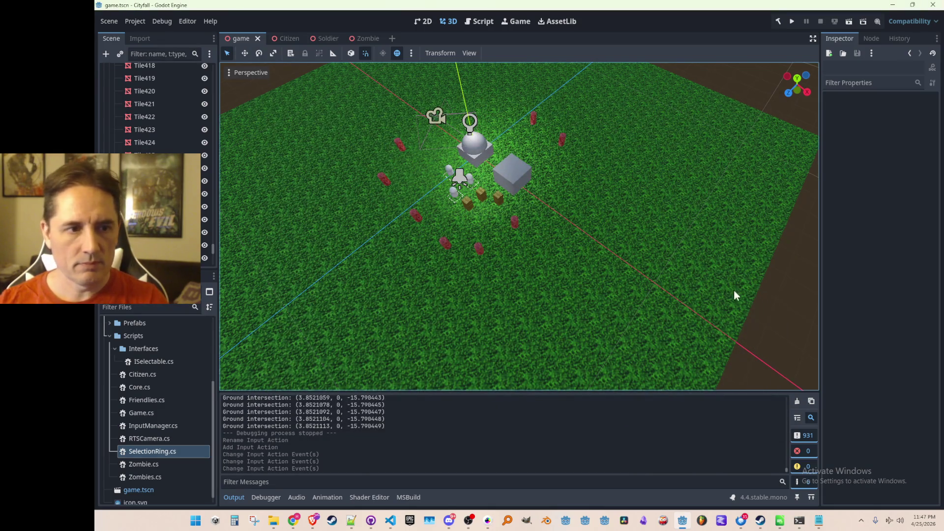
scroll(421, 191, up, 2)
scroll(461, 206, up, 2)
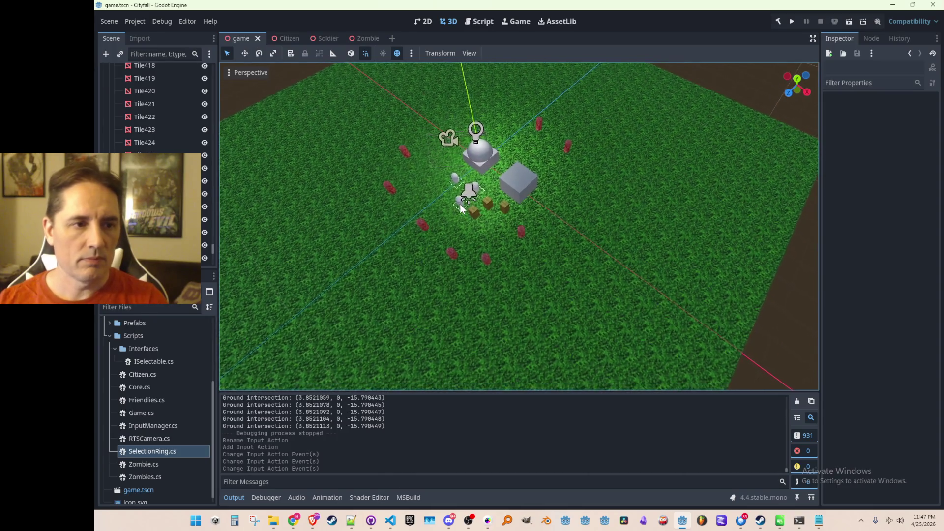
scroll(463, 208, down, 1)
- Inspect the scene, save it and bring RTSCamera.cs back up in VS Code
drag(435, 198, 447, 214)
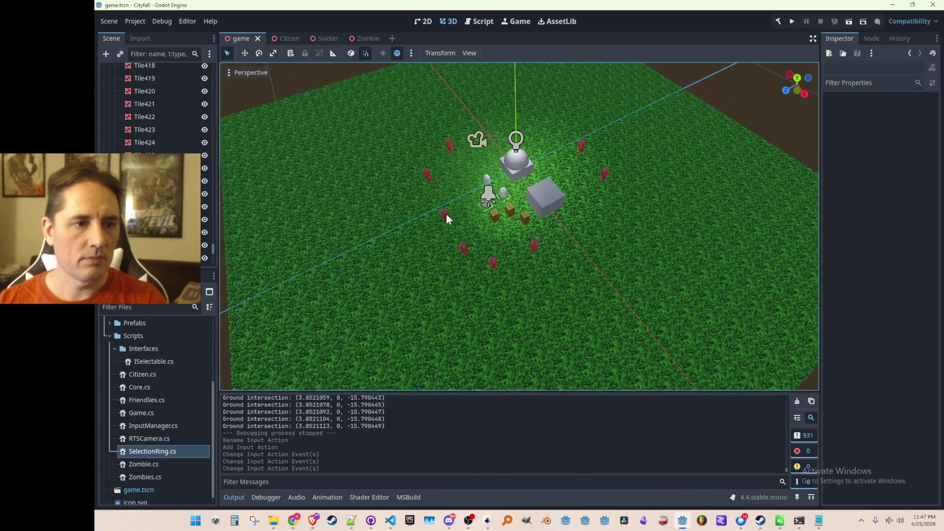
scroll(451, 226, up, 2)
scroll(450, 226, up, 1)
scroll(461, 240, up, 2)
scroll(459, 243, down, 1)
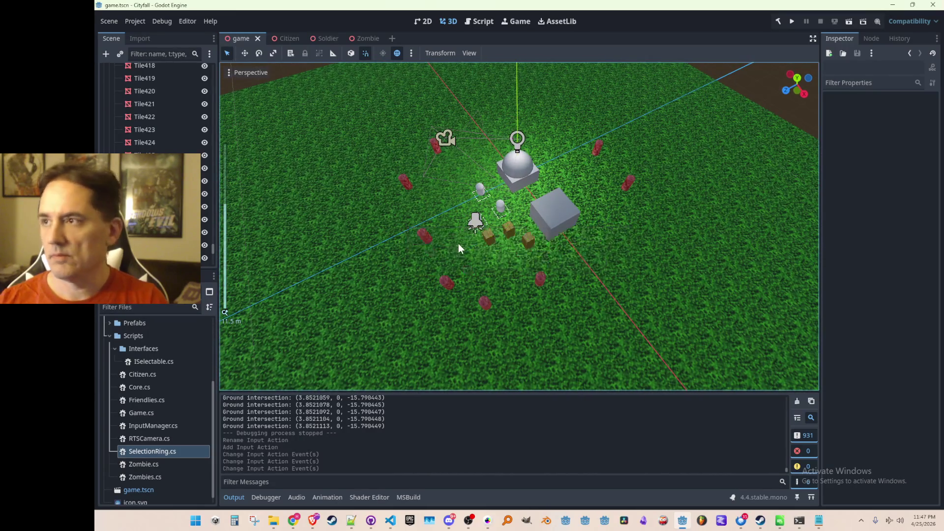
scroll(411, 245, down, 3)
scroll(411, 246, up, 4)
scroll(411, 246, down, 2)
scroll(413, 246, up, 2)
key(ctrl+s)
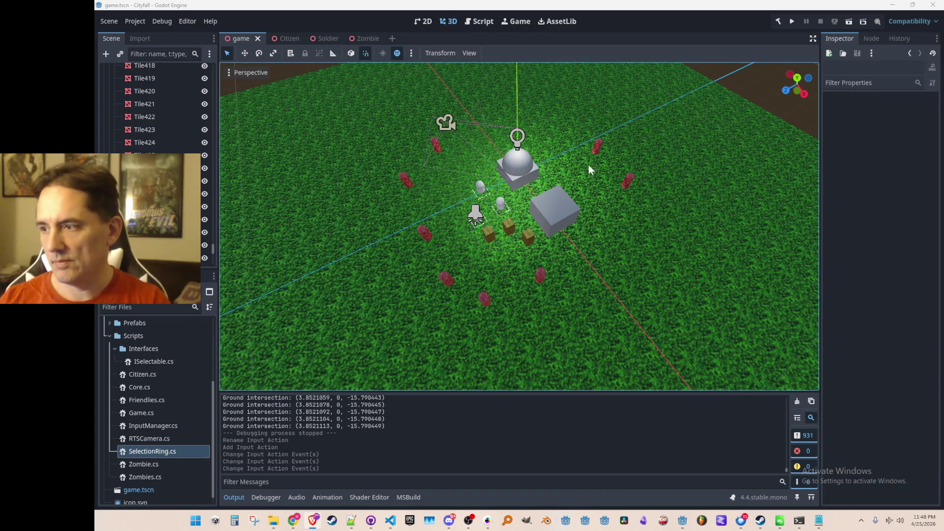
mouse_move(544, 188)
mouse_down()
mouse_move(500, 160)
mouse_move(508, 196)
mouse_up()
scroll(508, 196, up, 2)
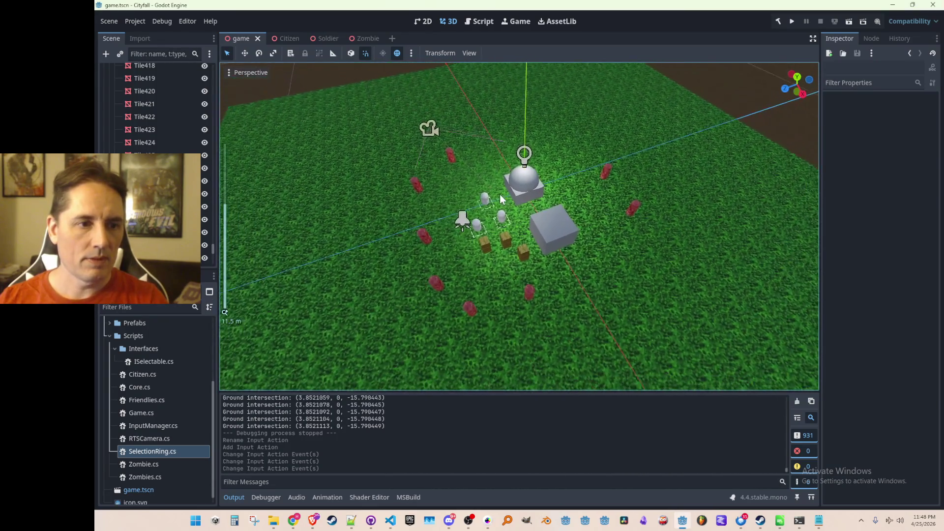
key(ctrl+s)
drag(501, 200, 508, 228)
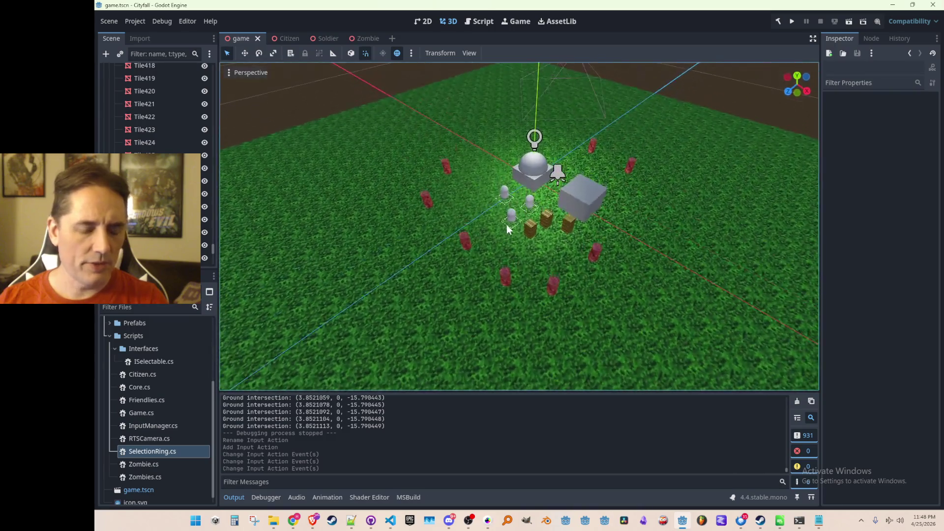
scroll(508, 224, down, 3)
scroll(506, 225, up, 1)
scroll(506, 225, up, 2)
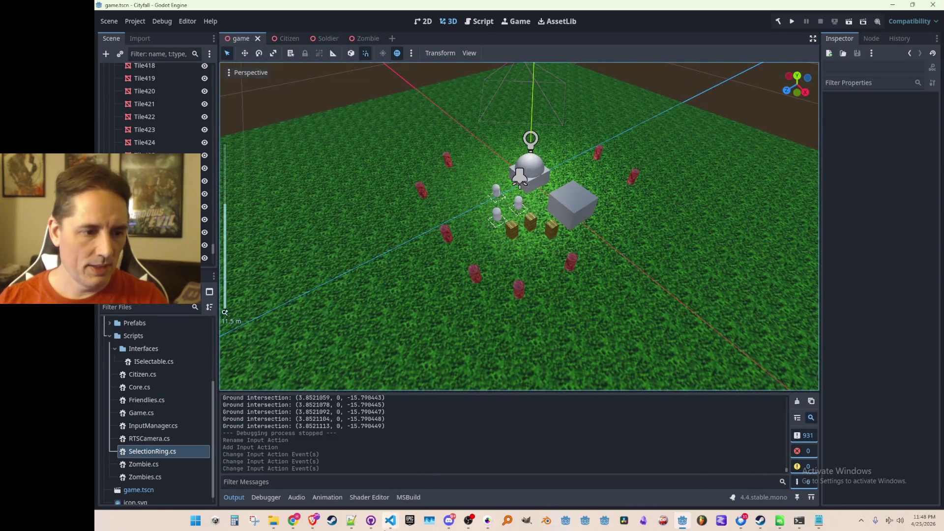
click(390, 522)
click(440, 473)
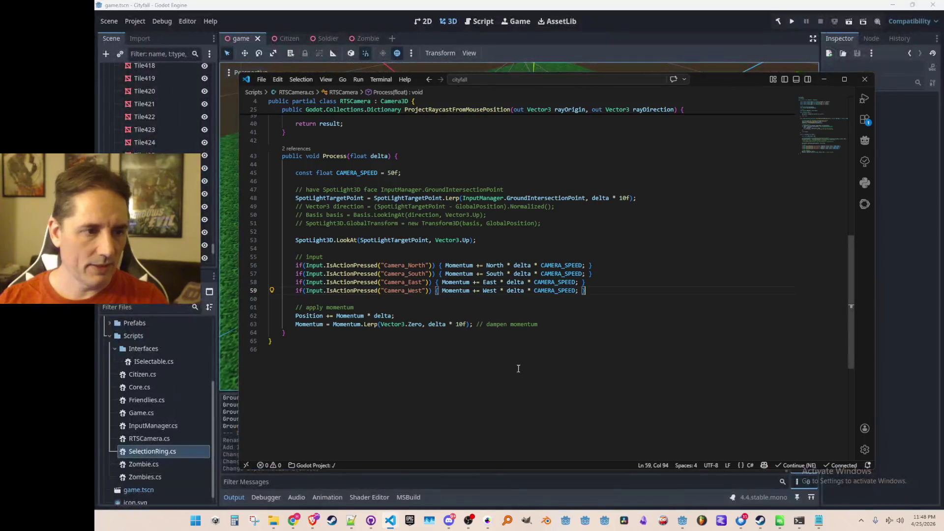
scroll(516, 370, up, 3)
scroll(696, 293, down, 1)
scroll(724, 295, down, 2)
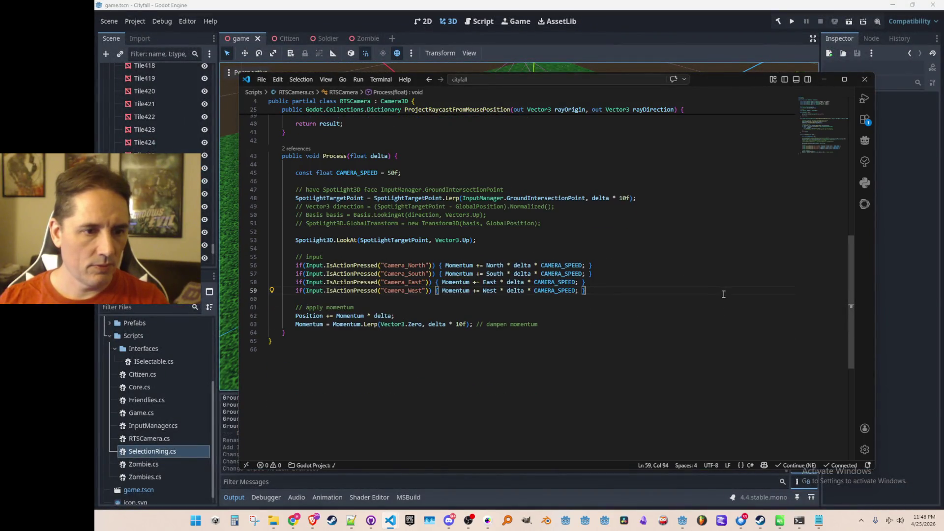
- Accept suggested Camera_ZoomIn/ZoomOut checks moving Position by Transform.Basis.Z, then run the game
key(Return)
key(Return)
text(if)
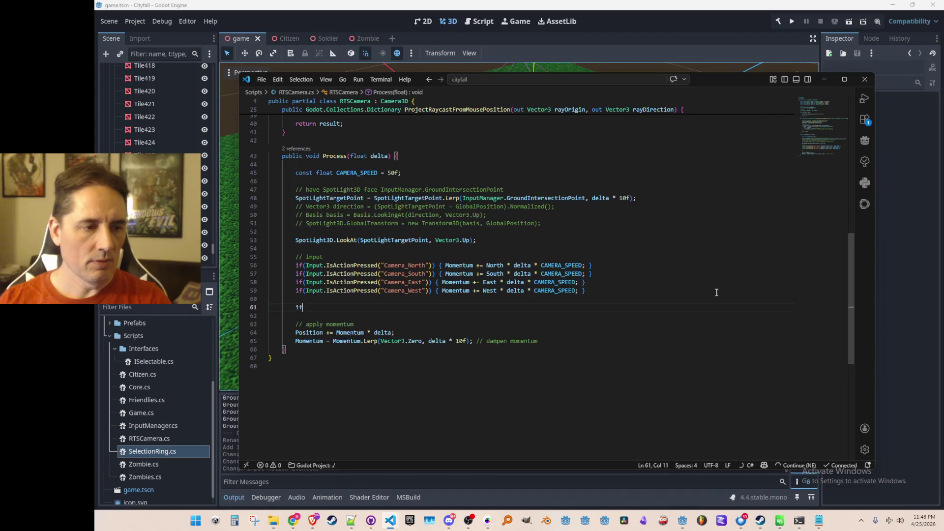
key(Tab)
key(Tab)
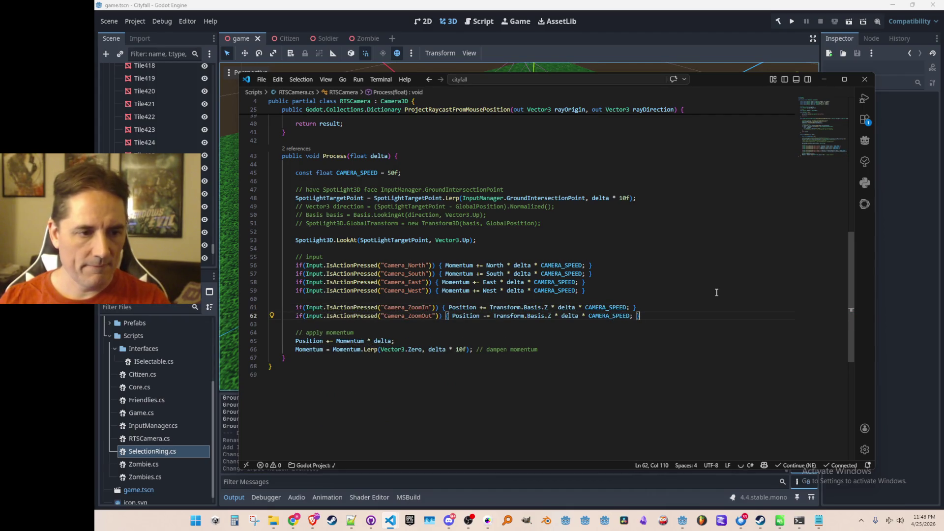
scroll(722, 280, down, 1)
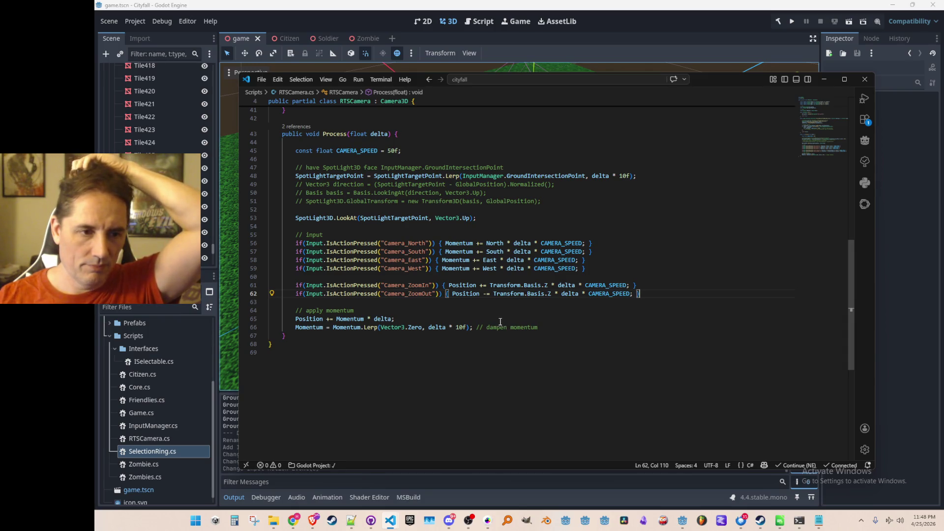
mouse_move(466, 316)
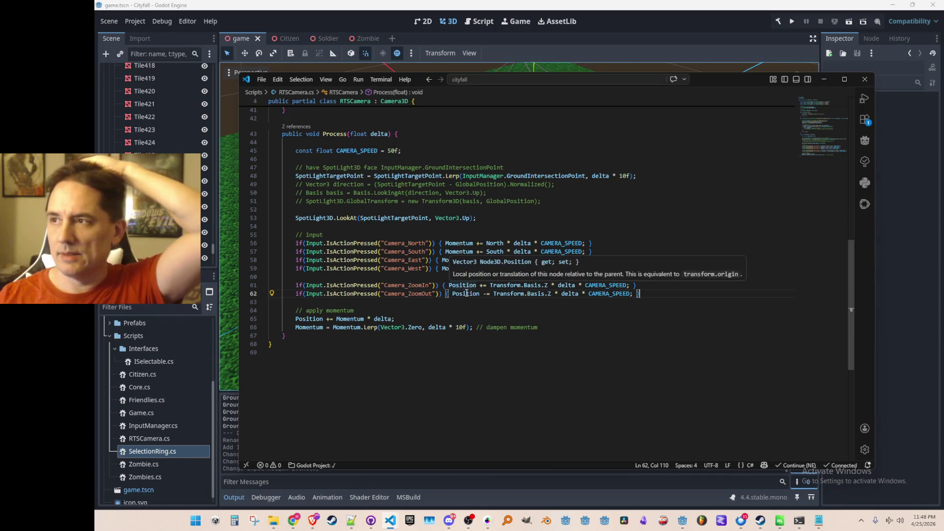
click(792, 21)
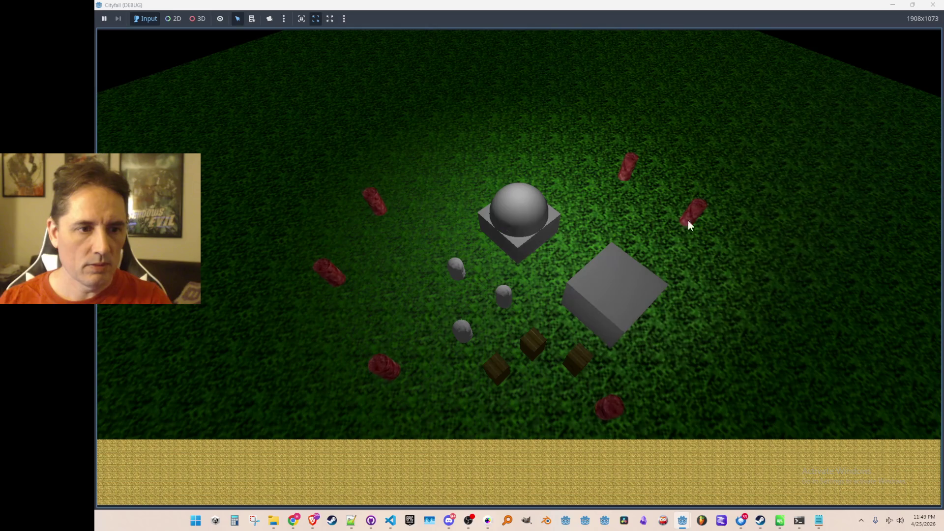
- Stop the game, see the Camera_ZoomIn missing-action errors, and head to project settings
click(933, 5)
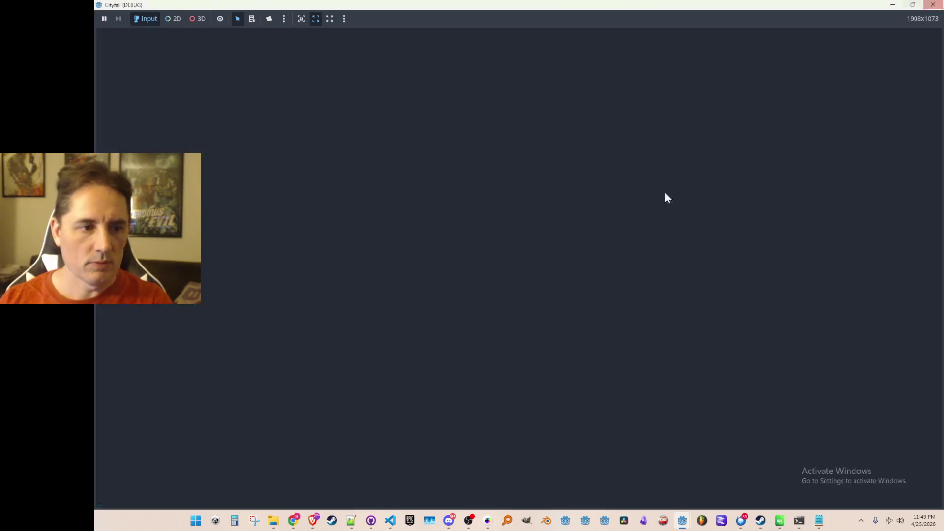
click(279, 496)
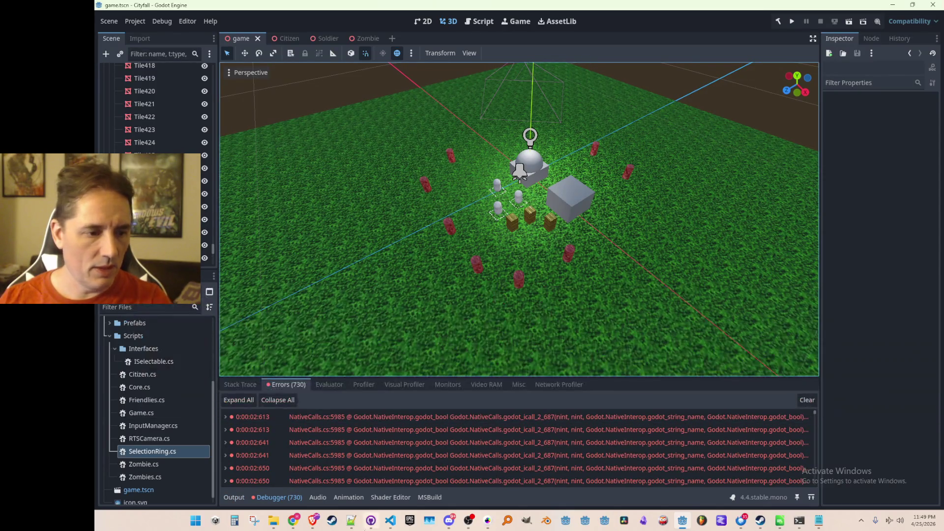
mouse_move(390, 521)
click(421, 471)
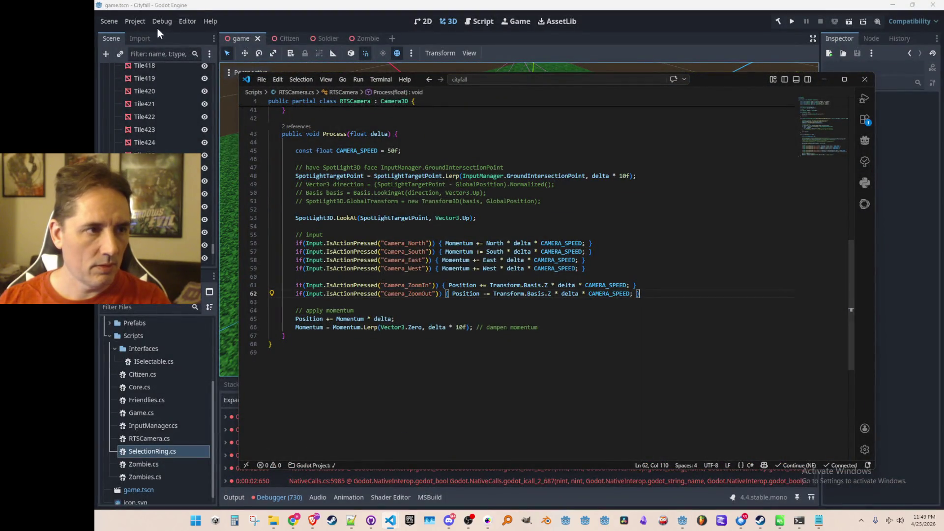
click(140, 20)
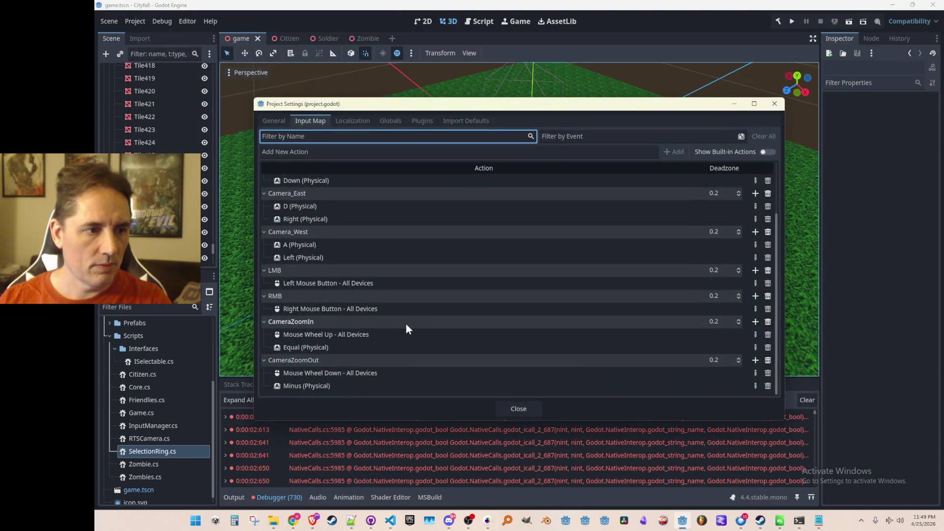
- Rename the actions to Camera_ZoomIn and Camera_ZoomOut and close project settings
double_click(292, 325)
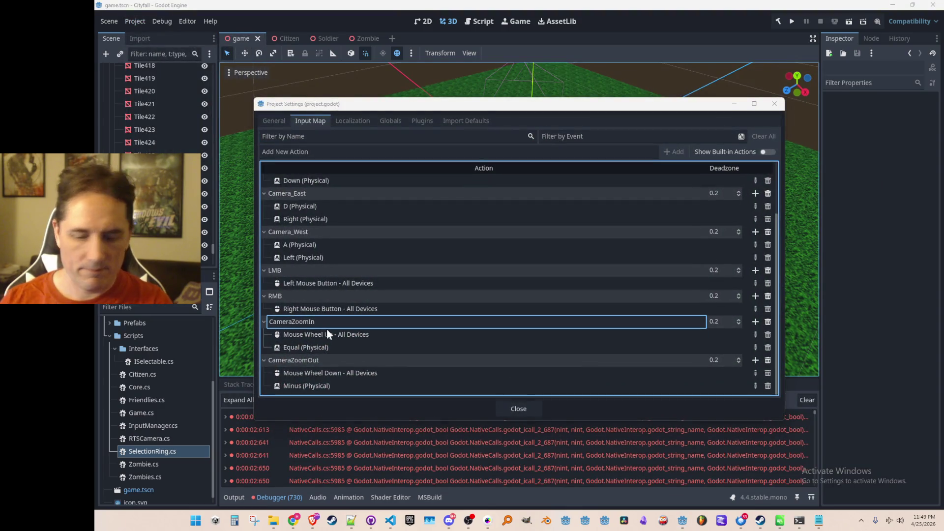
text(_)
key(Return)
double_click(293, 361)
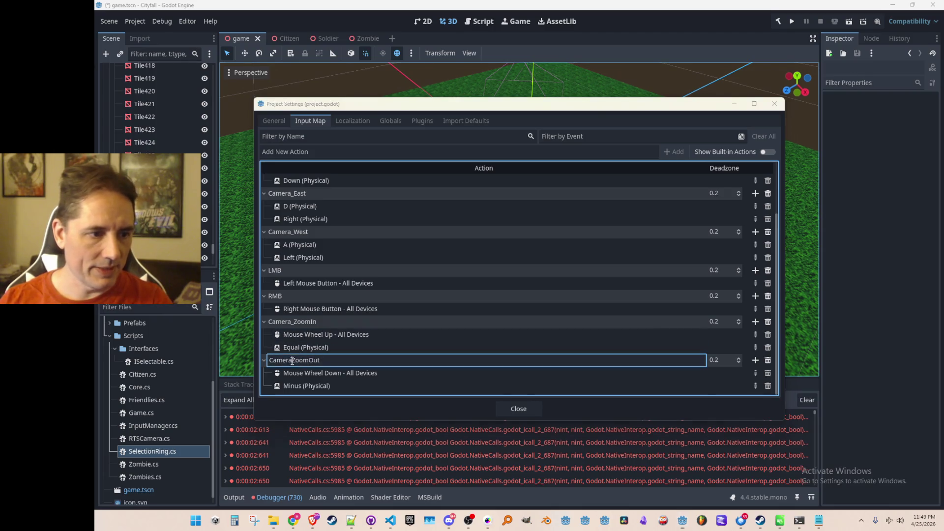
text(_)
key(Return)
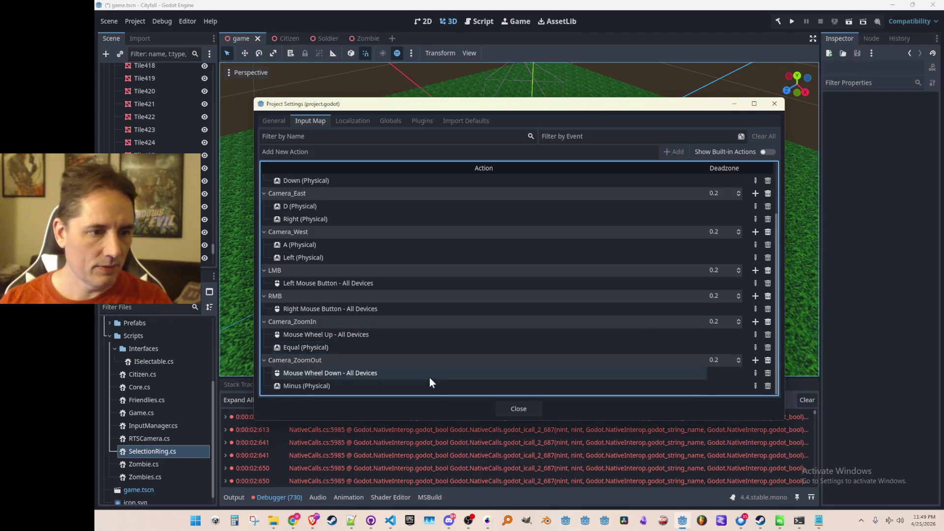
click(518, 410)
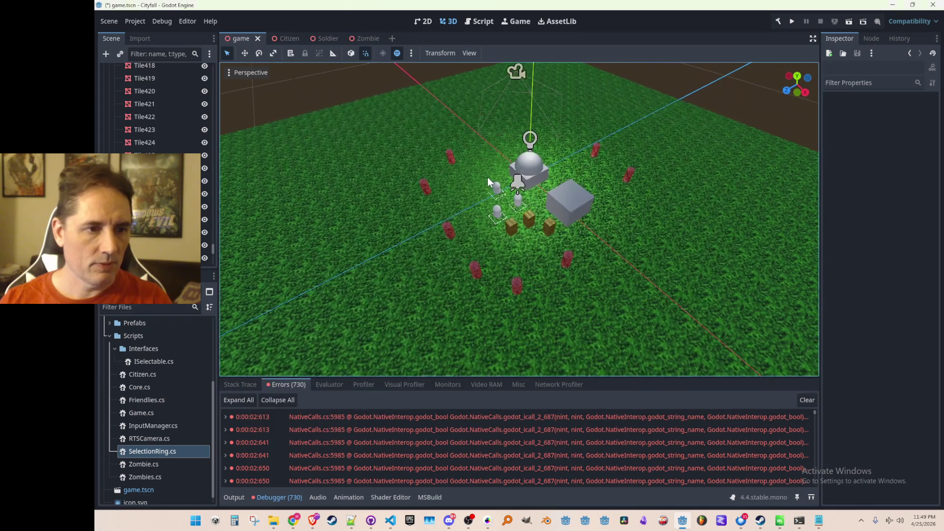
click(791, 22)
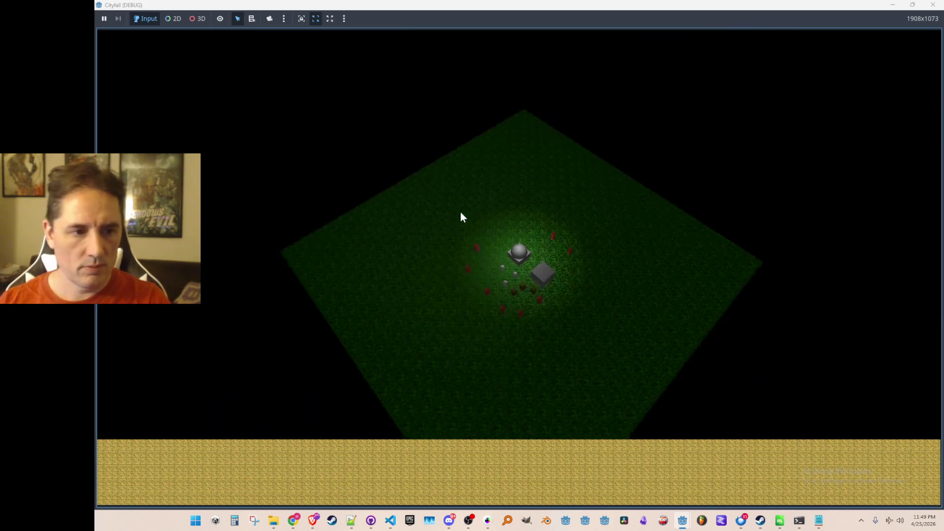
scroll(460, 212, down, 5)
scroll(461, 212, up, 8)
scroll(461, 211, down, 3)
scroll(460, 211, down, 5)
scroll(461, 212, up, 7)
scroll(461, 212, down, 7)
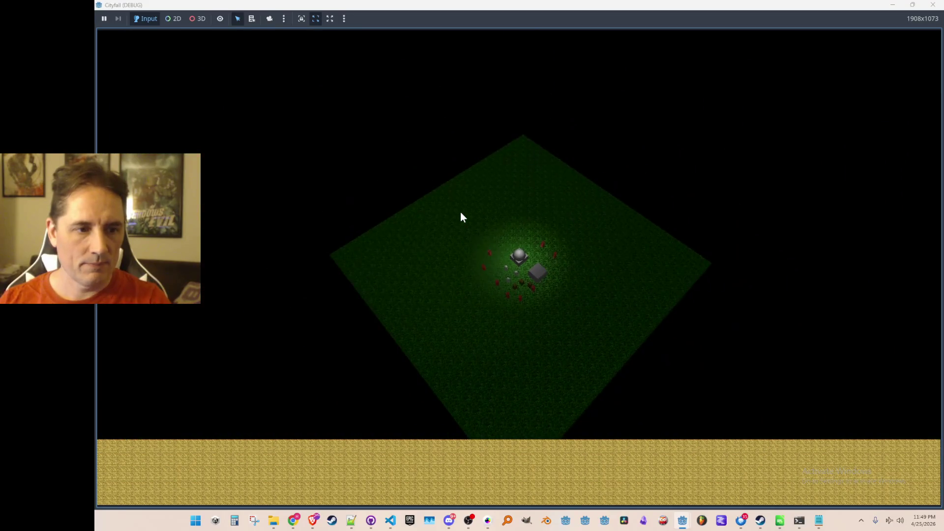
scroll(461, 212, up, 3)
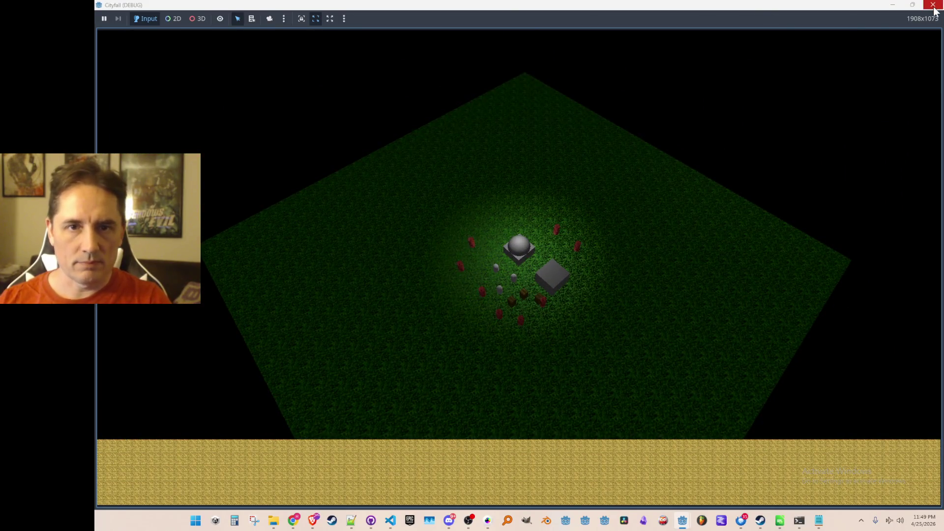
click(933, 6)
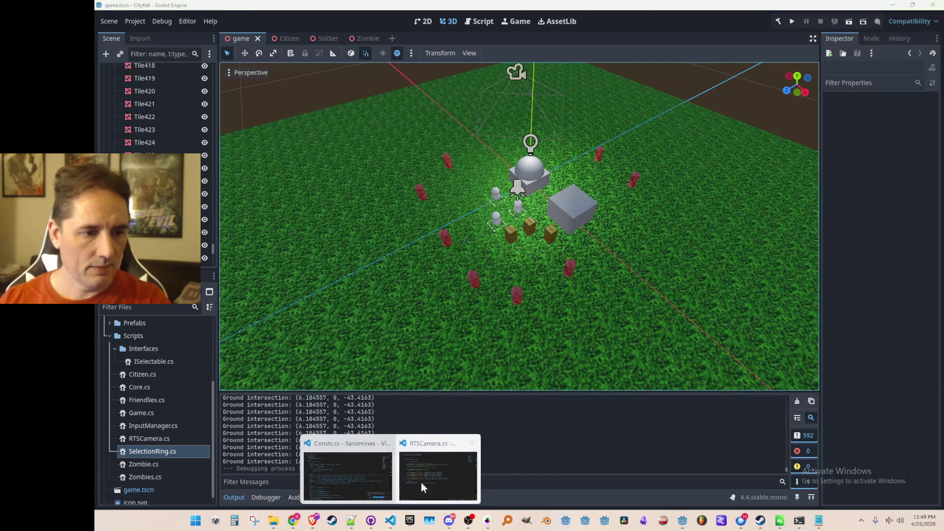
mouse_move(390, 521)
click(415, 472)
- Swap the Camera_ZoomIn and Camera_ZoomOut action strings between the two zoom lines
click(423, 294)
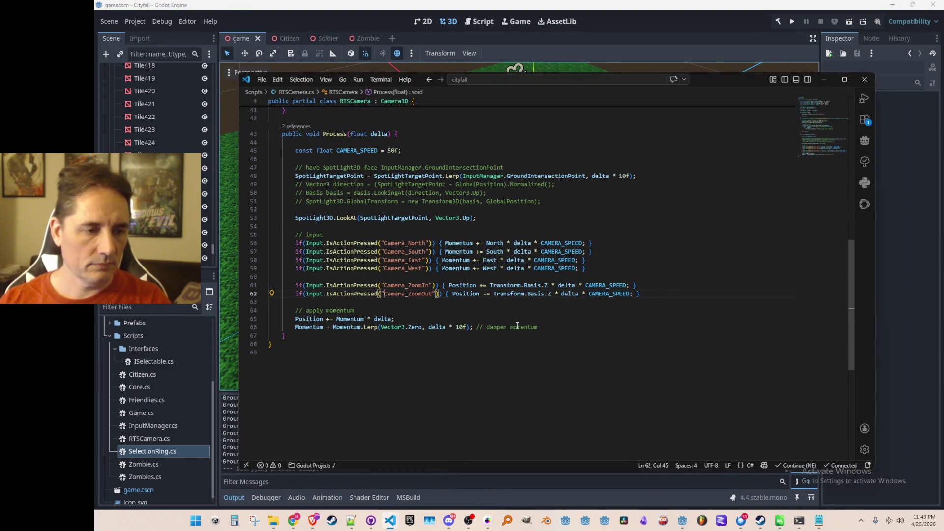
key(ctrl+d)
key(ctrl+x)
key(Up)
key(ctrl+v)
key(ctrl+d)
key(shift+alt+Down)
key(ctrl+z)
key(Delete)
key(Down)
text(Camera_ZoomIn)
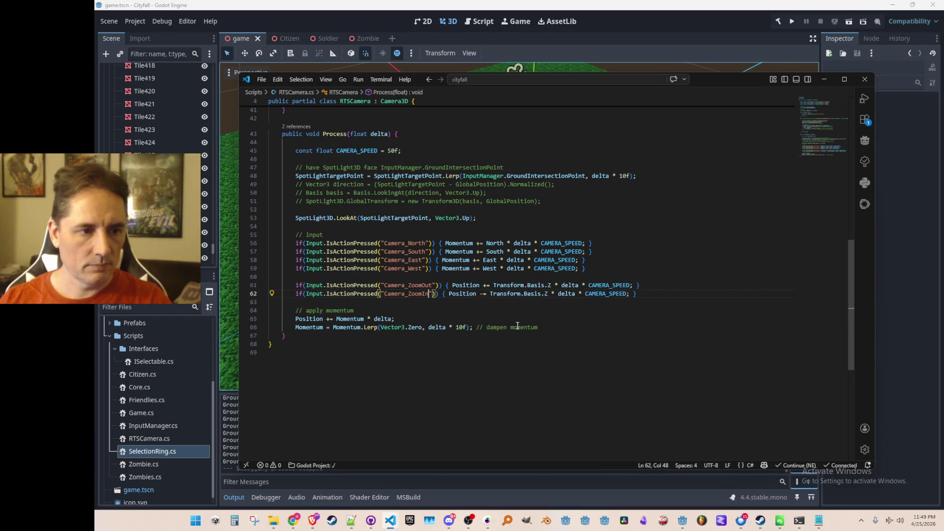
key(Up)
key(Home)
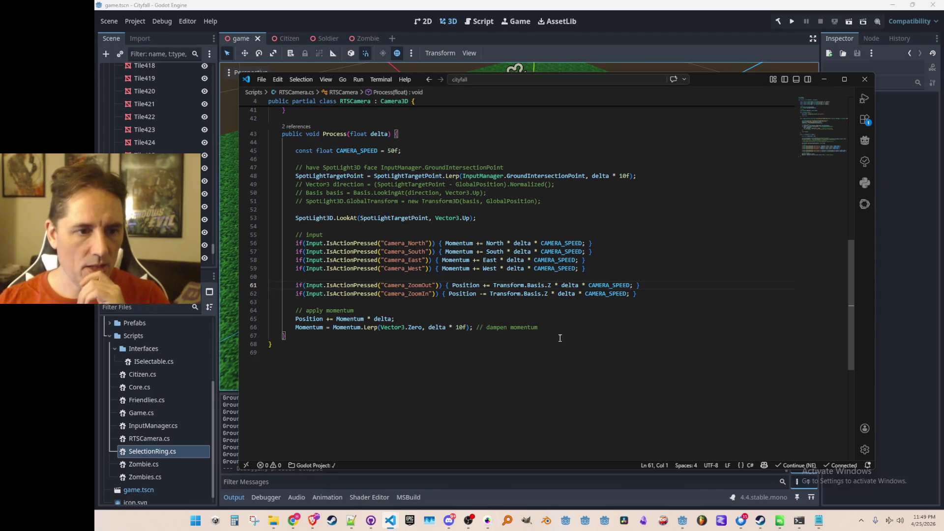
scroll(556, 342, up, 1)
- Add a const float ZOOM_SPEED = 10f and rename every CAMERA_SPEED to LATERAL_SPEED
click(596, 190)
key(Up)
key(Up)
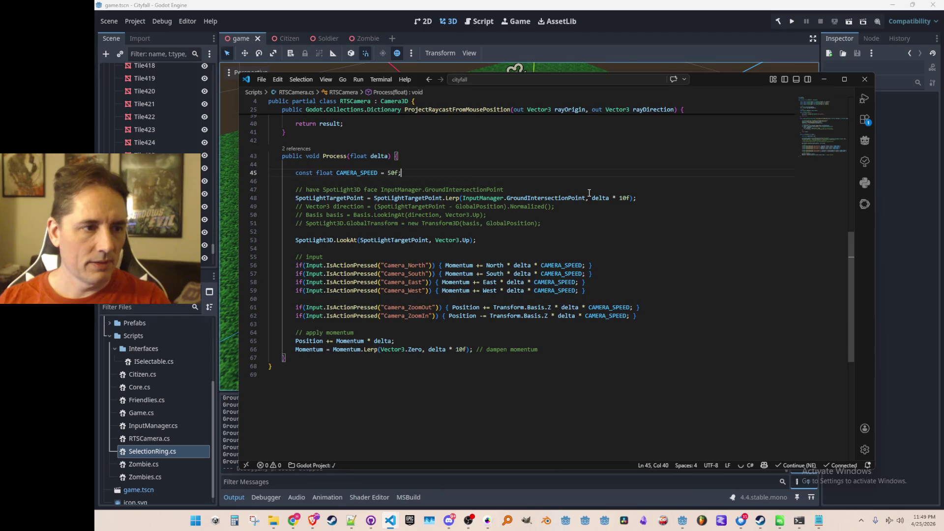
key(End)
key(Return)
text(const float ZOOM)
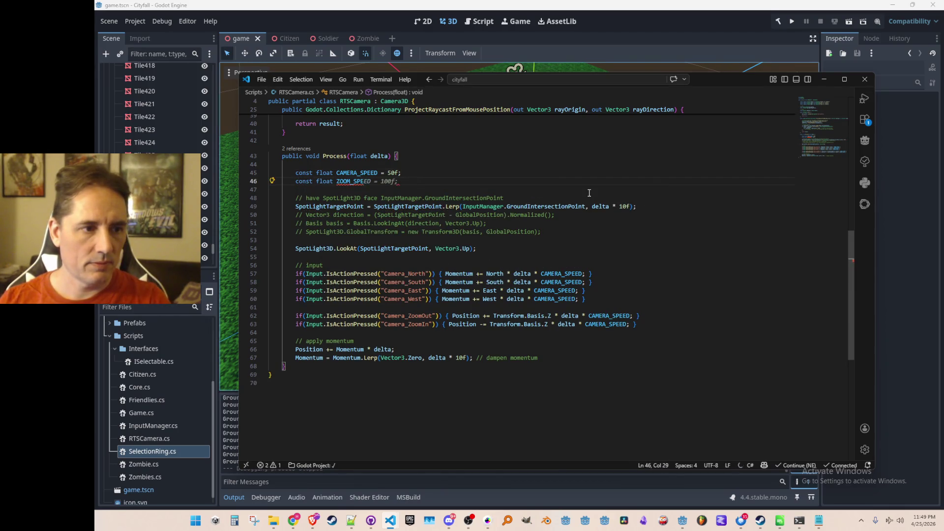
double_click(357, 173)
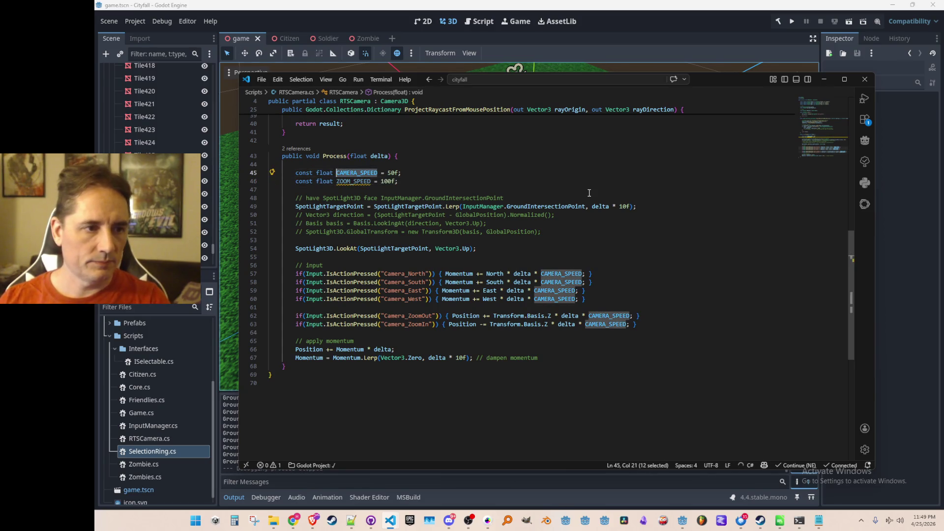
key(ctrl+h)
text(LATERAL_SPE)
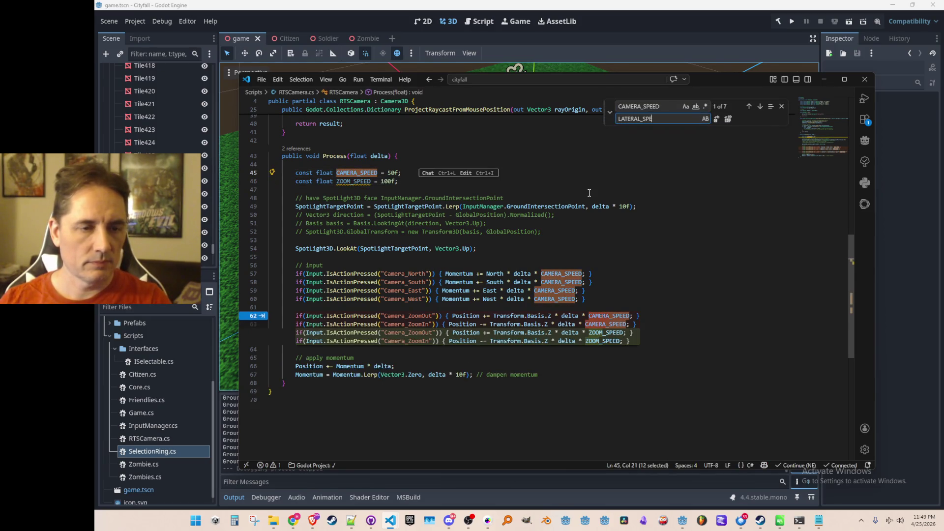
text(ED)
key(ctrl+alt+Return)
key(Escape)
- Use ZOOM_SPEED on both zoom lines, then rebuild and run the game from Godot
key(ctrl+d)
text(ZOOM_SPEED)
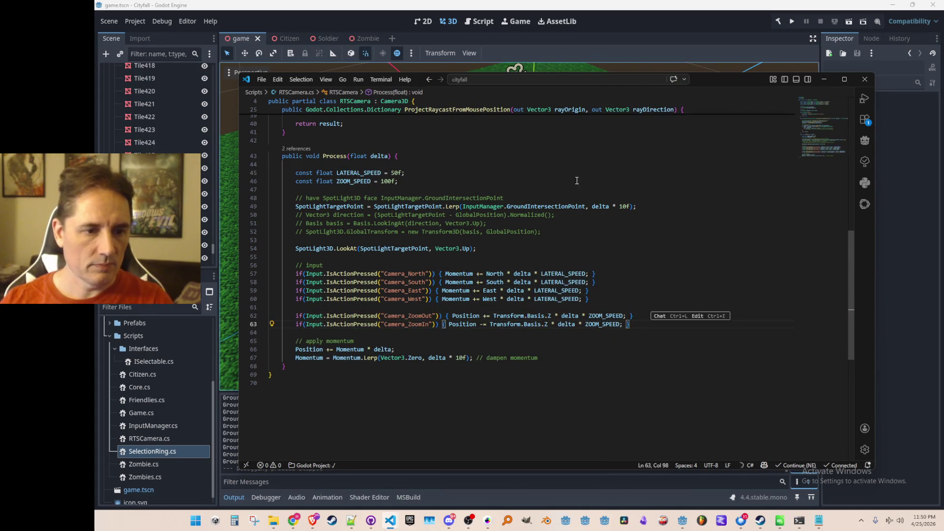
click(390, 183)
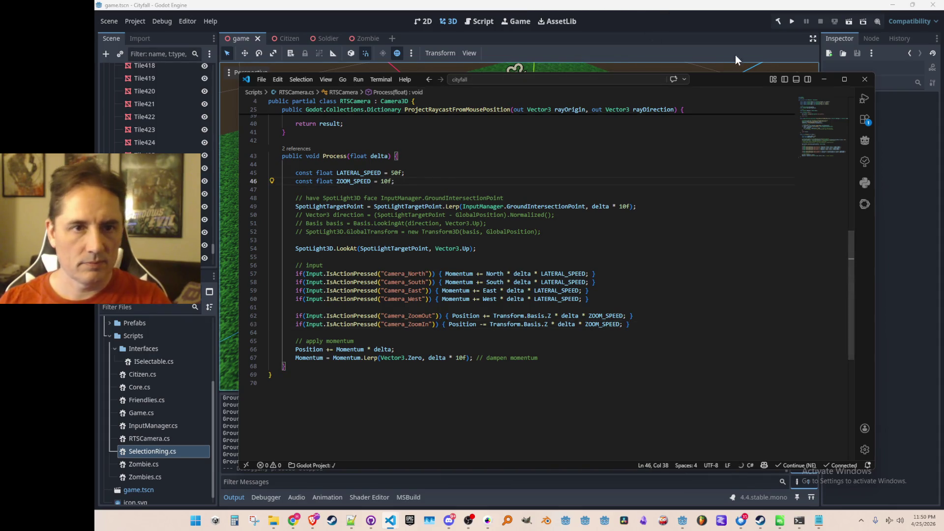
click(746, 35)
key(F5)
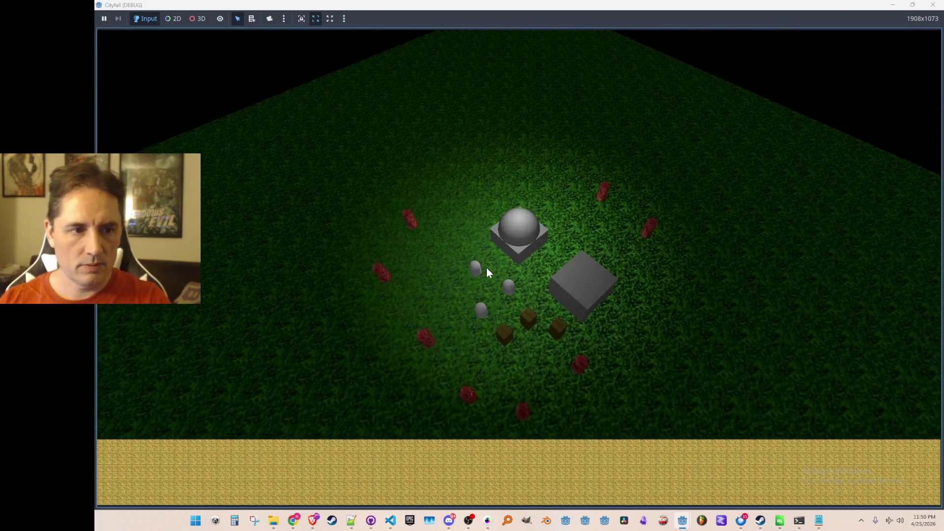
scroll(486, 272, up, 3)
scroll(486, 272, down, 5)
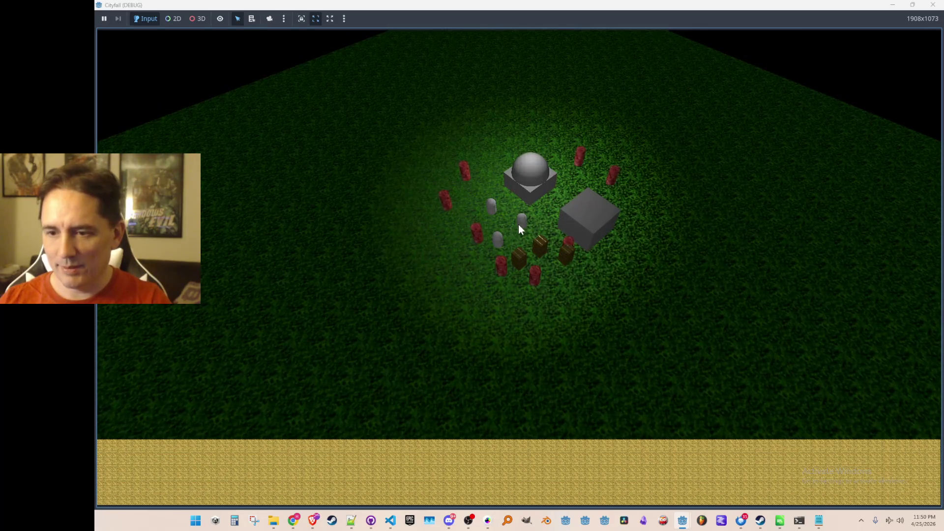
click(453, 200)
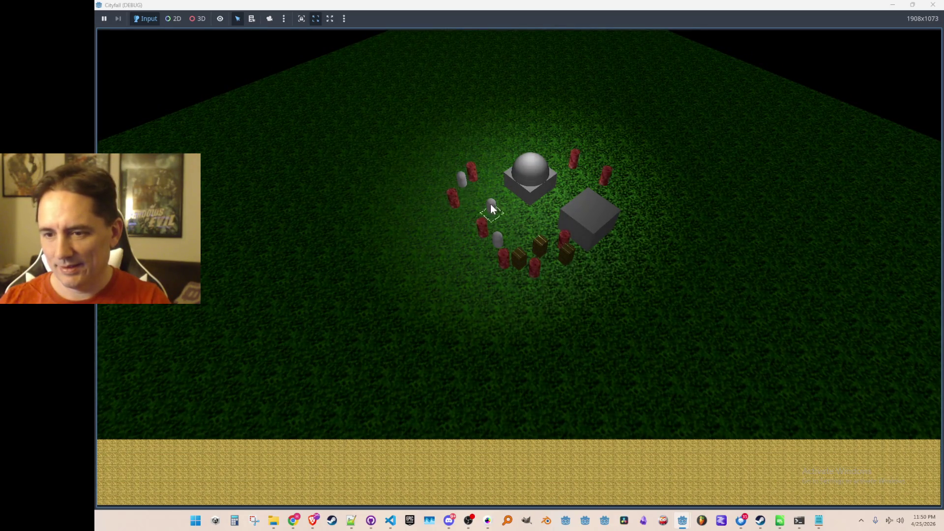
mouse_move(505, 240)
mouse_down()
mouse_move(565, 190)
mouse_move(517, 235)
mouse_up()
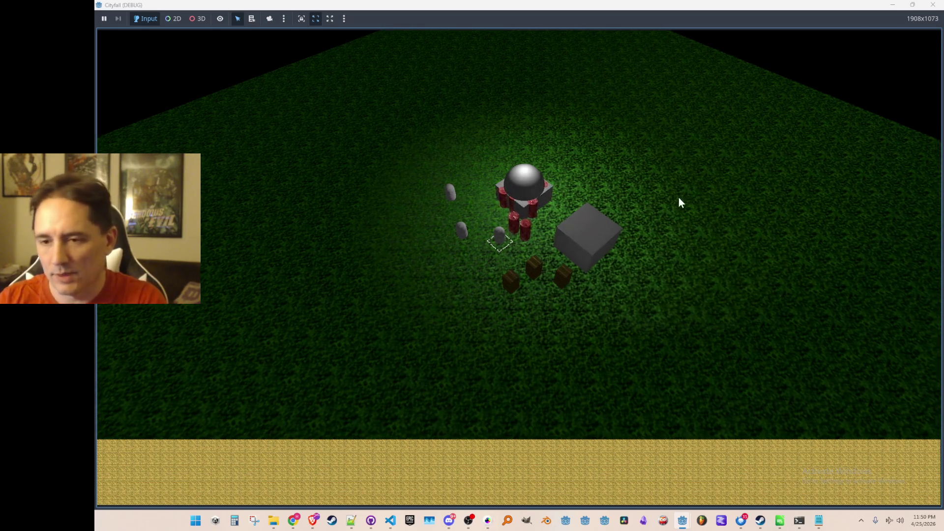
scroll(679, 198, up, 2)
scroll(492, 364, down, 2)
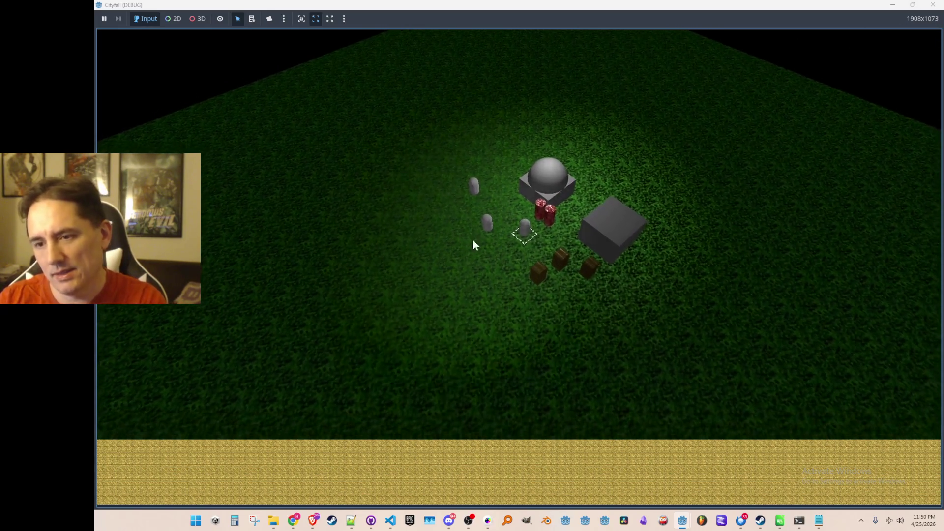
scroll(618, 334, down, 2)
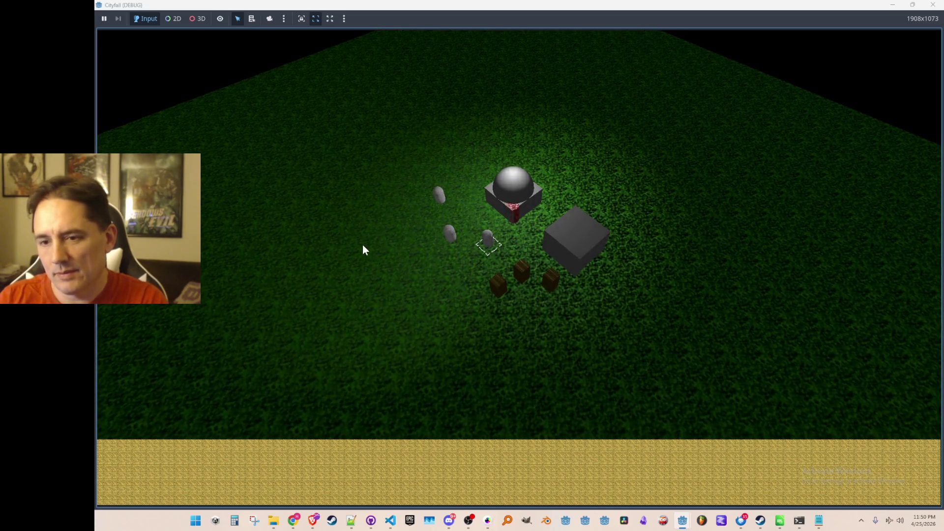
scroll(362, 244, down, 2)
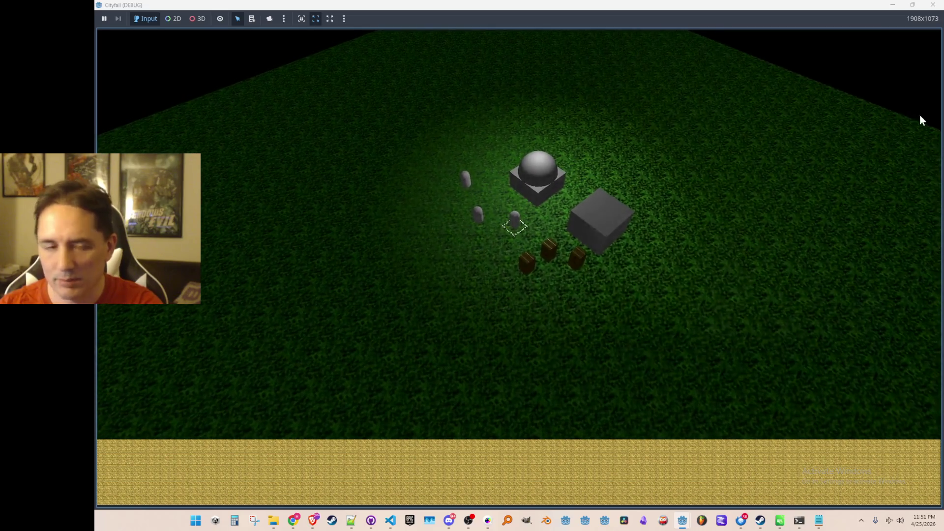
key(F8)
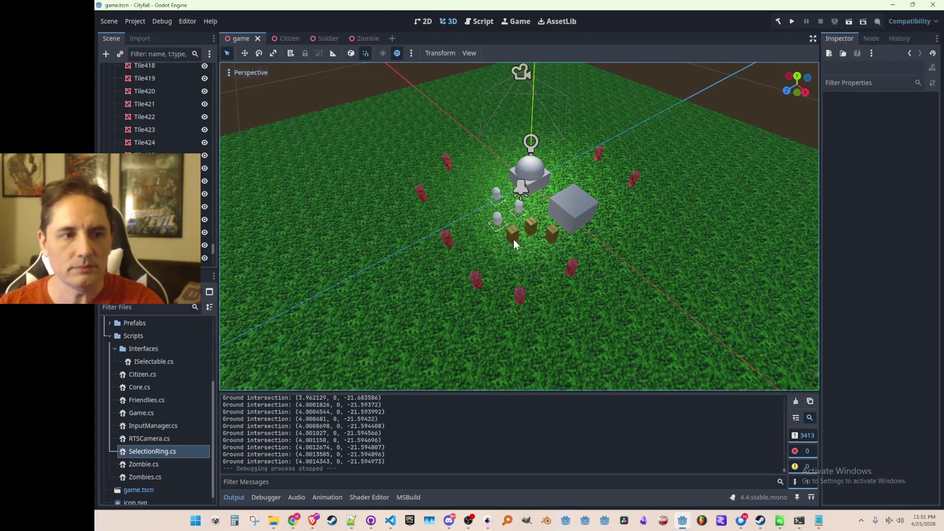
scroll(514, 252, up, 3)
scroll(514, 253, down, 4)
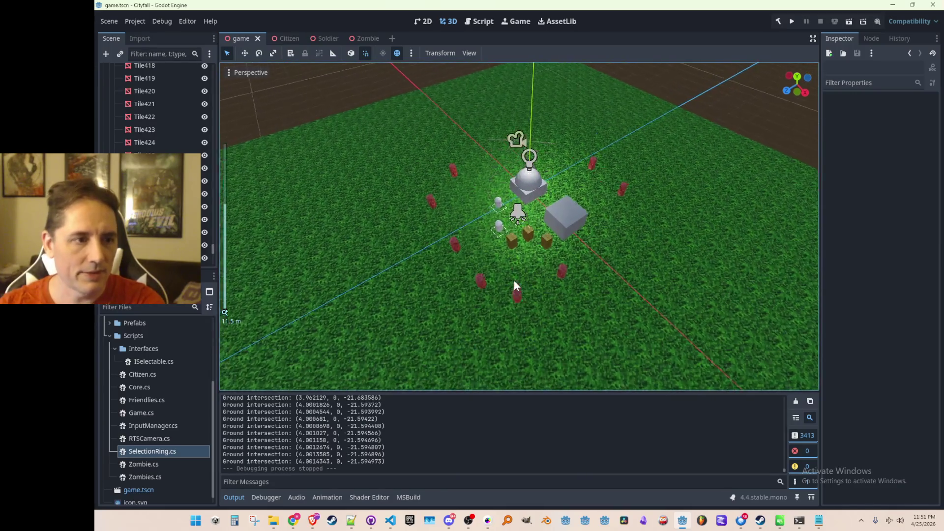
scroll(515, 279, down, 4)
scroll(514, 280, up, 3)
scroll(516, 276, up, 2)
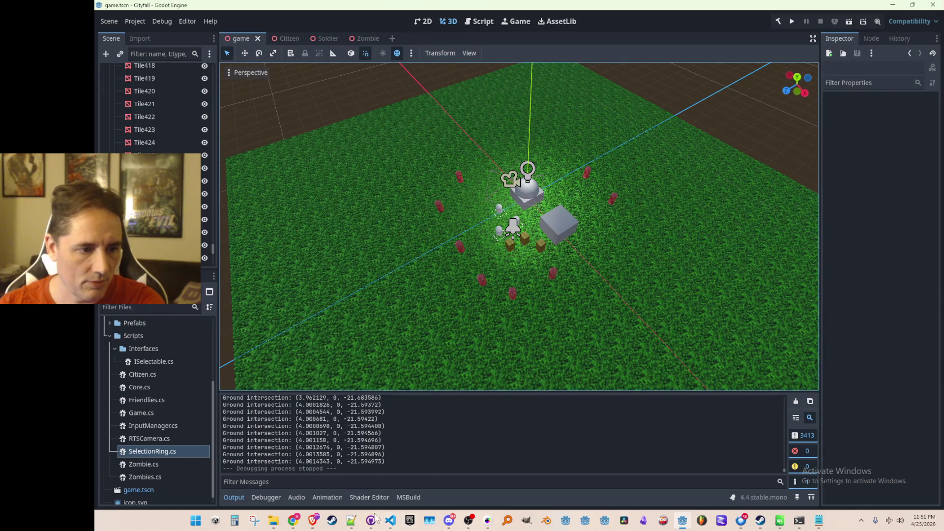
- Show the open Visual Studio Code windows from the taskbar to reach RTSCamera.cs
click(390, 521)
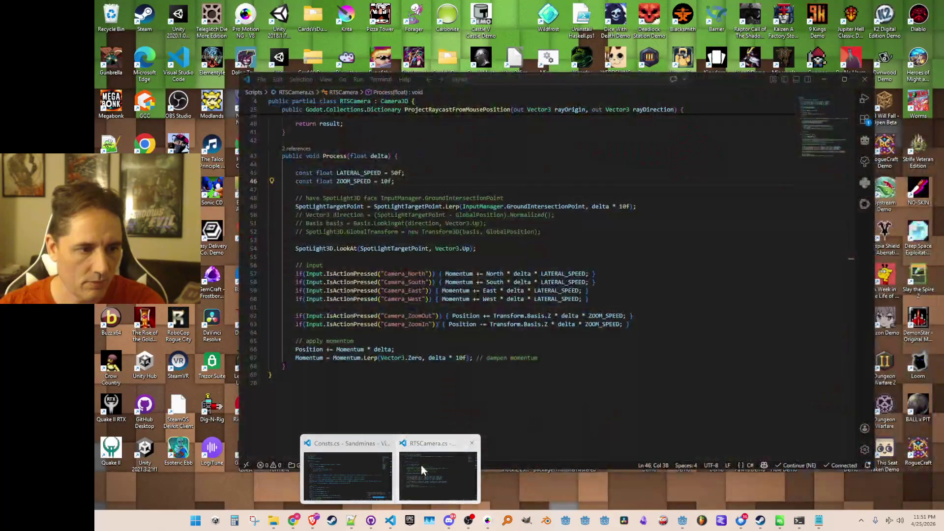
- Delete the commented-out spotlight lines from RTSCamera.cs
click(422, 472)
scroll(683, 246, up, 2)
click(707, 245)
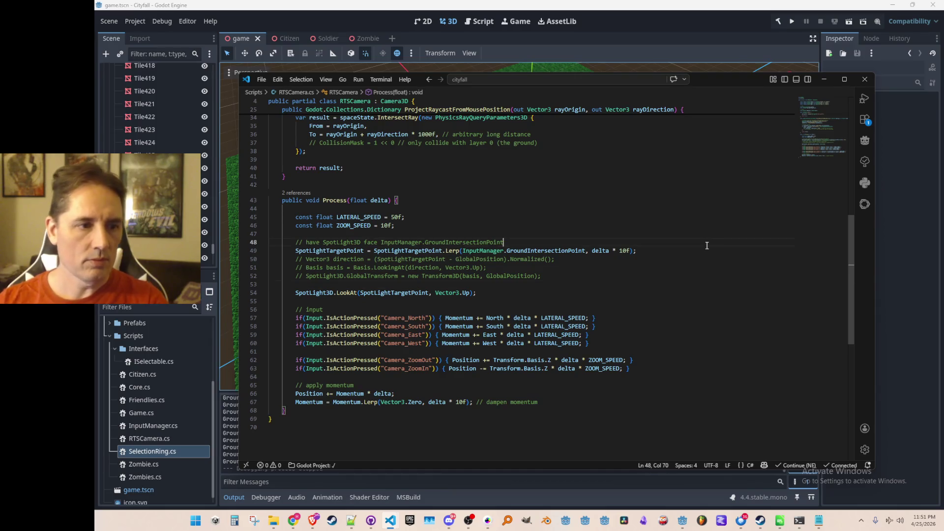
key(shift+Down)
key(shift+Down)
key(shift+Down)
key(Delete)
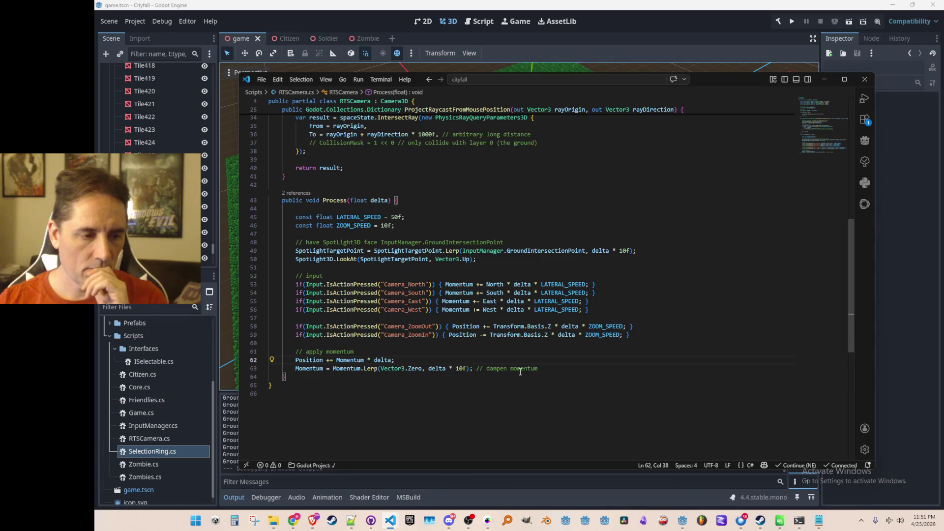
text(ZoomOffset =)
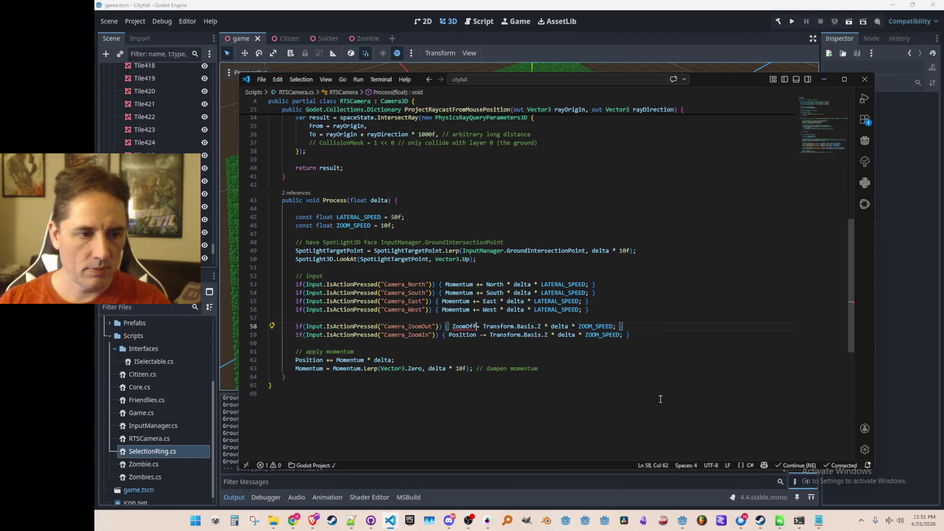
- Make the zoom inputs assign ZoomOffset and declare Vector3 ZoomOffset = Vector3.Zero above them
key(Tab)
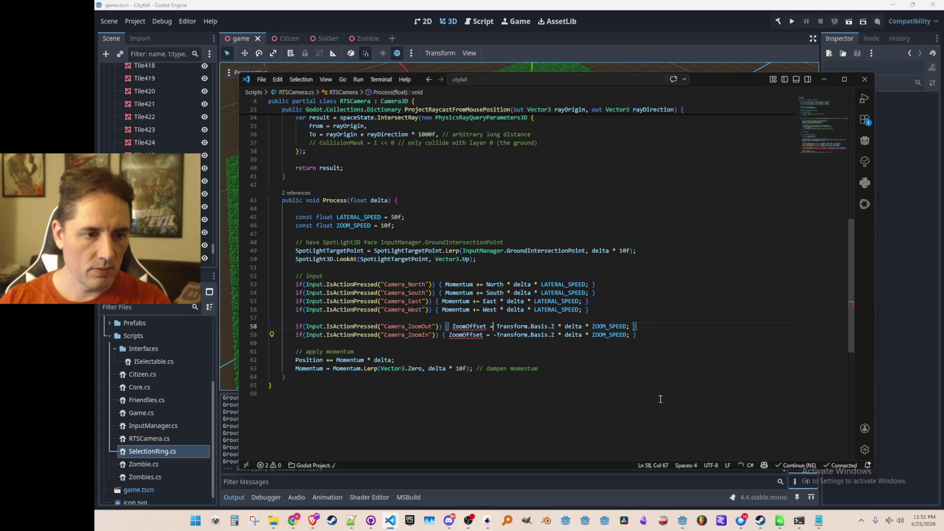
key(Home)
key(Return)
key(Up)
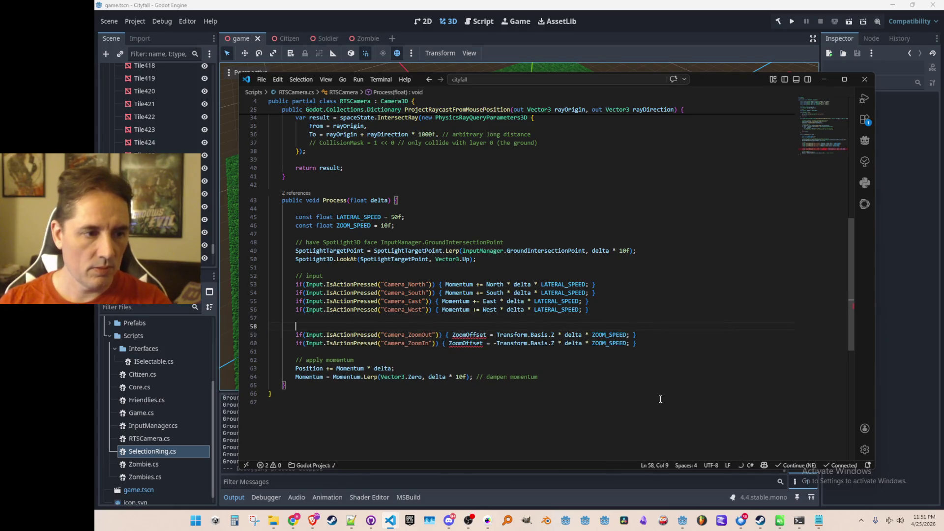
text(Vector3 ZoomOffset)
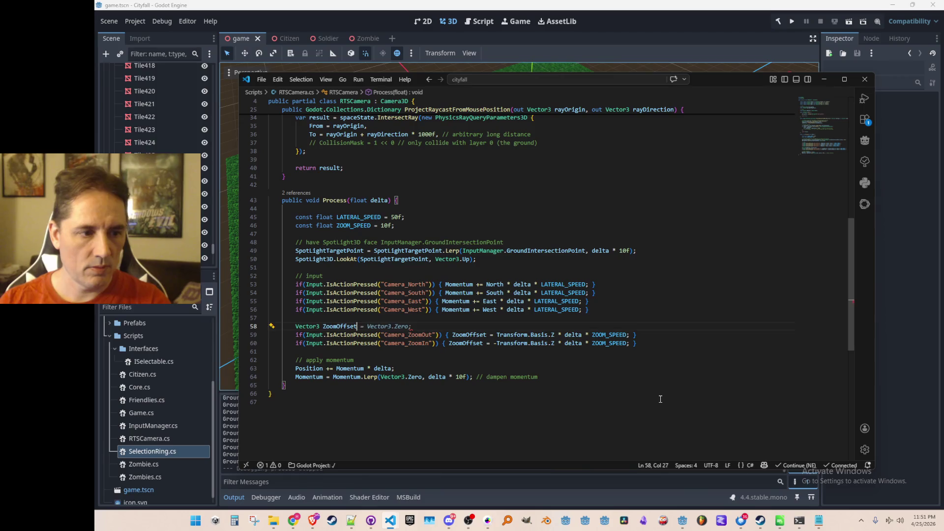
key(ctrl+Left)
key(ctrl+Left)
key(ctrl+Left)
key(ctrl+shift+Left)
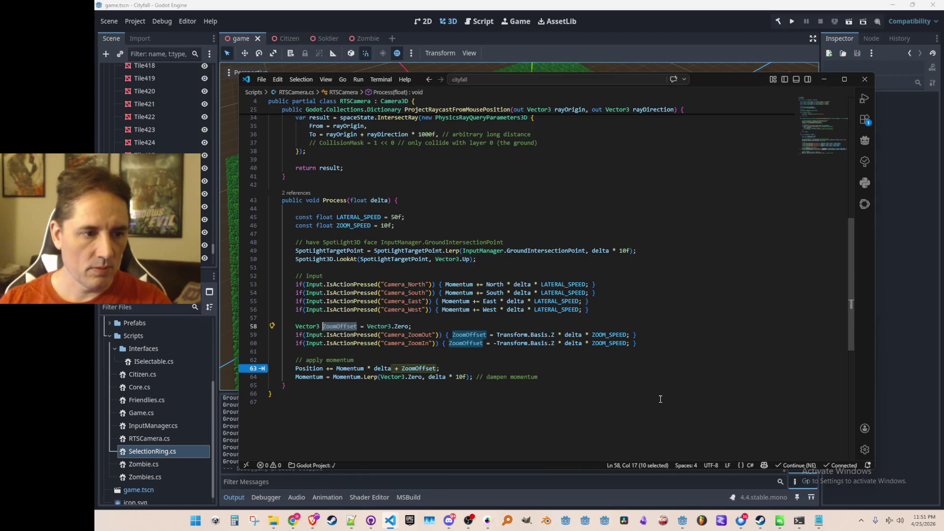
key(Escape)
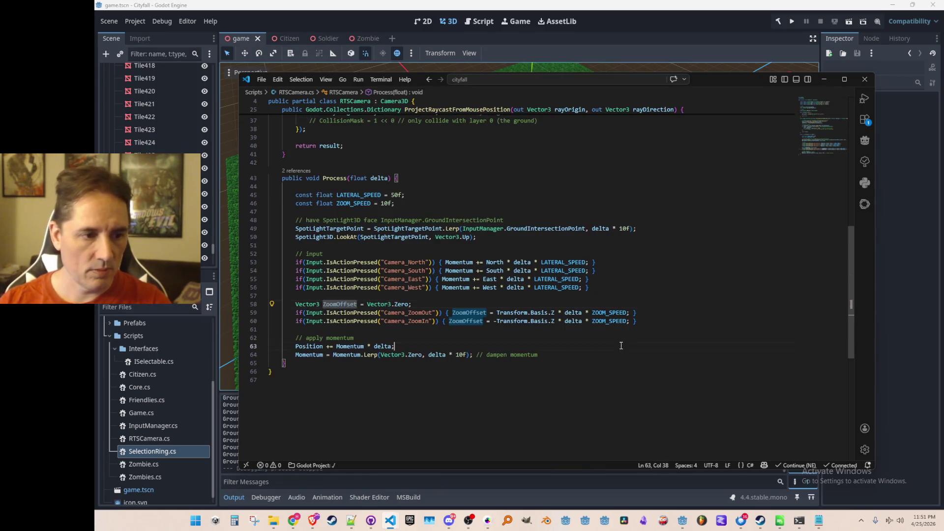
- Add Position += ZoomOffset after the position update and return to Godot to rebuild
key(Down)
key(Down)
key(Down)
key(Return)
text(P)
key(Tab)
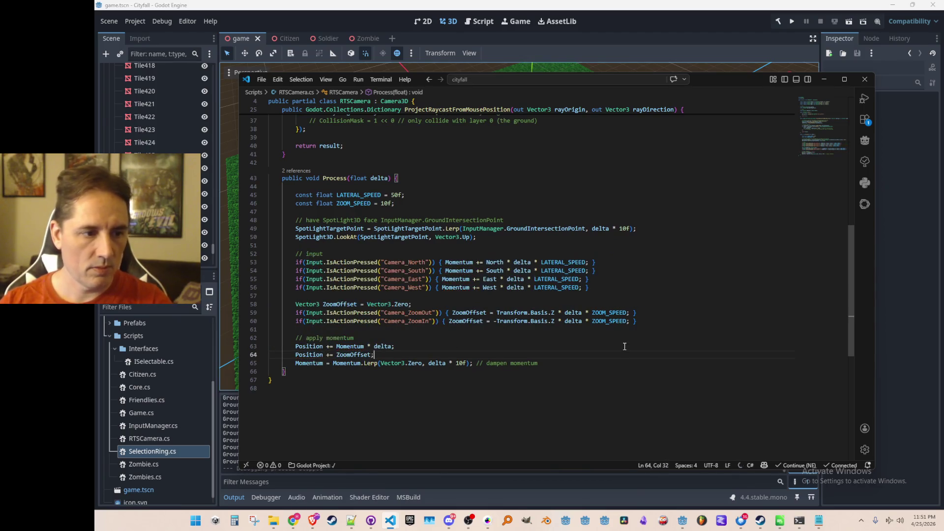
click(791, 21)
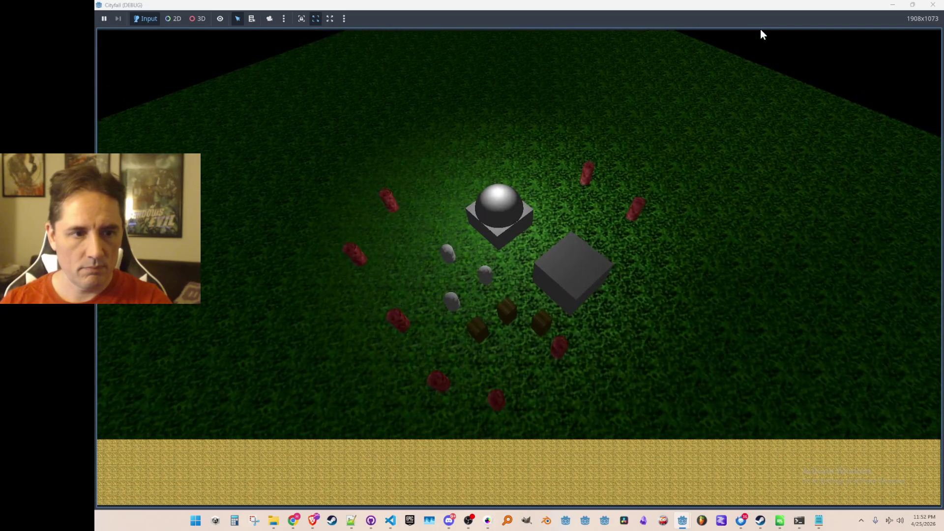
- Stop the previous run and launch the rebuilt game from the Godot editor
click(931, 5)
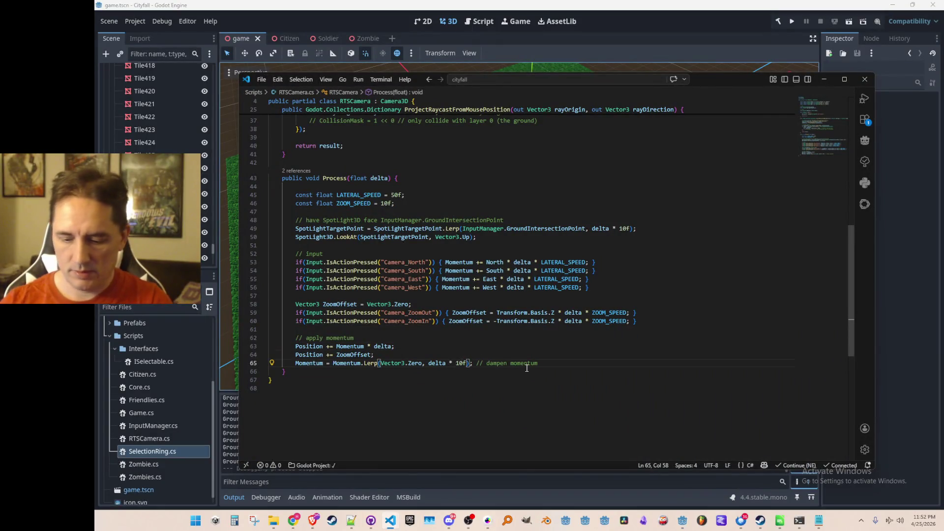
click(778, 23)
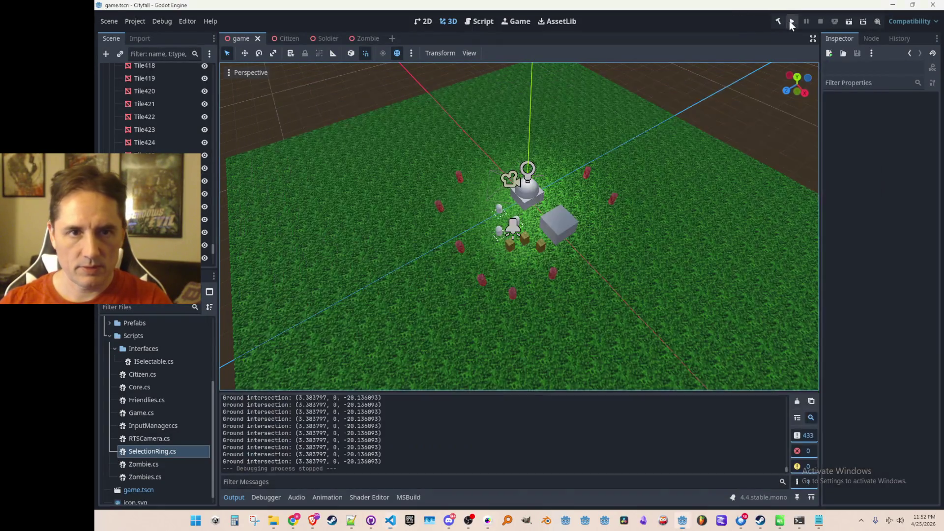
click(791, 22)
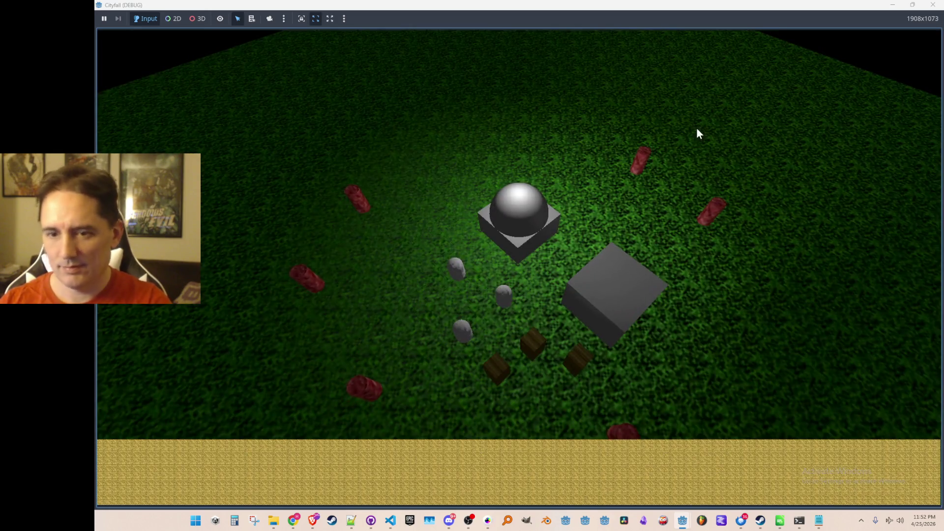
- Pan and zoom the in-game camera across the field, then close the game window
drag(698, 128, 569, 280)
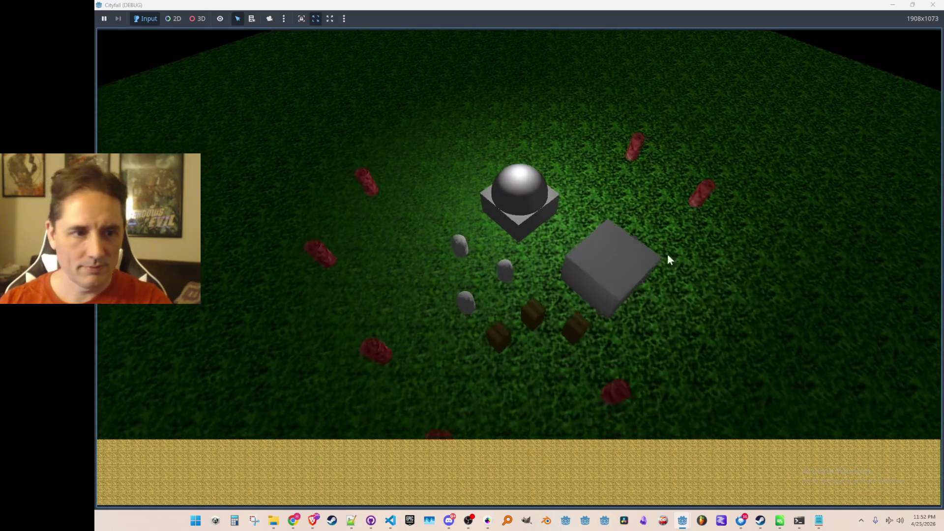
scroll(569, 280, down, 3)
scroll(569, 280, up, 3)
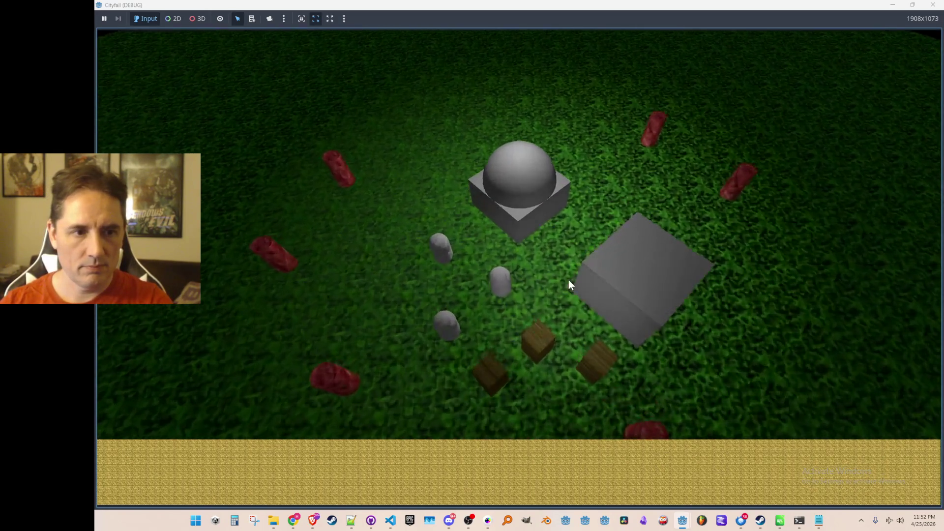
scroll(569, 280, down, 4)
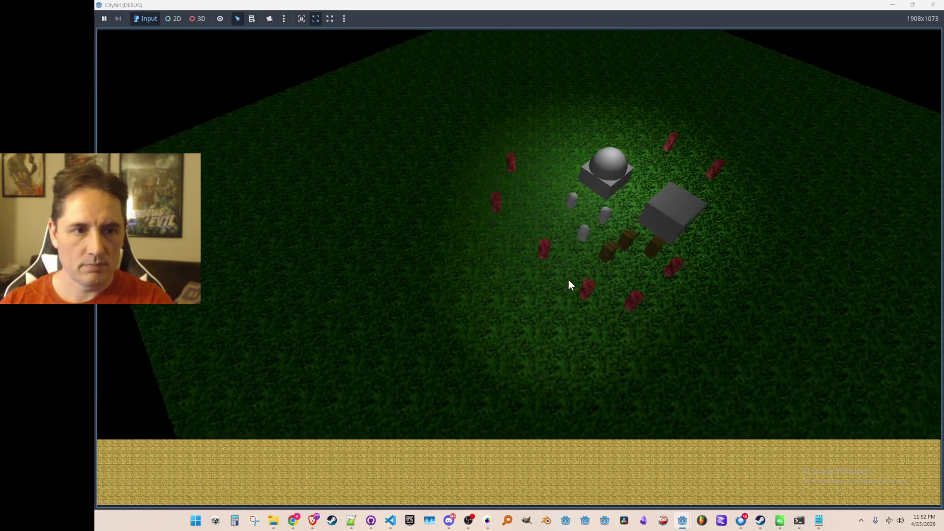
drag(569, 279, 731, 216)
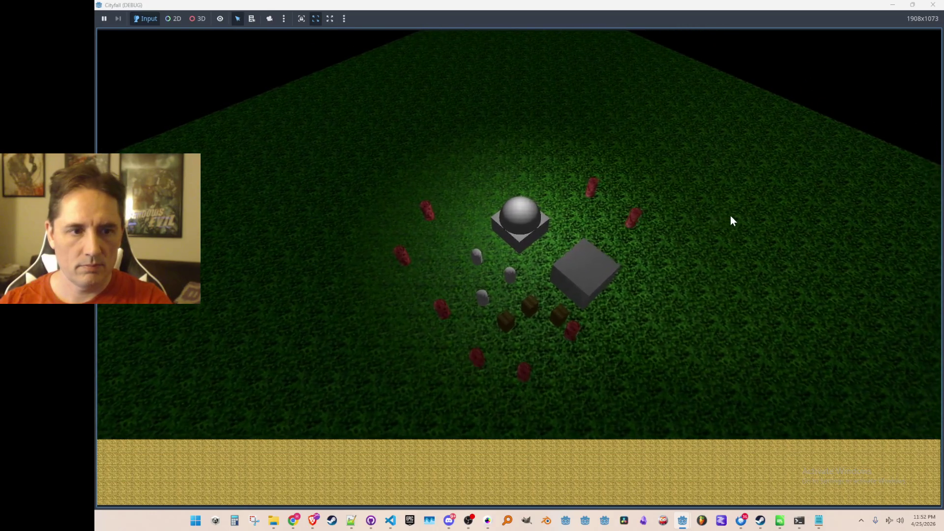
scroll(731, 216, up, 3)
scroll(731, 216, down, 3)
scroll(731, 216, down, 2)
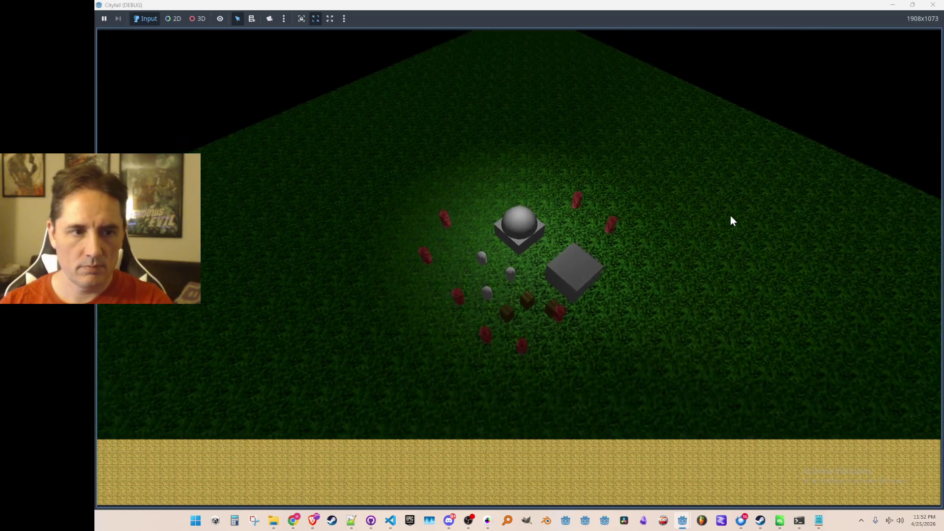
click(931, 9)
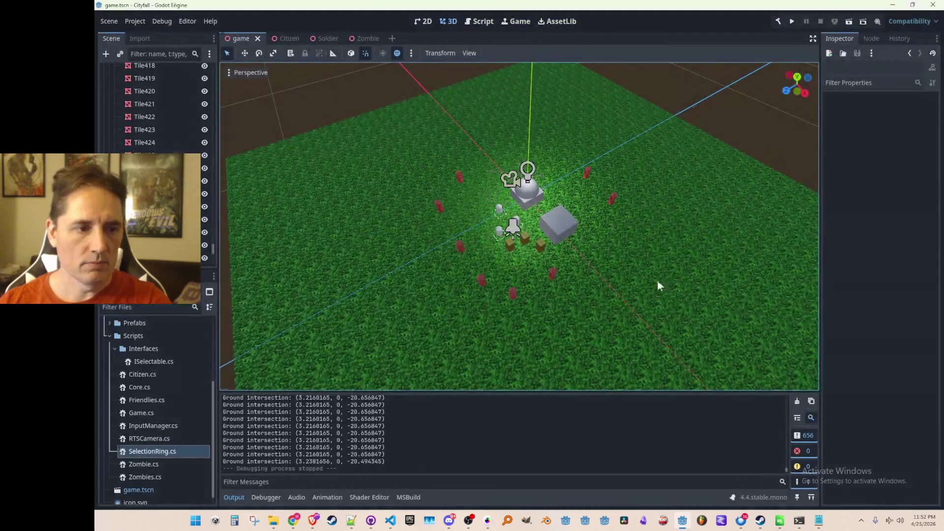
click(352, 354)
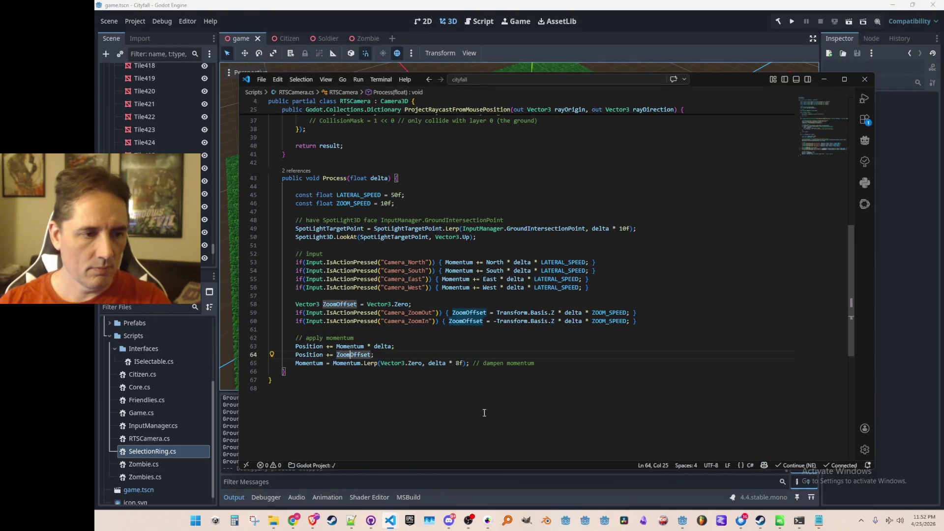
key(Down)
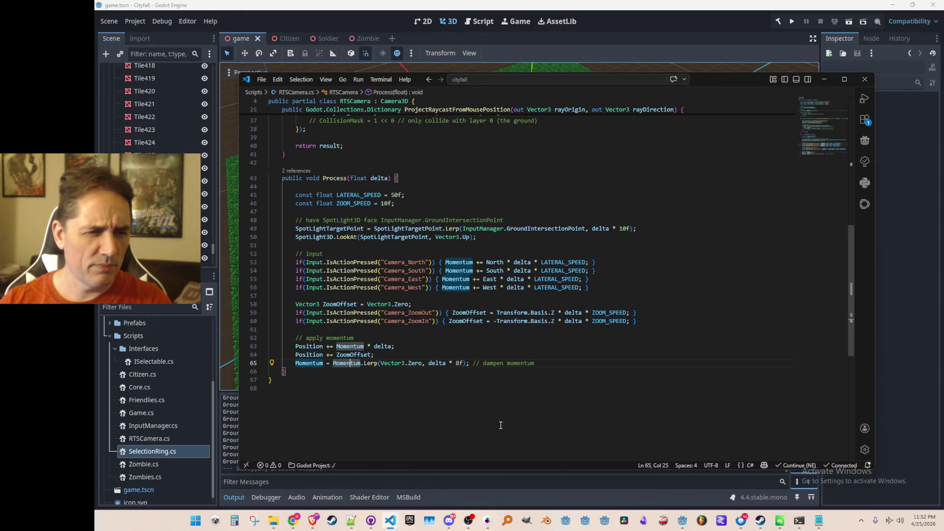
key(Up)
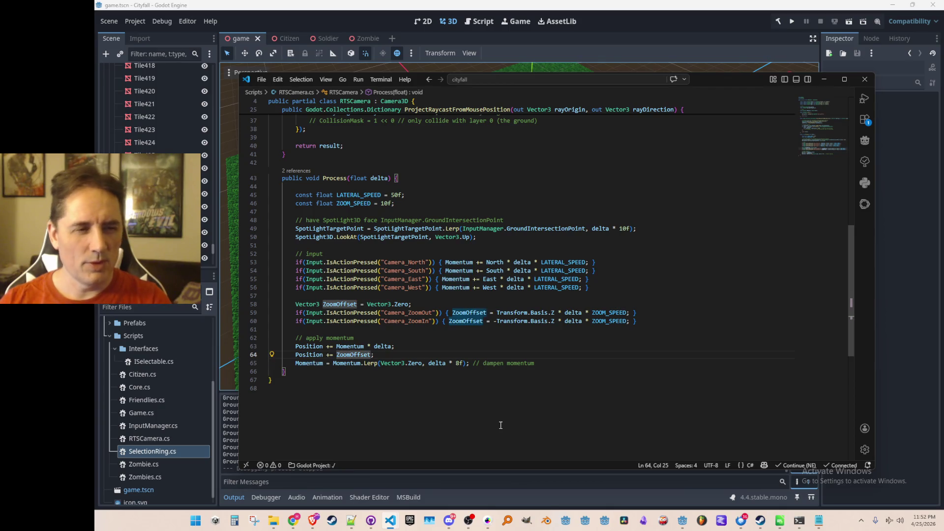
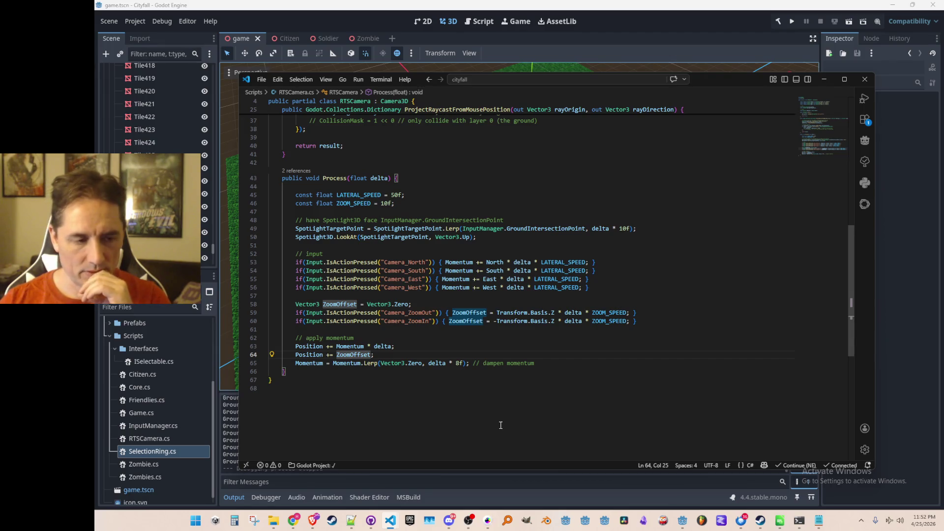
- Make both the zoom-out and zoom-in input lines add to Momentum instead of ZoomOffset
click(458, 286)
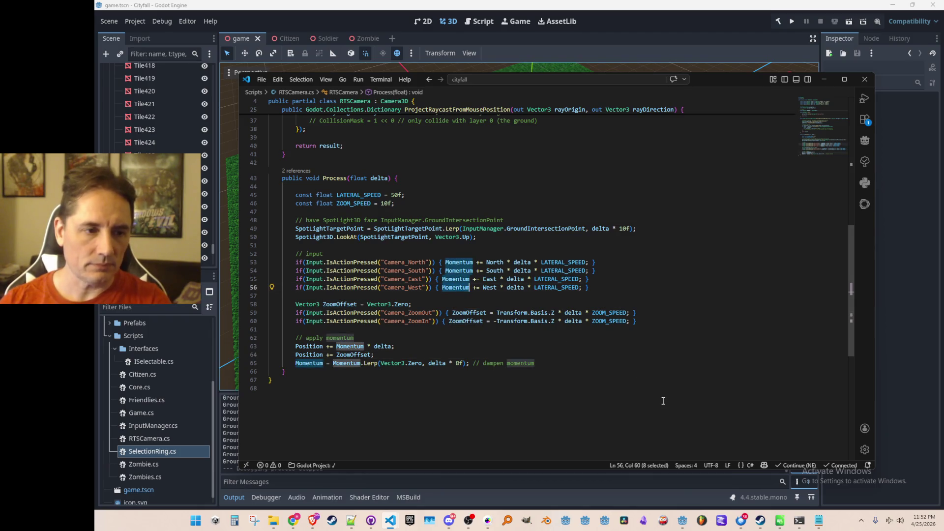
key(Down)
key(Down)
key(Down)
key(ctrl+shift+Right)
text(Momentum +=)
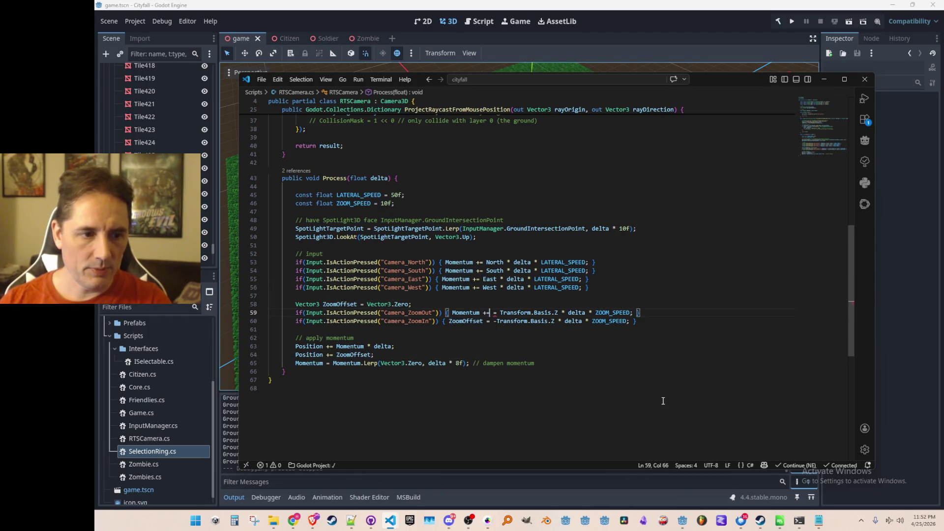
key(Delete)
key(Delete)
key(Down)
key(ctrl+shift+Right)
text(Momentum +=)
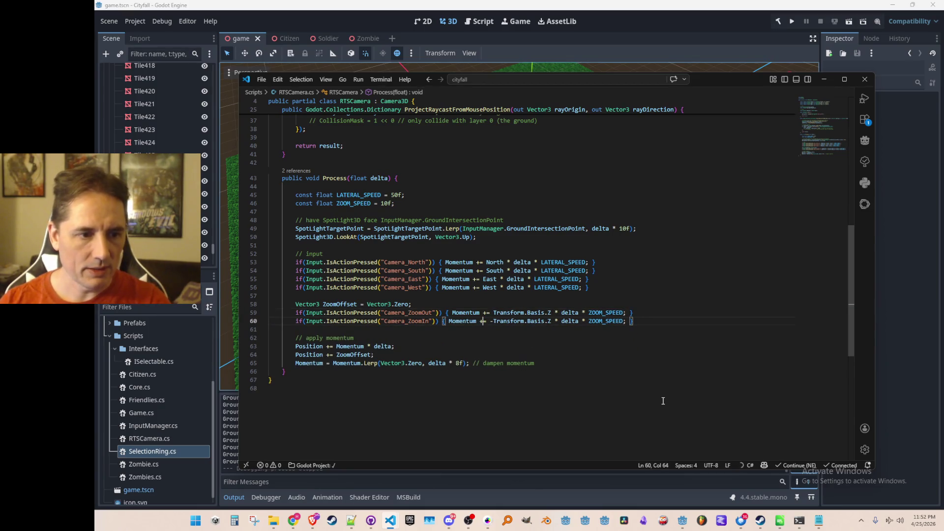
- Delete the Position += ZoomOffset line, save RTSCamera.cs and launch the game
key(Down)
key(ctrl+shift+k)
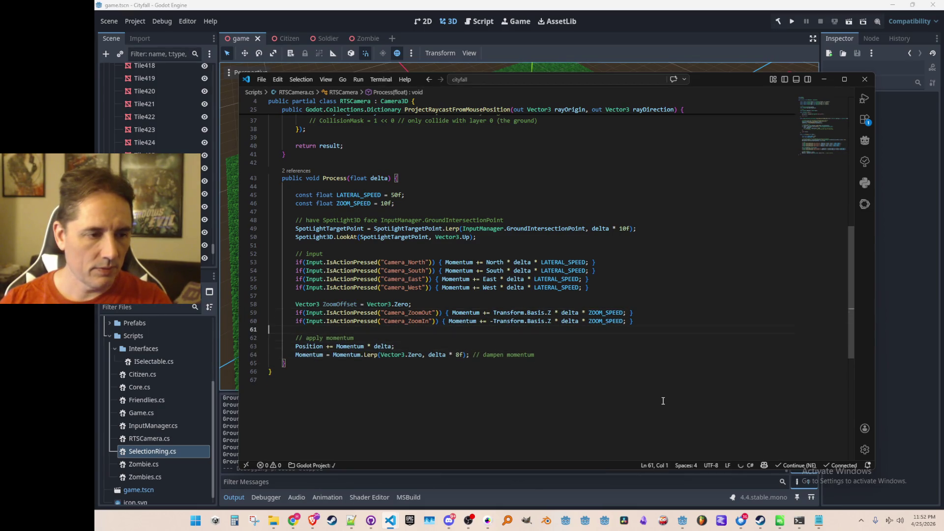
key(ctrl+s)
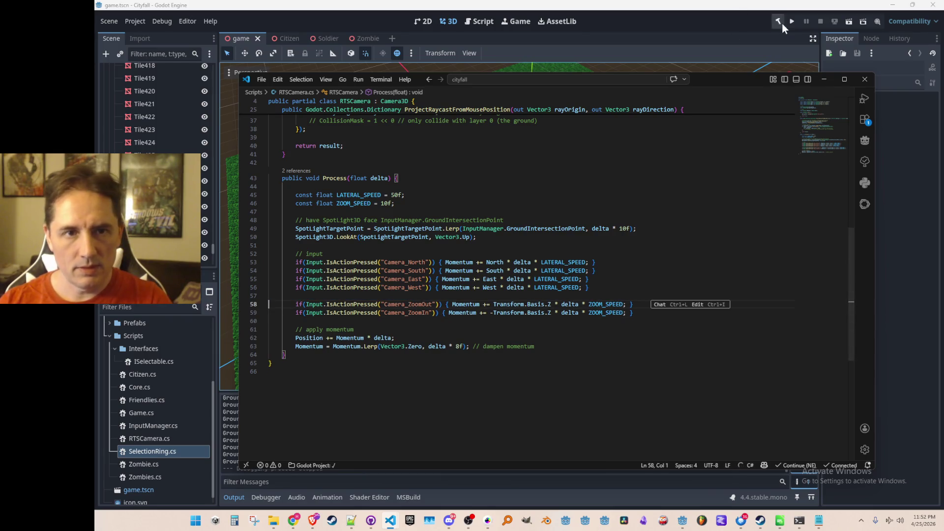
click(783, 22)
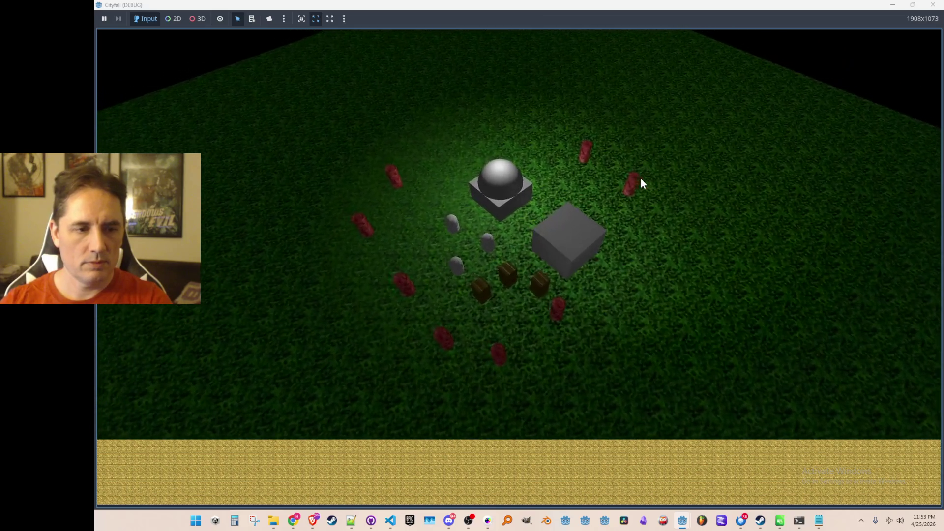
- Restart the game and select a grey citizen unit, dragging it up-left
click(933, 5)
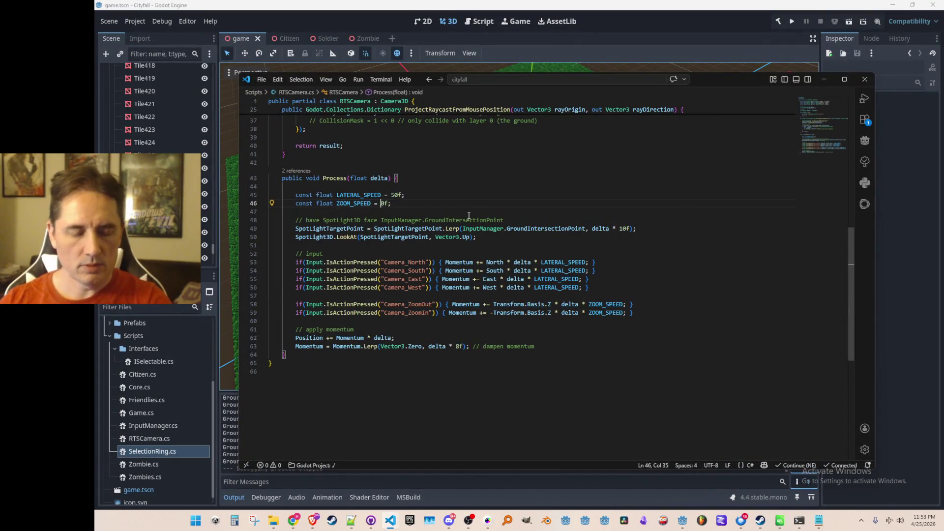
click(792, 23)
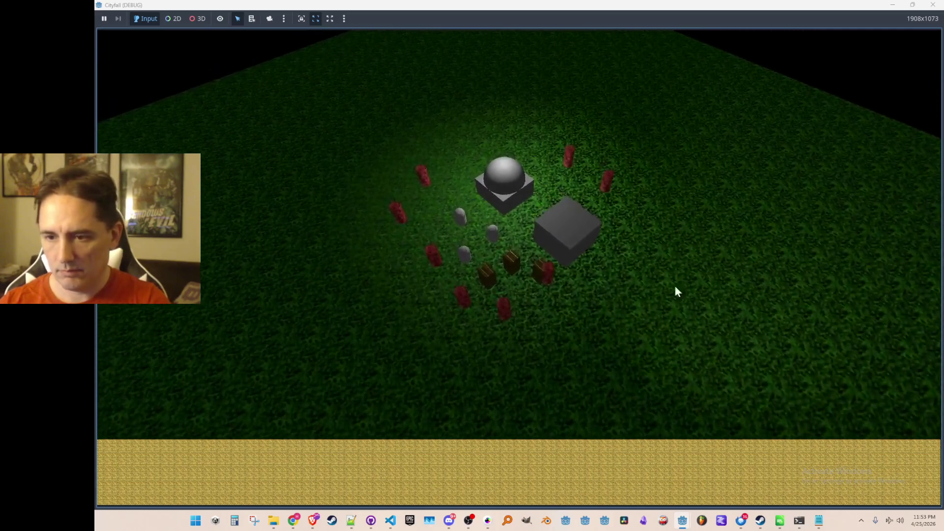
click(452, 257)
drag(456, 263, 418, 219)
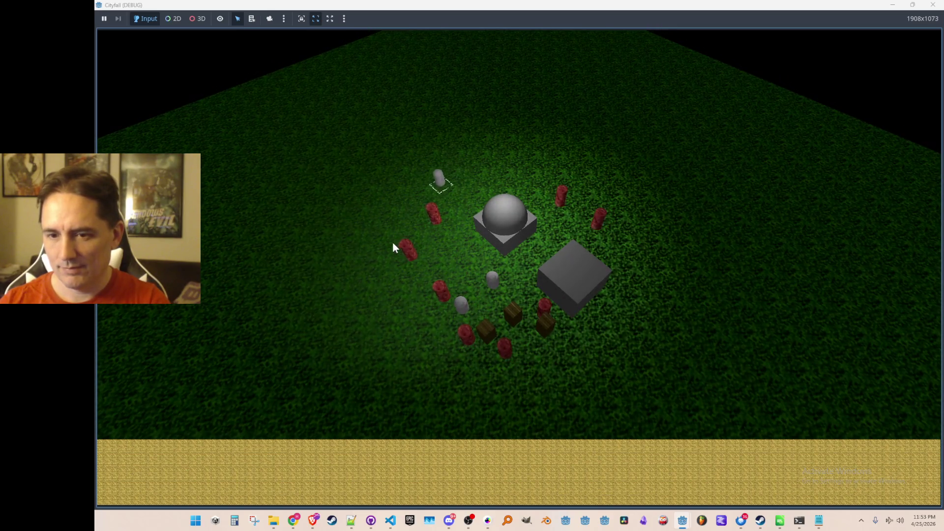
- Shrink and close the game window, returning to the code editor
double_click(820, 6)
drag(731, 33, 737, 55)
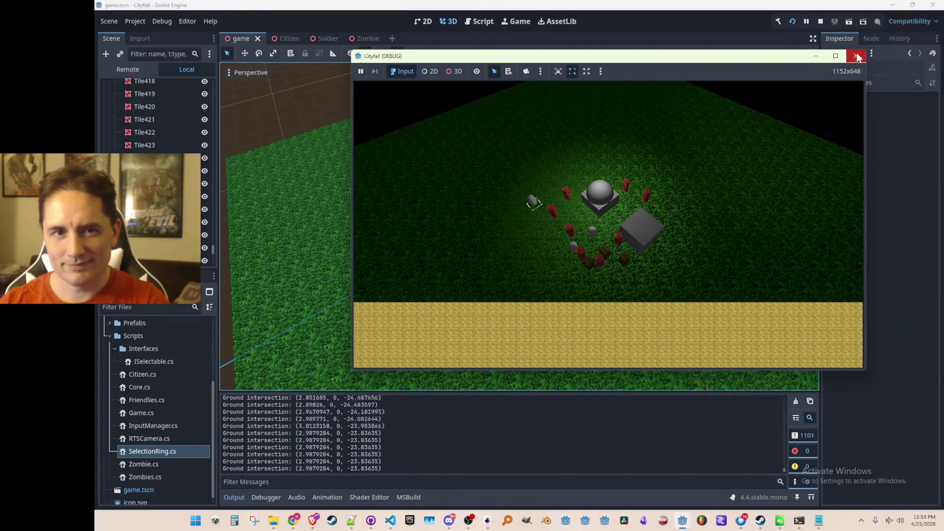
click(858, 57)
mouse_move(390, 521)
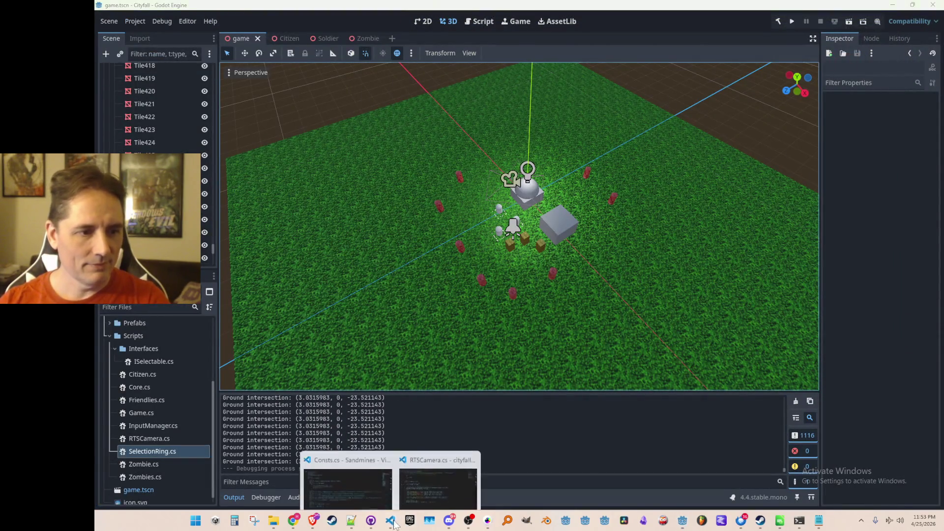
click(439, 487)
- In InputManager.cs, comment out and then delete the ground intersection GD.Print line
key(ctrl+p)
text(inputma)
click(472, 97)
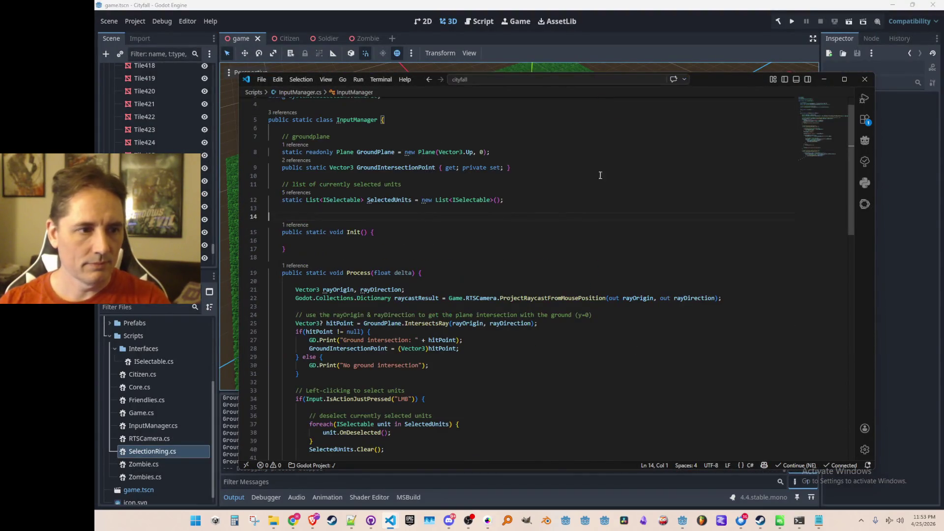
scroll(601, 159, down, 3)
scroll(672, 288, down, 3)
scroll(670, 334, down, 3)
scroll(671, 334, down, 2)
scroll(666, 299, down, 3)
scroll(666, 298, down, 3)
scroll(661, 292, up, 5)
scroll(661, 291, up, 5)
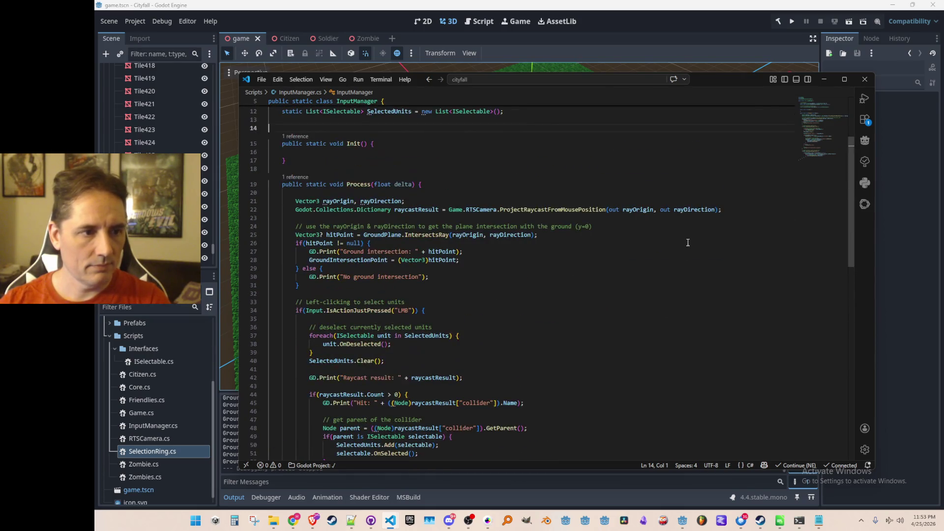
scroll(686, 260, down, 1)
key(Down)
key(Home)
key(shift+Down)
key(ctrl+slash)
key(Down)
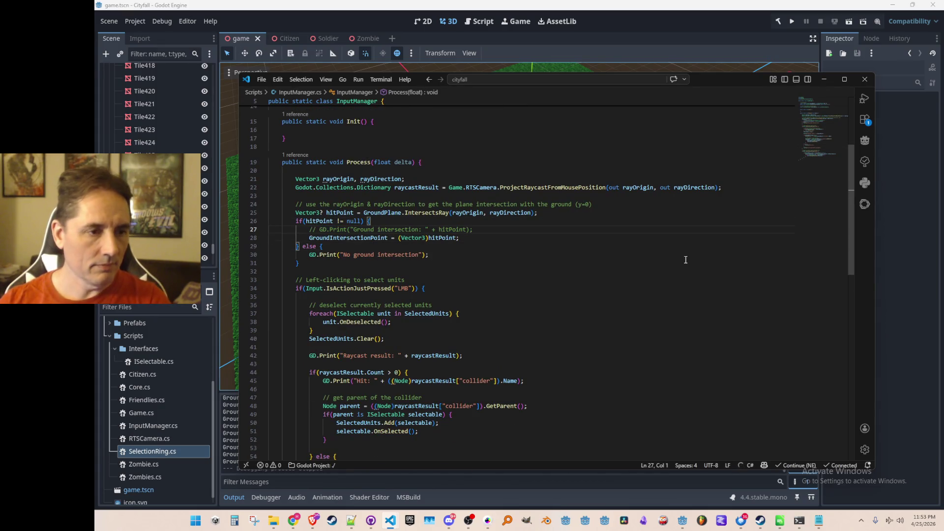
key(ctrl+shift+k)
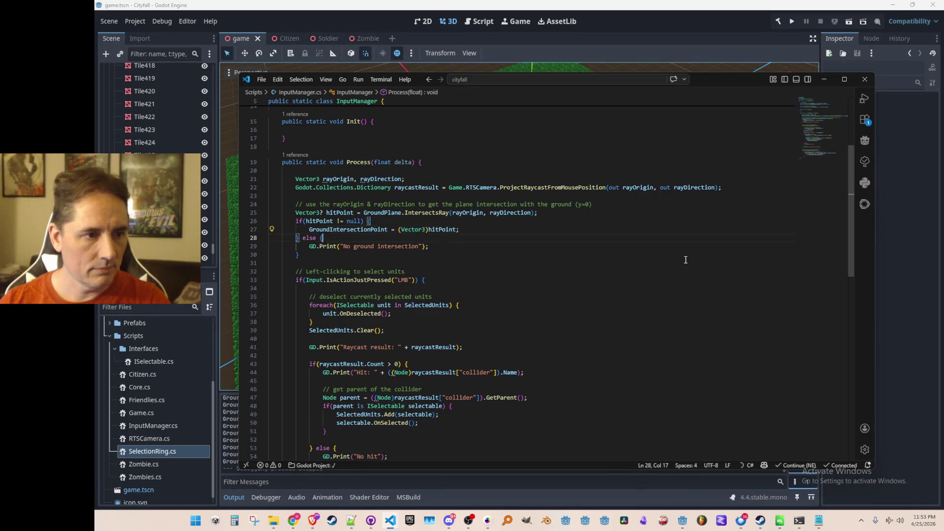
- Join the else block's closing brace onto its line and re-indent the assignment and else lines
key(Down)
key(Down)
key(Up)
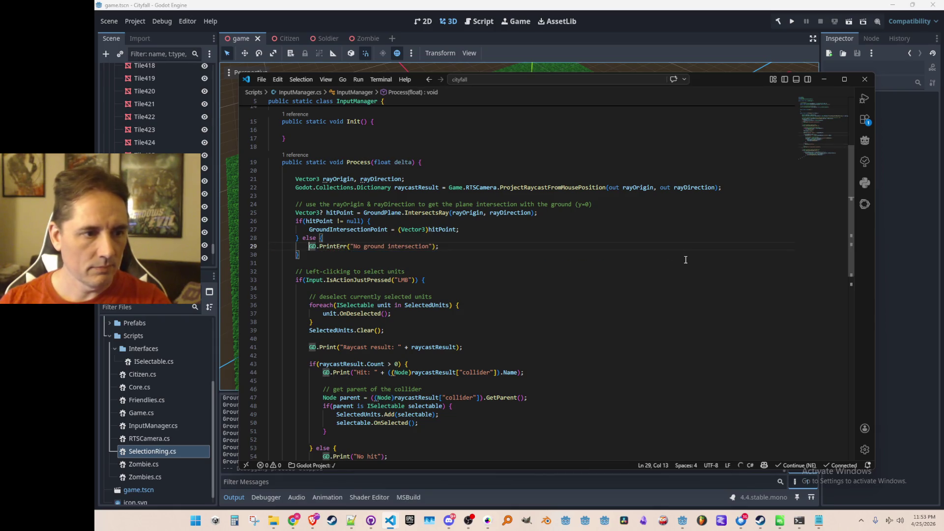
key(BackSpace)
key(Up)
key(Up)
key(shift+Tab)
key(shift+Tab)
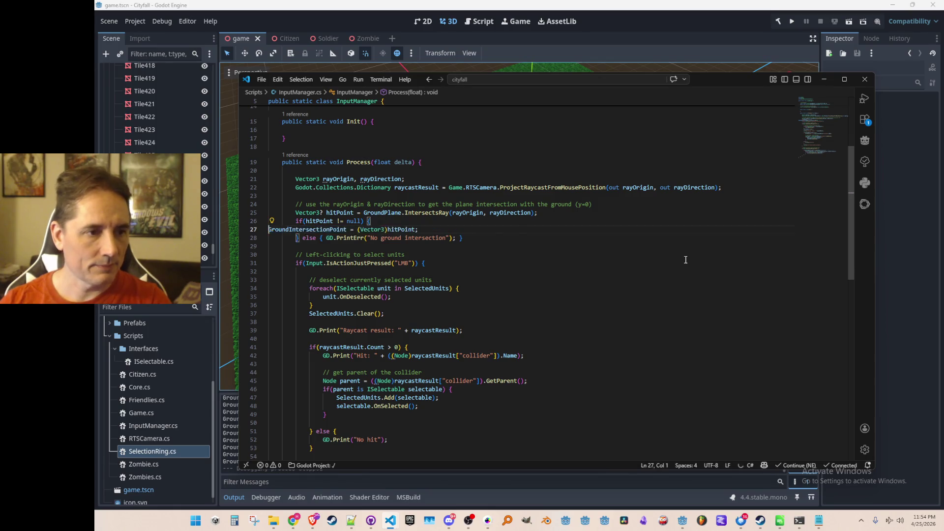
key(shift+Tab)
key(Tab)
key(Tab)
key(Tab)
key(Down)
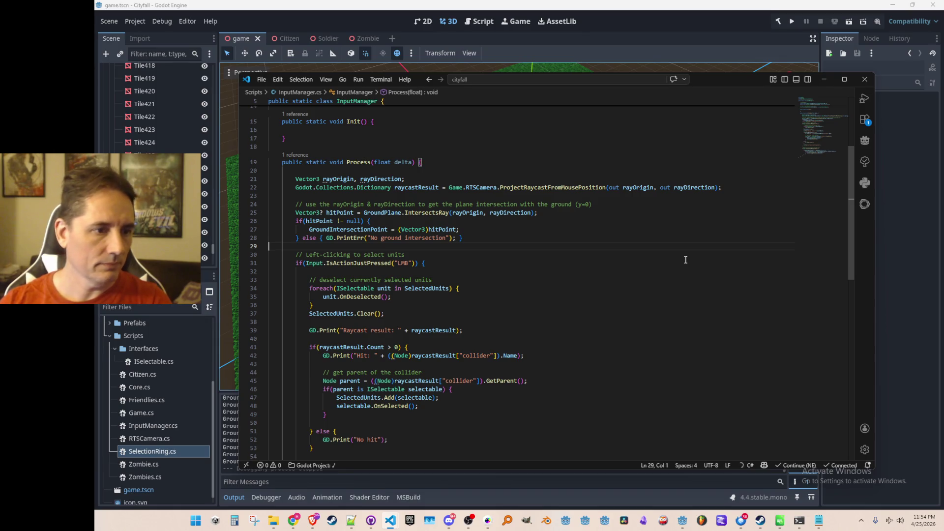
scroll(687, 273, down, 1)
- Collapse the foreach loop and the No hit else block onto single lines and tidy blank lines
click(686, 282)
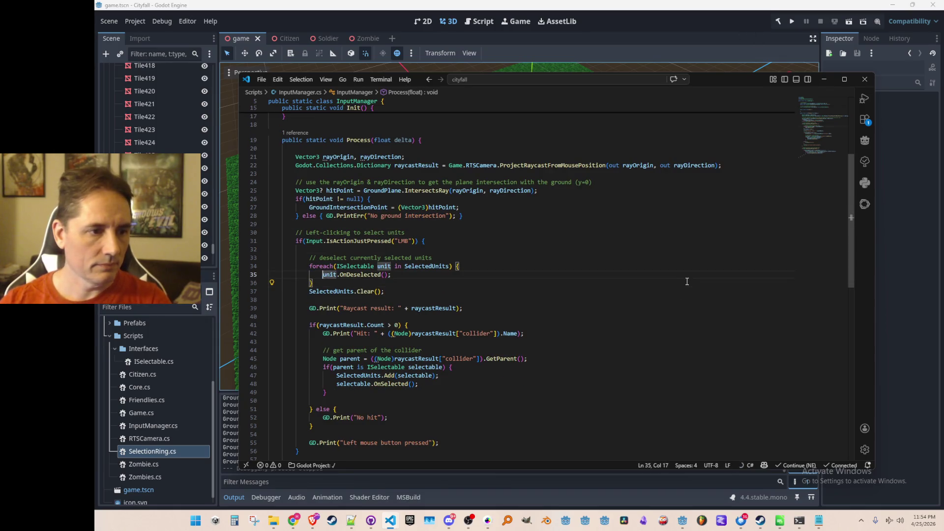
key(ctrl+j)
key(ctrl+j)
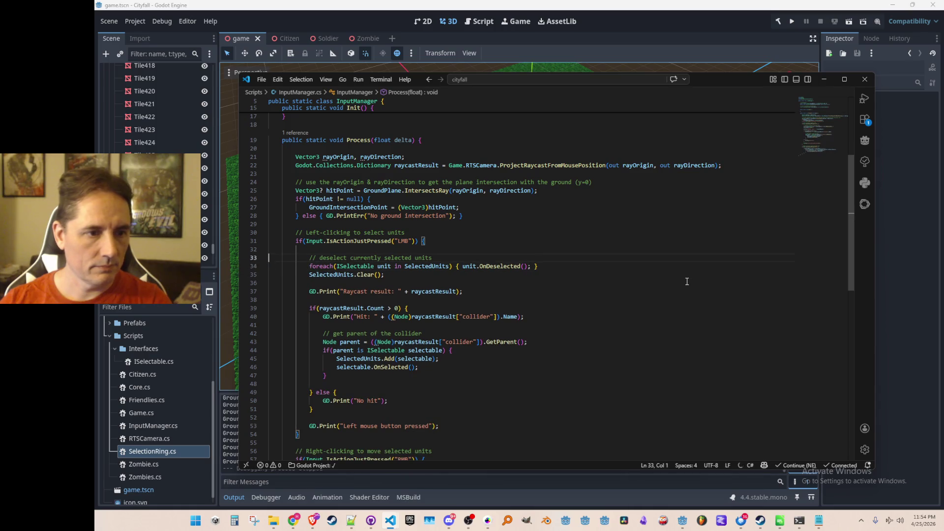
scroll(686, 282, down, 3)
scroll(640, 338, down, 2)
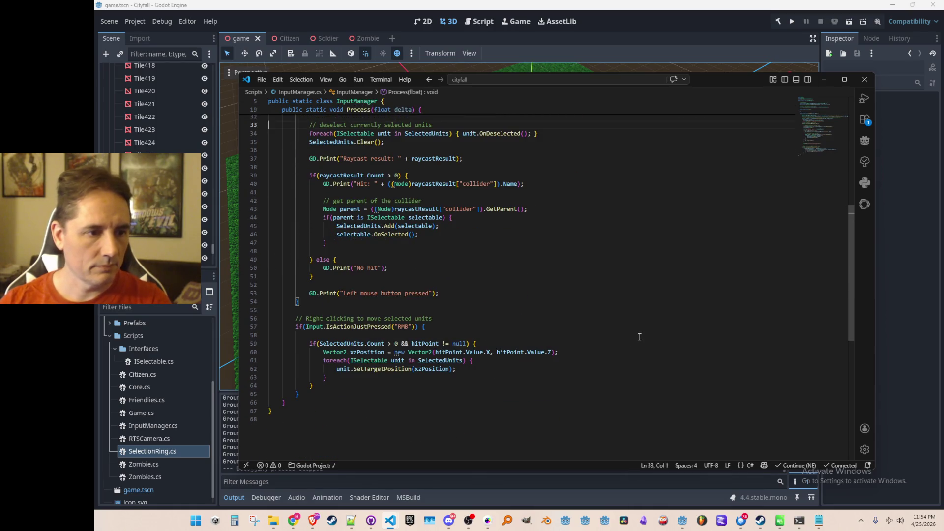
click(666, 264)
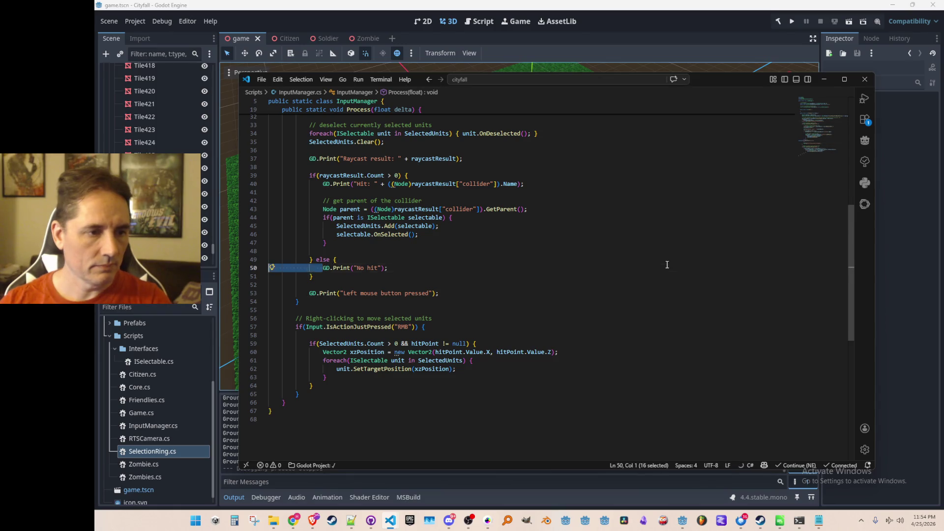
key(ctrl+j)
key(ctrl+j)
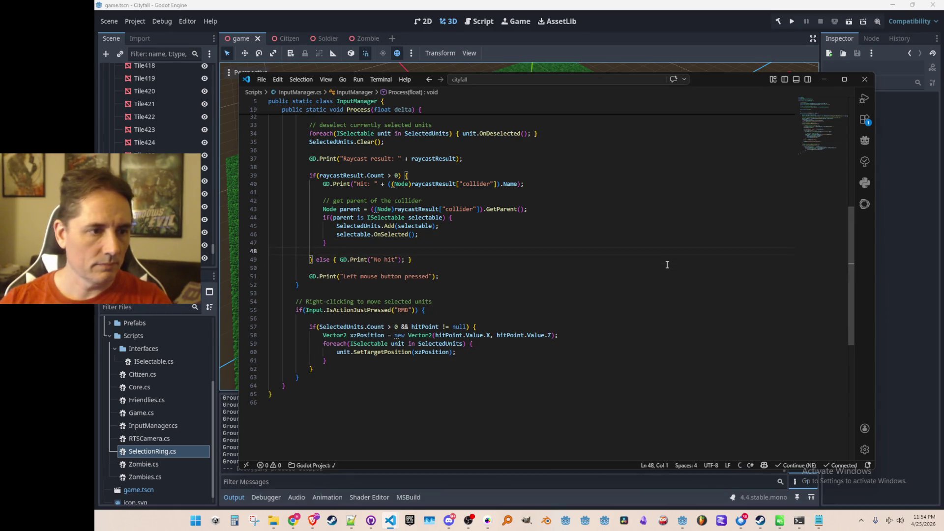
key(ctrl+shift+k)
key(Up)
key(Up)
key(Up)
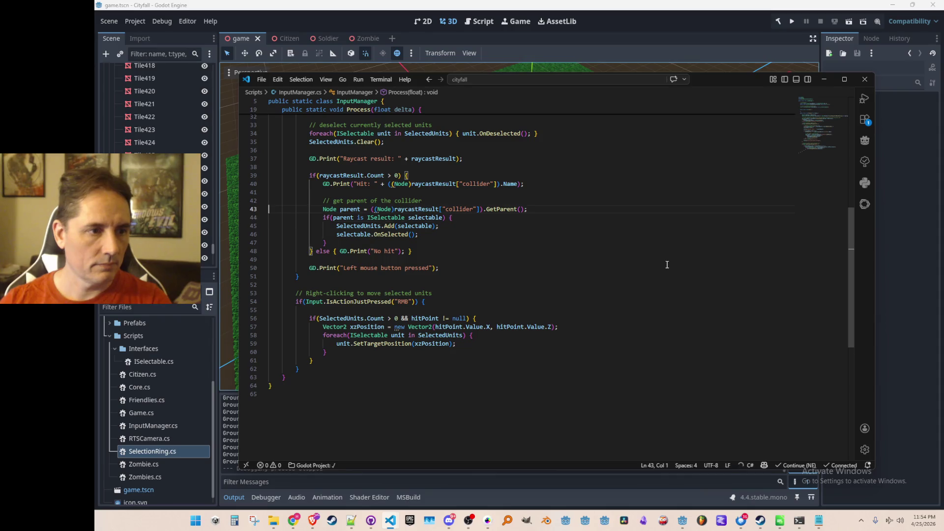
key(Down)
key(Down)
key(Down)
key(Return)
key(Up)
key(Up)
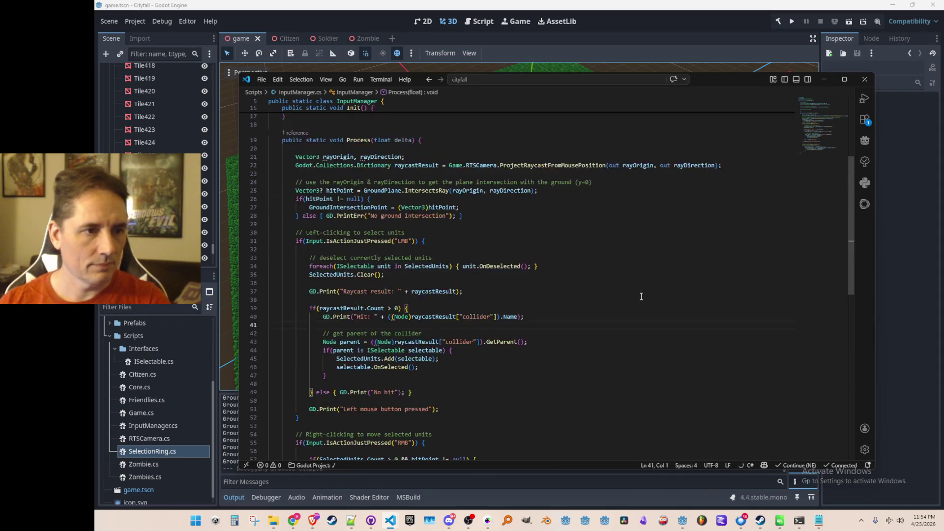
scroll(656, 295, up, 10)
click(652, 282)
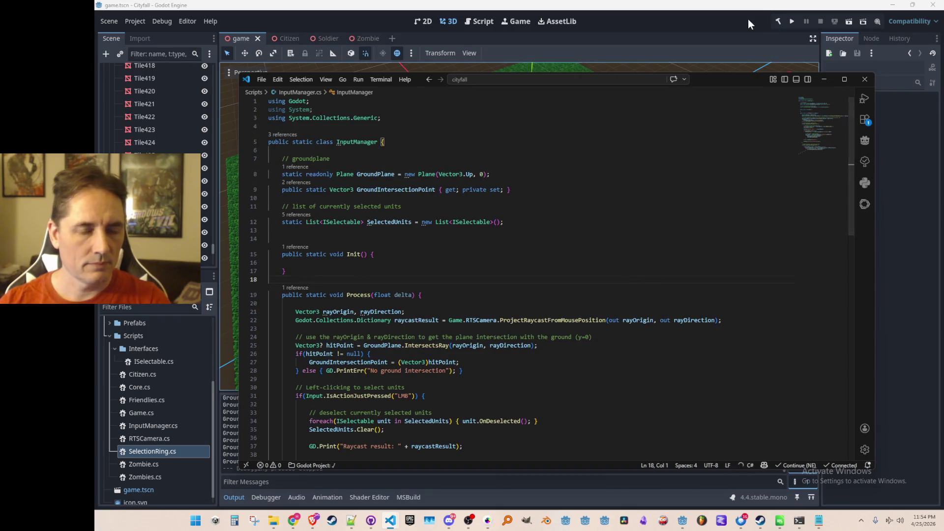
- Run Cityfall, select three grey citizens and order each to a new spot, then stop the game
click(780, 21)
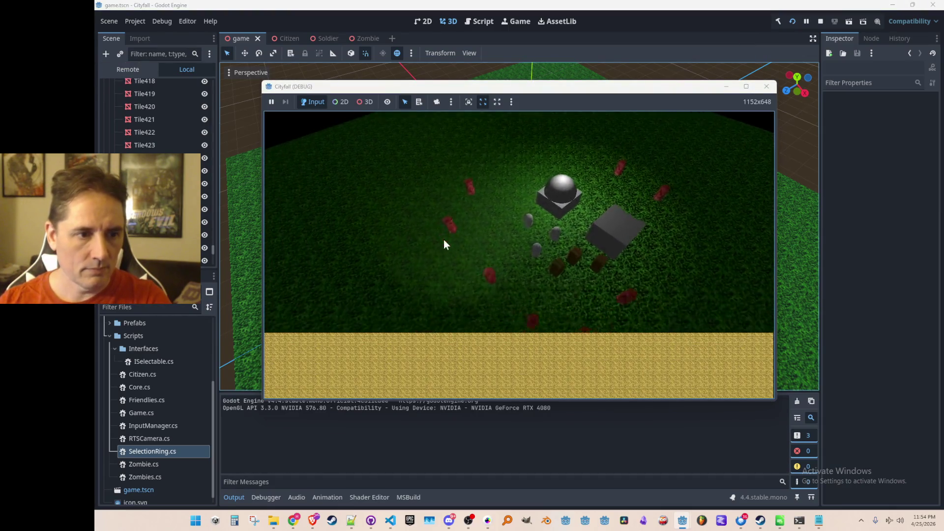
click(746, 86)
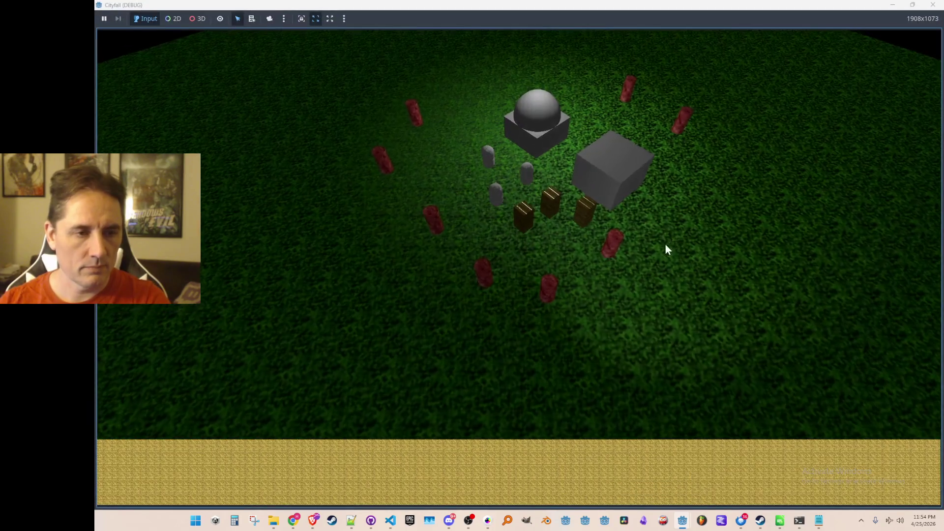
click(530, 214)
right_click(606, 157)
click(494, 193)
right_click(473, 148)
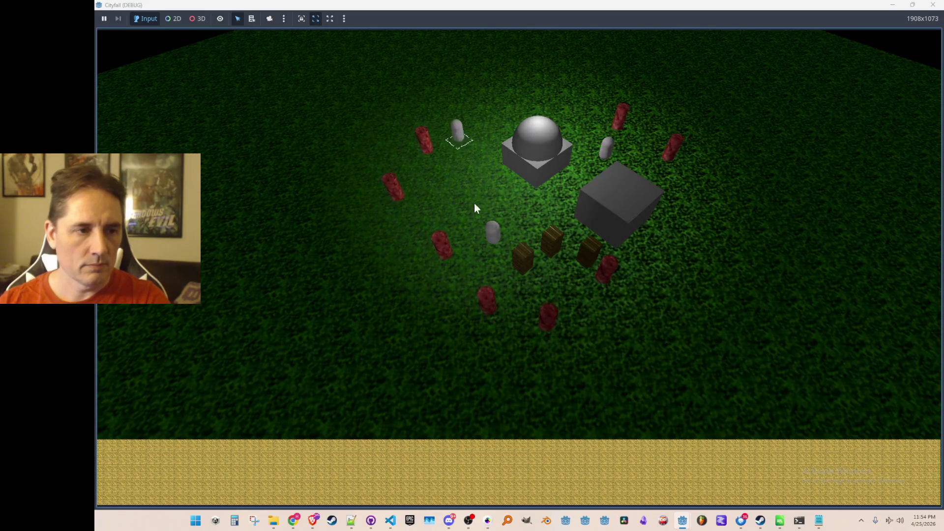
click(493, 235)
right_click(432, 214)
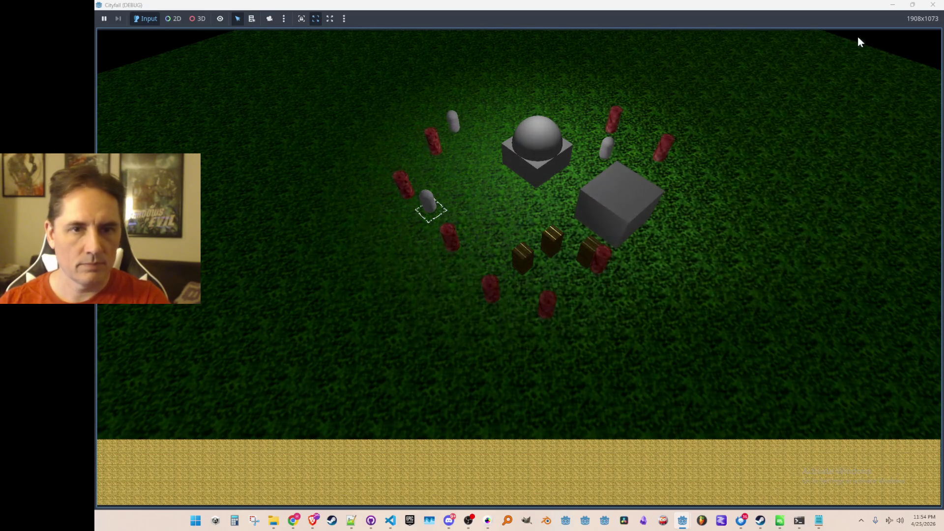
click(933, 6)
scroll(583, 258, up, 4)
scroll(584, 270, down, 2)
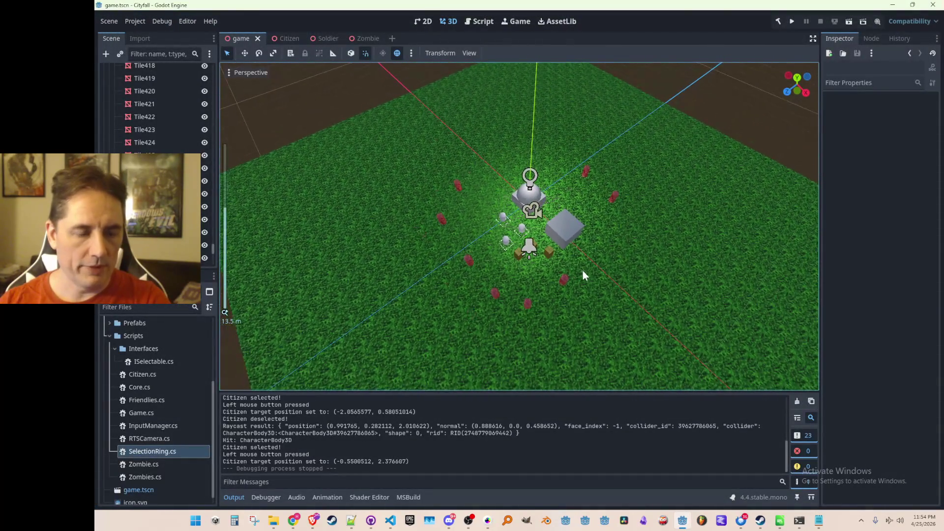
scroll(584, 255, up, 3)
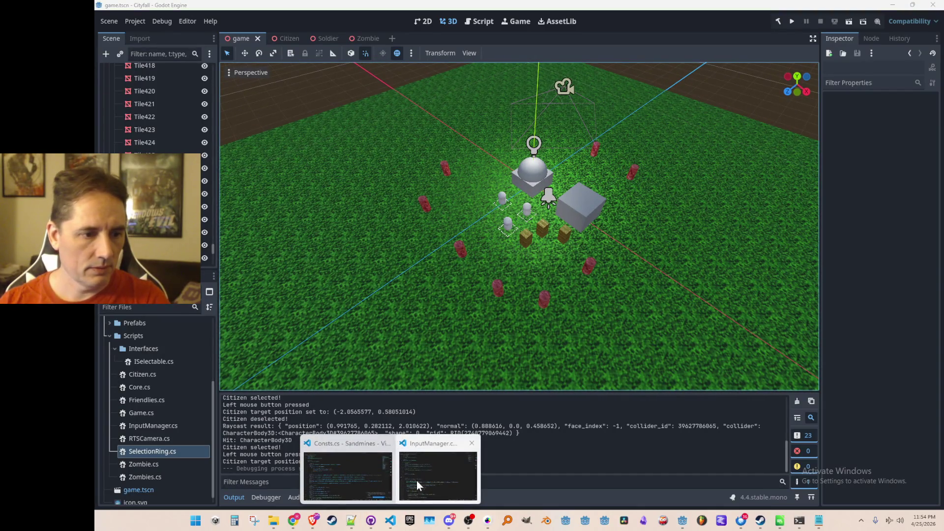
- Quick-open RTSCamera.cs, inspect the camera node in Godot, and return to the script
click(415, 482)
key(ctrl+p)
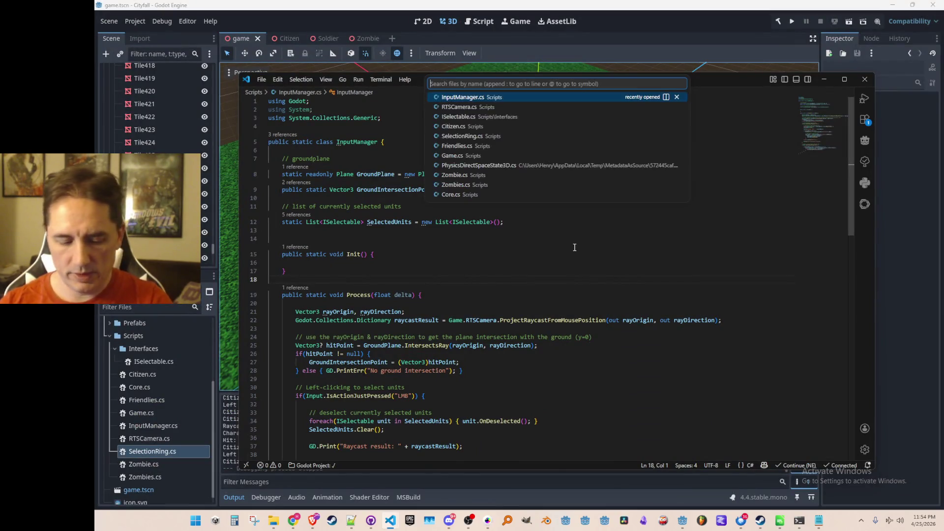
text(rts)
click(567, 99)
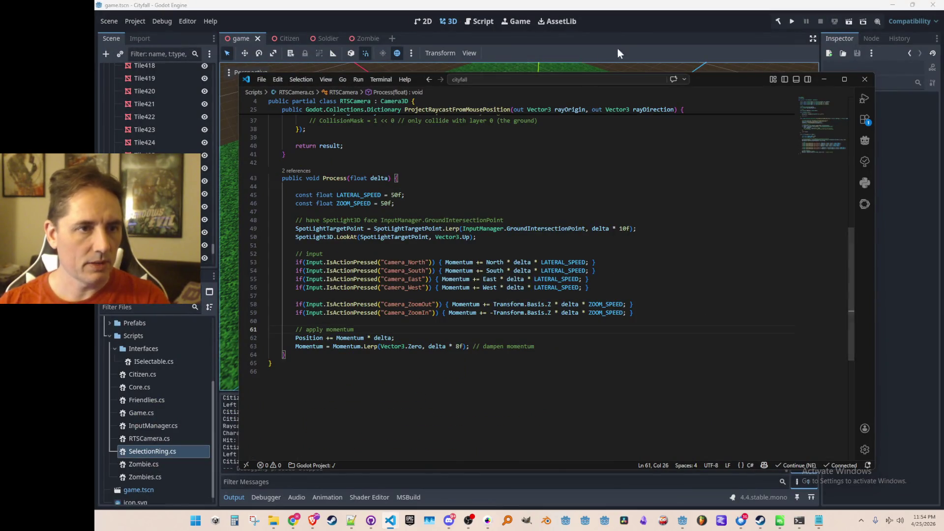
click(612, 51)
scroll(388, 270, up, 4)
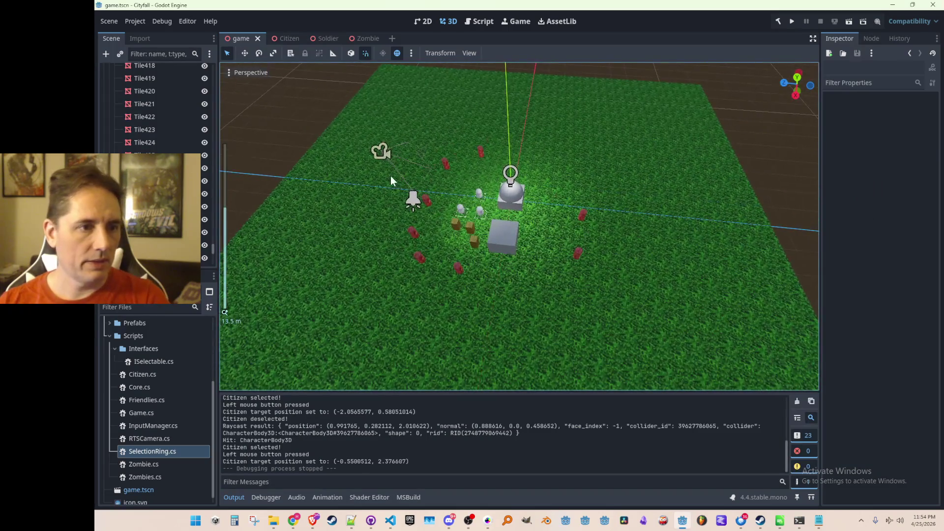
click(386, 156)
scroll(857, 307, down, 3)
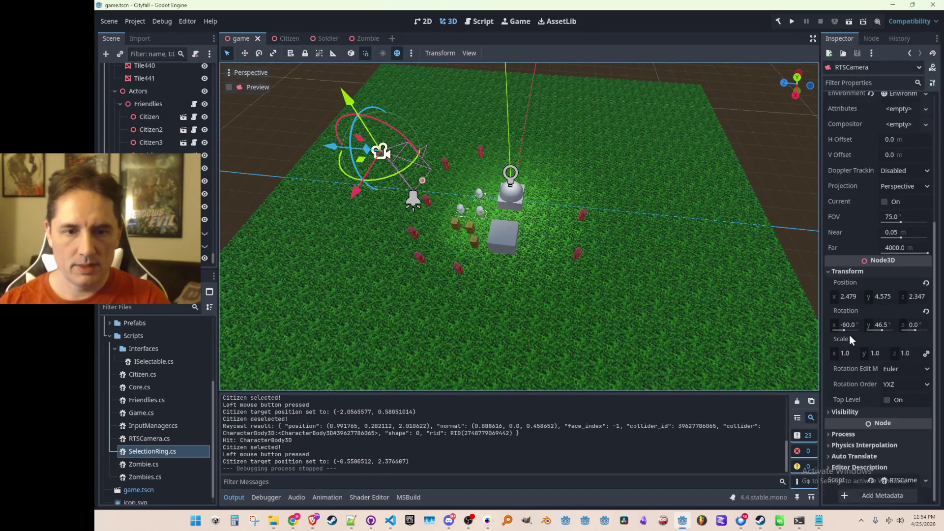
key(alt+Tab)
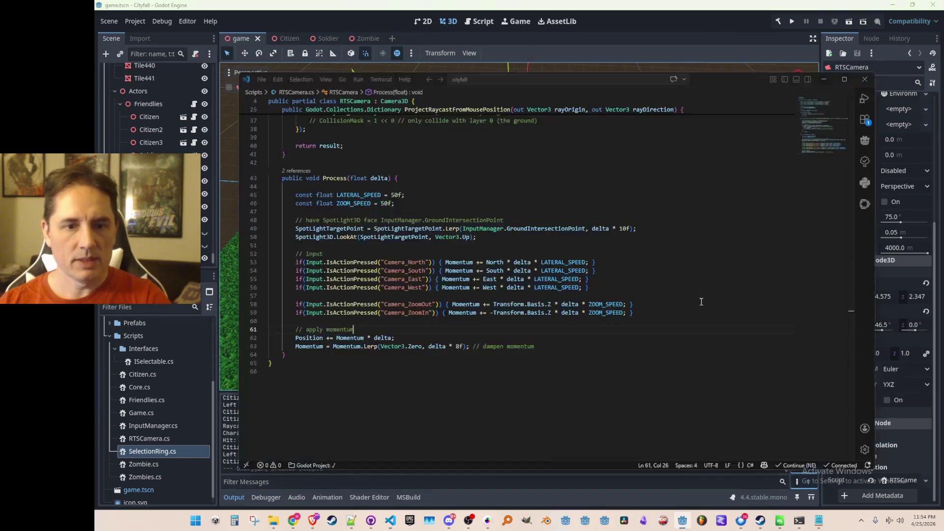
scroll(653, 276, up, 5)
scroll(653, 275, up, 5)
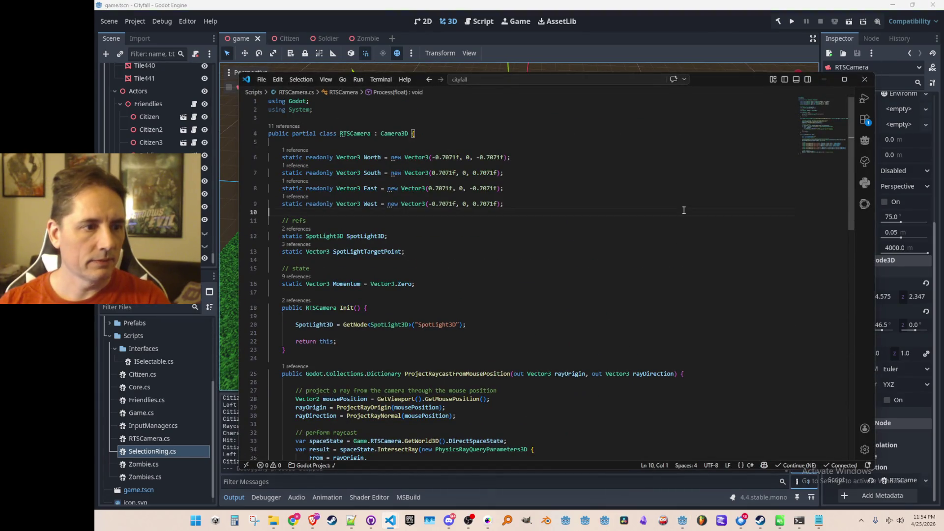
- Add MIN_CAMERA_HEIGHT = 4f and MAX_CAMERA_HEIGHT = 10f constants to RTSCamera.cs
key(Return)
text(const f)
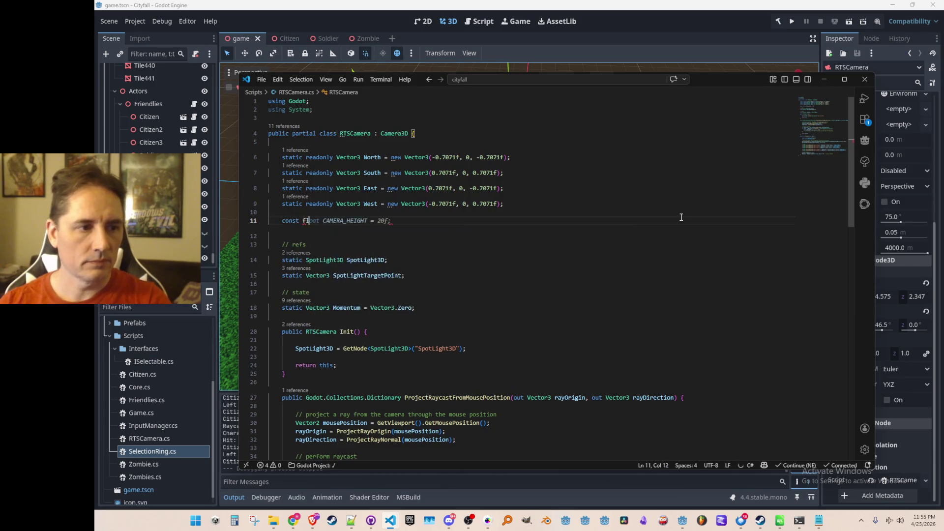
text(loat CAMERA_HEIGHT = 20f;N_)
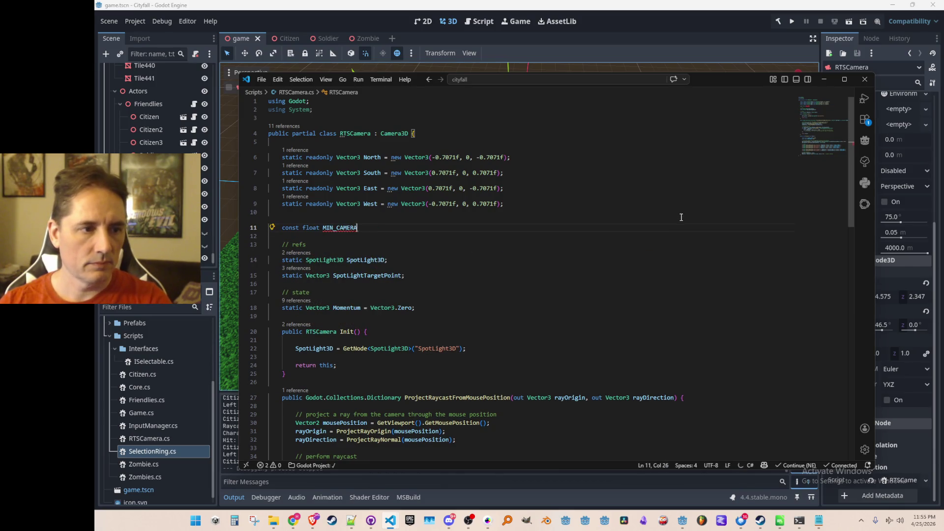
key(Tab)
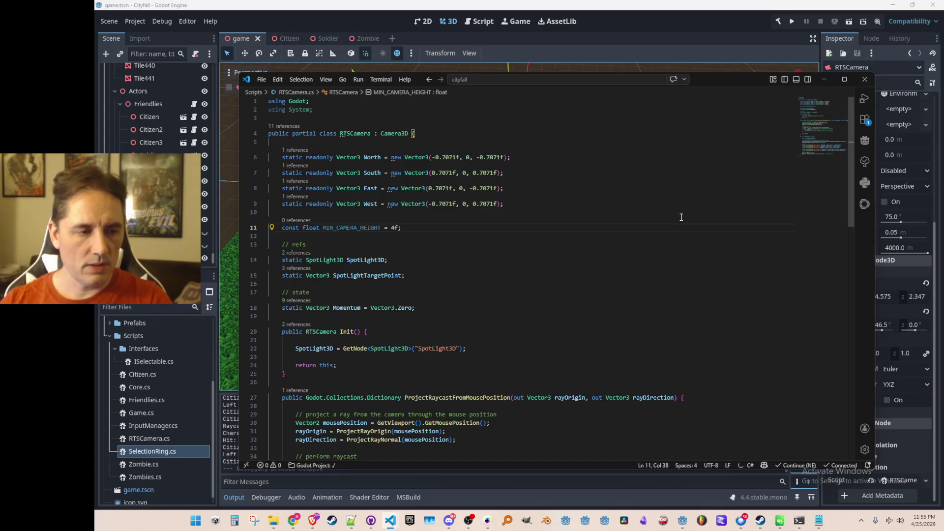
key(Return)
text(con)
key(Tab)
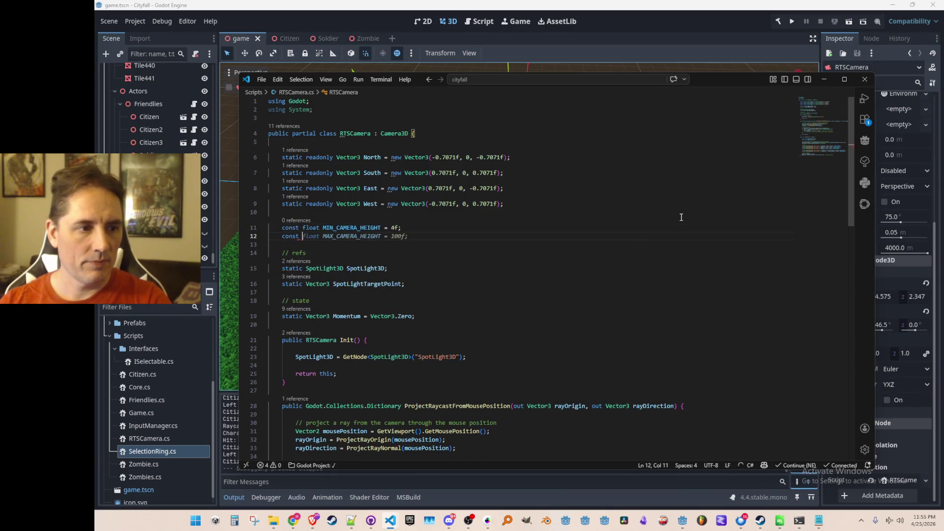
key(Tab)
key(Left)
key(Left)
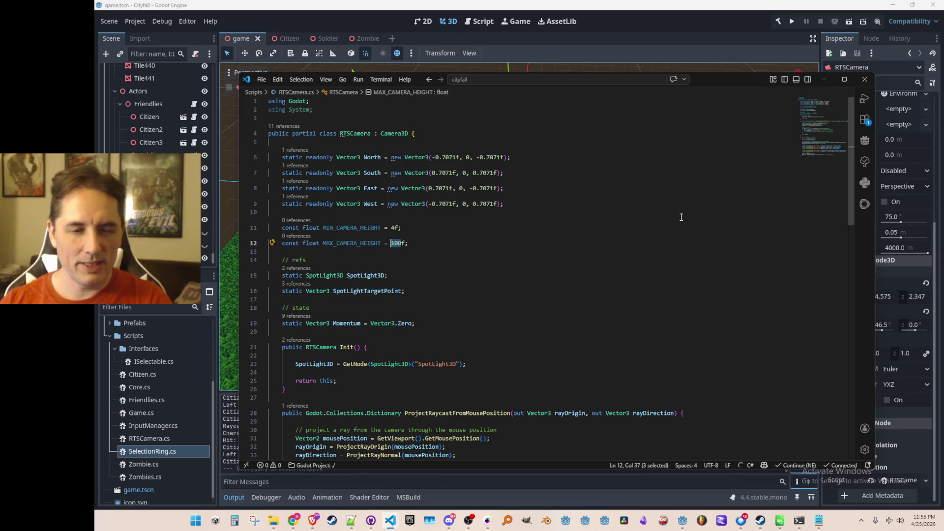
text(10)
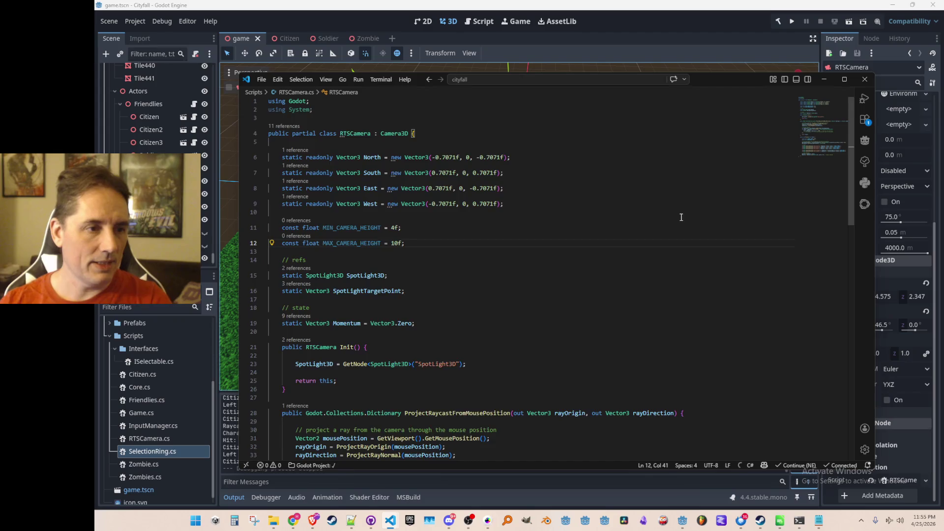
scroll(680, 218, down, 5)
scroll(671, 295, down, 5)
scroll(663, 333, down, 3)
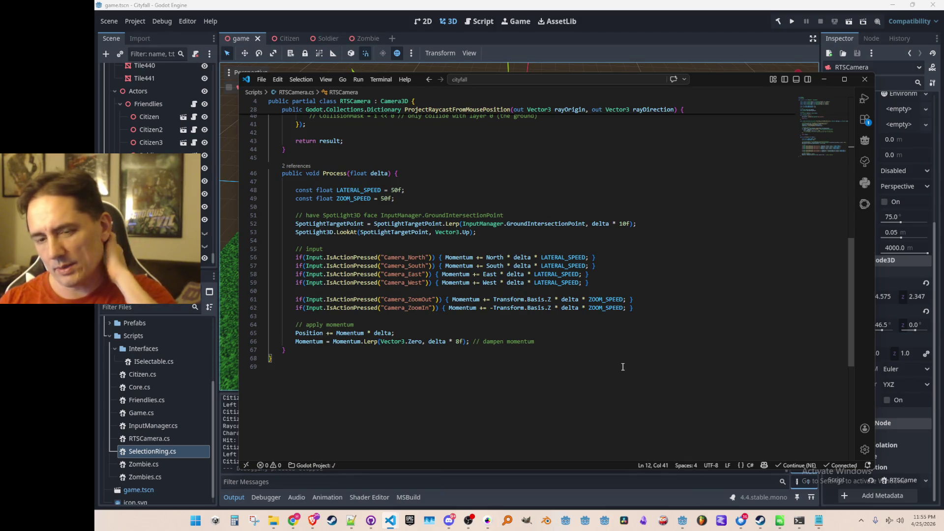
- Insert blank lines after the zoom input for a clamp height block before the momentum code
click(761, 307)
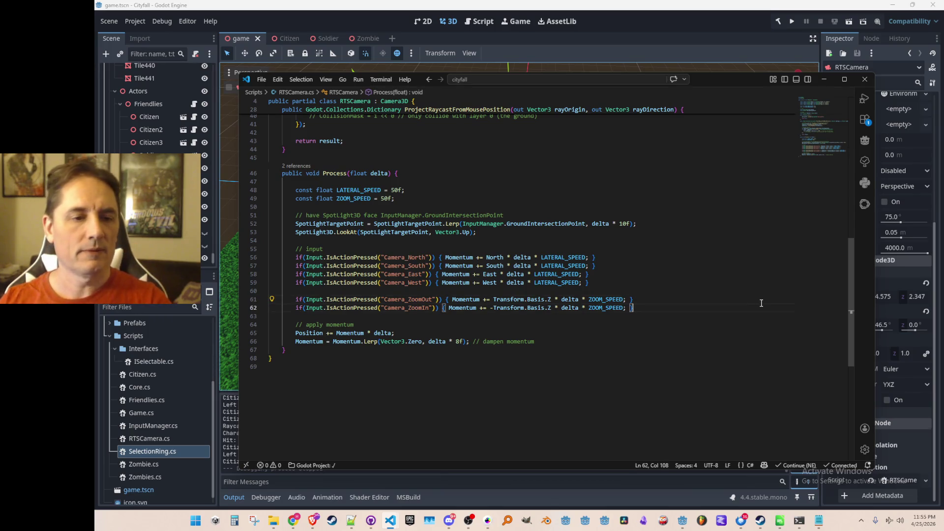
key(ctrl+Left)
key(ctrl+Left)
key(ctrl+Left)
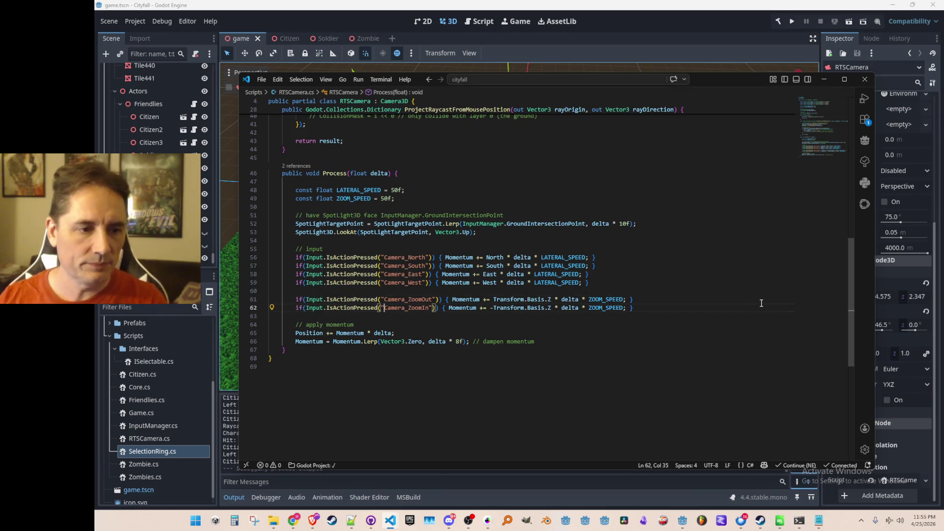
key(ctrl+Right)
key(ctrl+Right)
key(ctrl+Right)
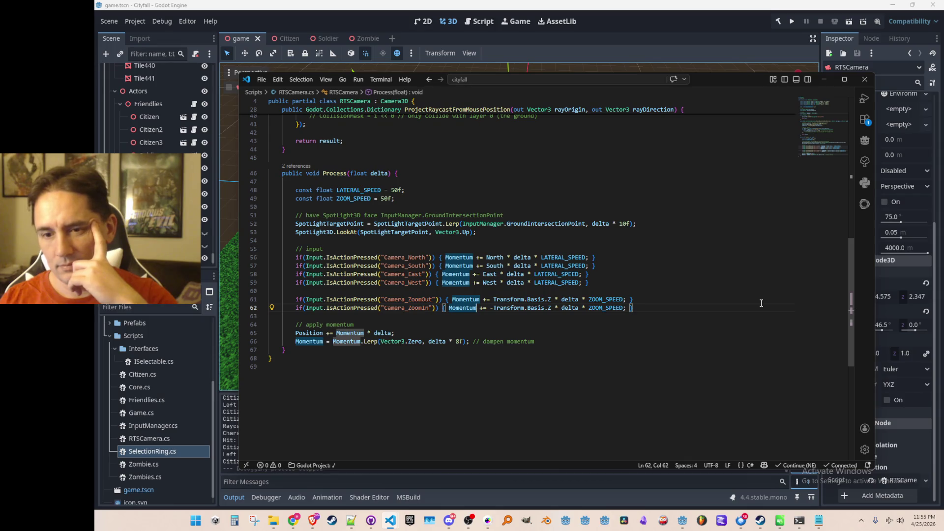
key(Down)
key(Return)
key(Return)
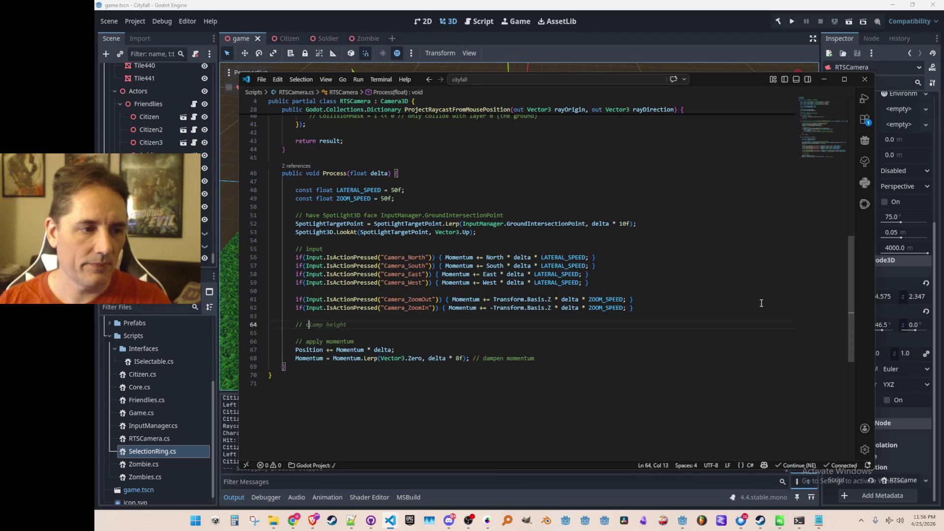
- Accept Copilot's clamp height comment and if/else-if block clamping GlobalPosition.Y and Momentum.Y
key(Tab)
key(Tab)
key(Tab)
key(Tab)
key(Tab)
key(Tab)
key(Tab)
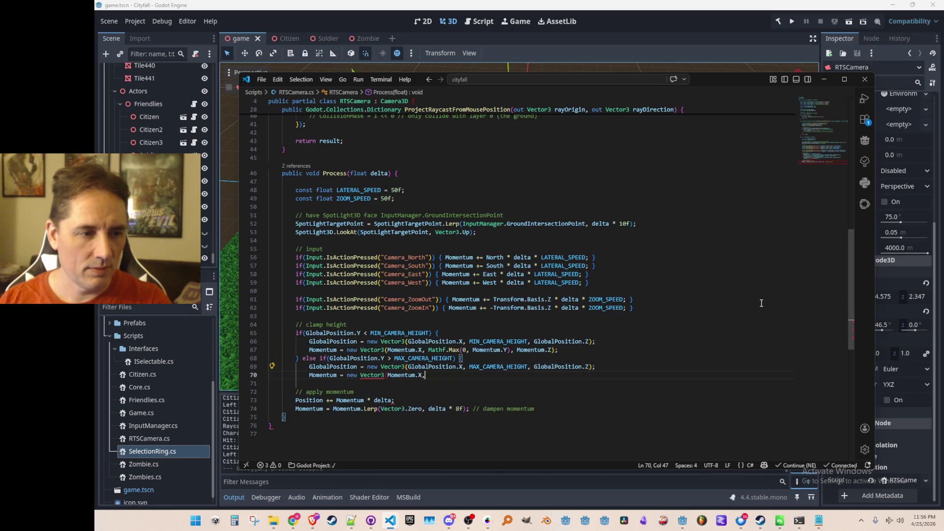
key(Tab)
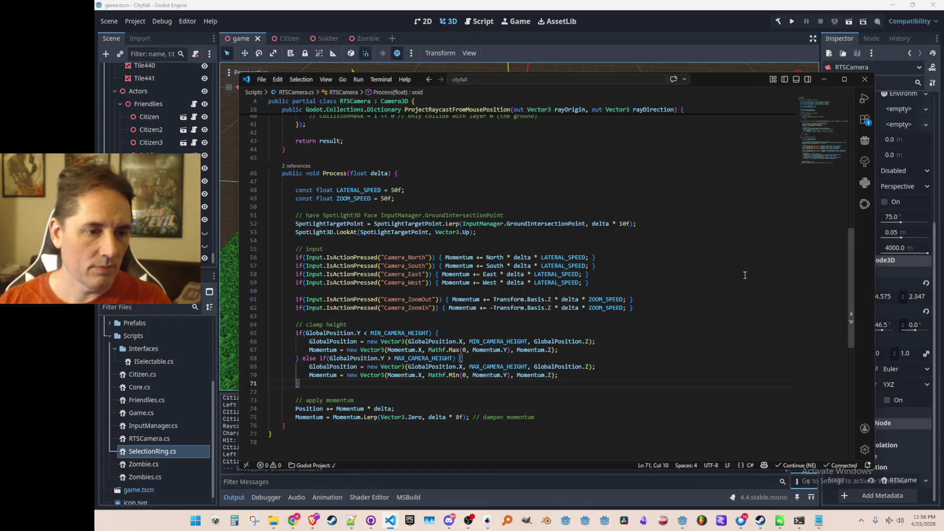
scroll(745, 275, down, 1)
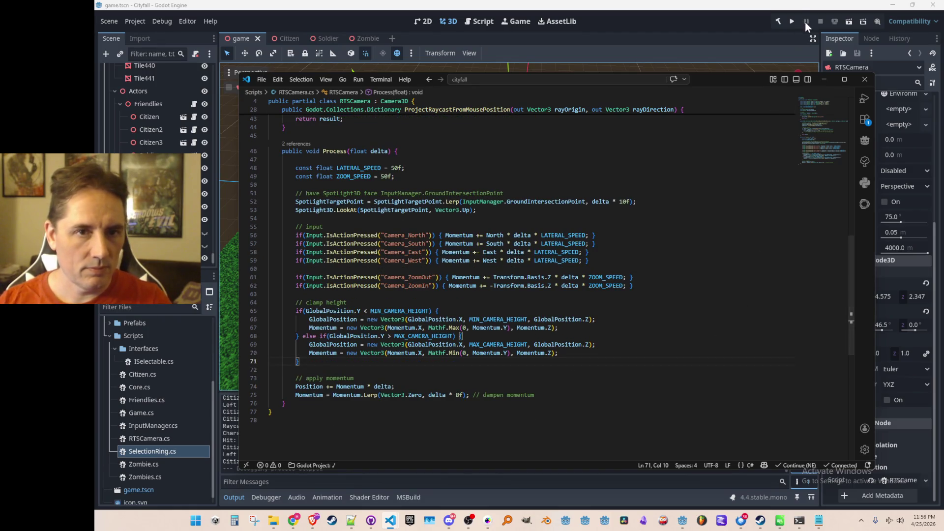
- Run Cityfall, pan toward the units, select and deselect a citizen, stop the game and orbit the editor view
click(791, 21)
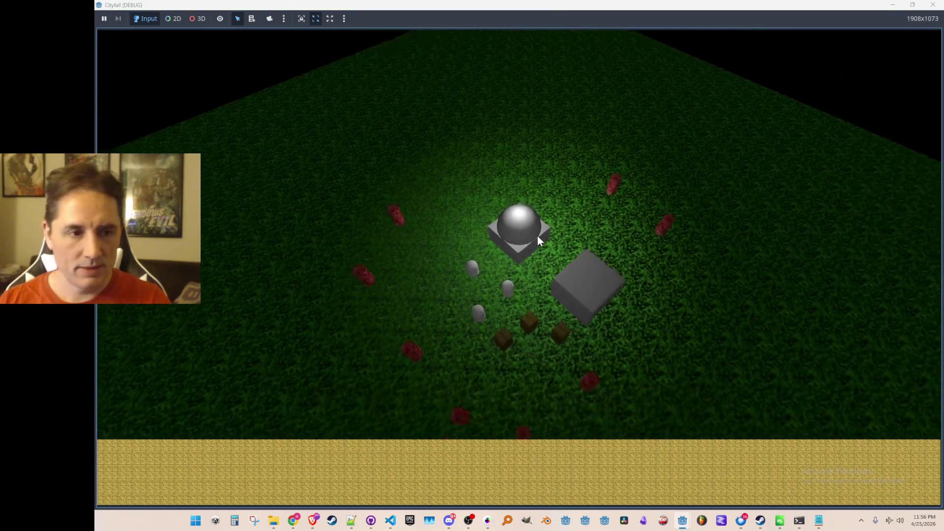
scroll(538, 236, down, 5)
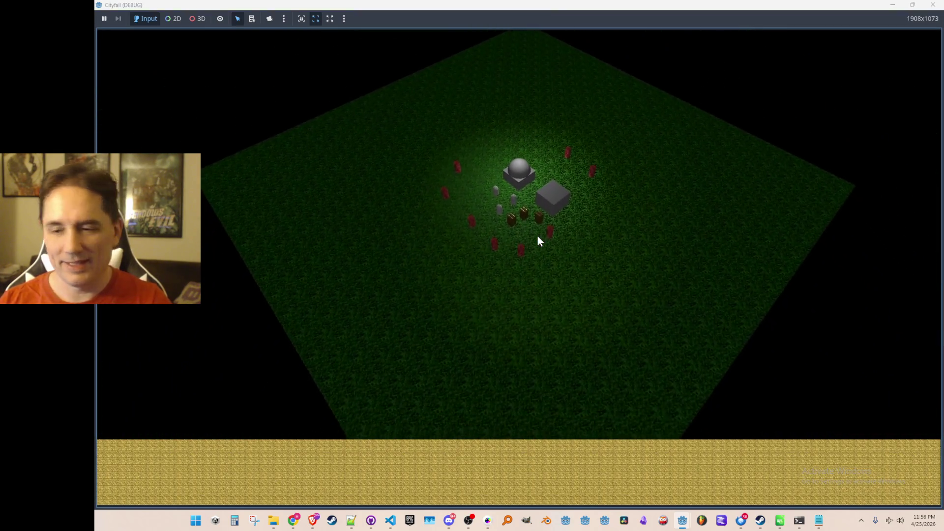
scroll(537, 236, up, 8)
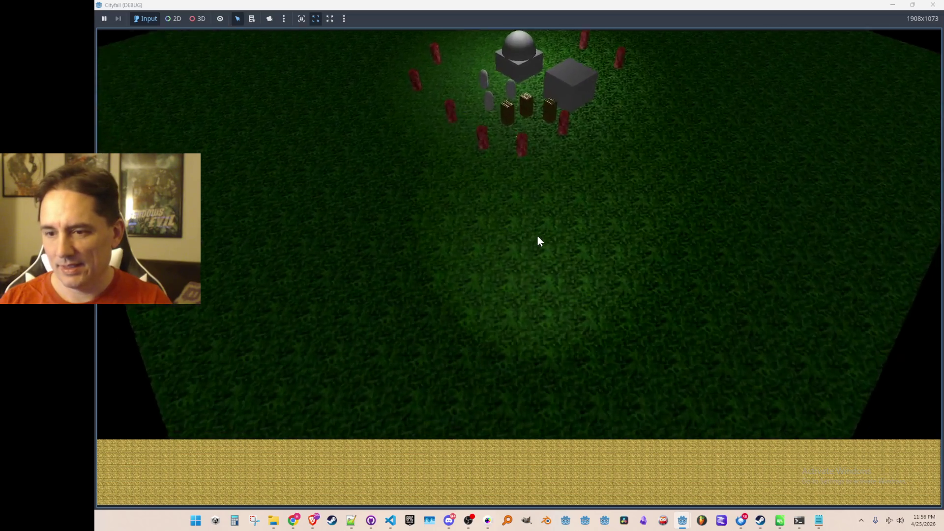
key(w)
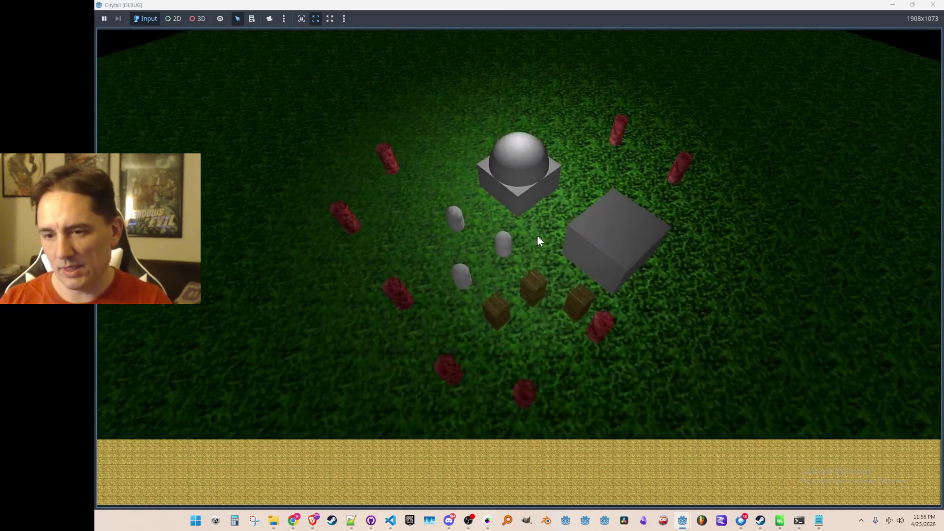
scroll(537, 236, down, 8)
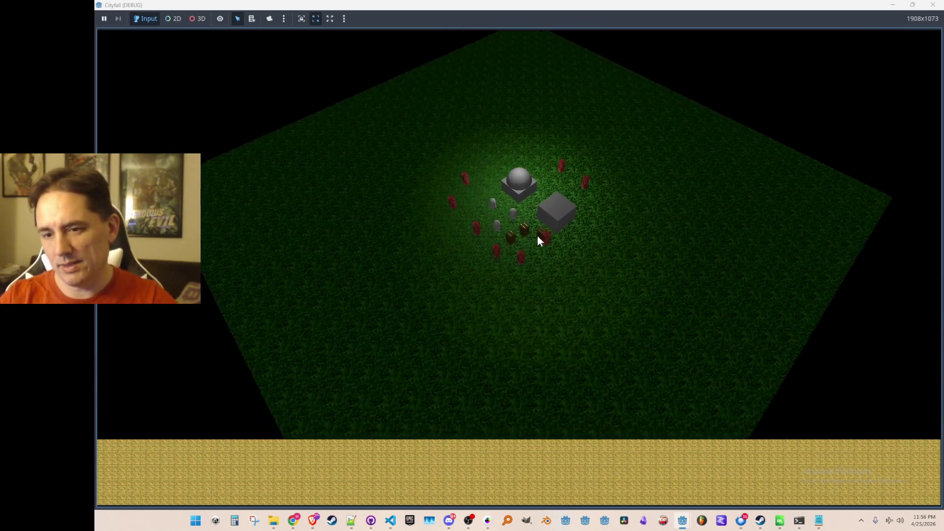
scroll(538, 236, up, 3)
scroll(538, 237, up, 3)
scroll(538, 236, up, 3)
scroll(538, 236, up, 3)
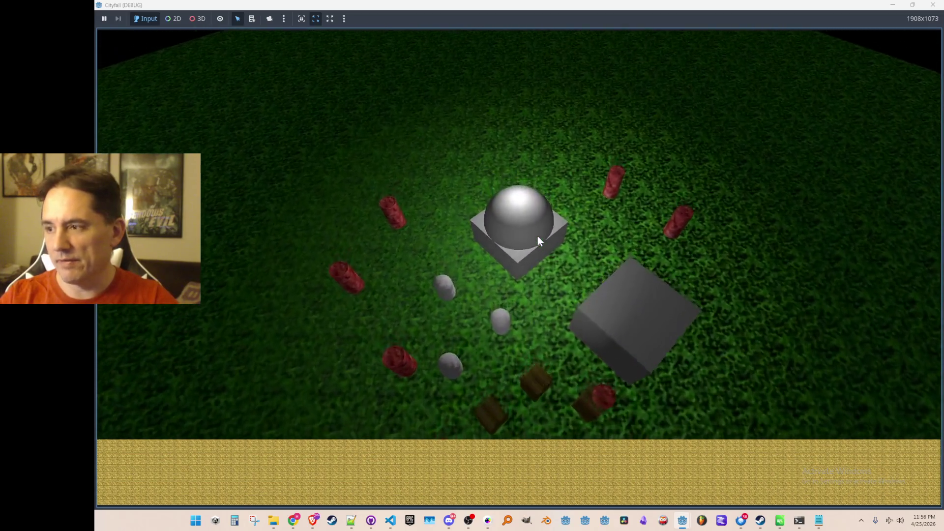
scroll(538, 236, down, 4)
scroll(538, 236, down, 3)
scroll(538, 236, down, 2)
scroll(538, 236, up, 2)
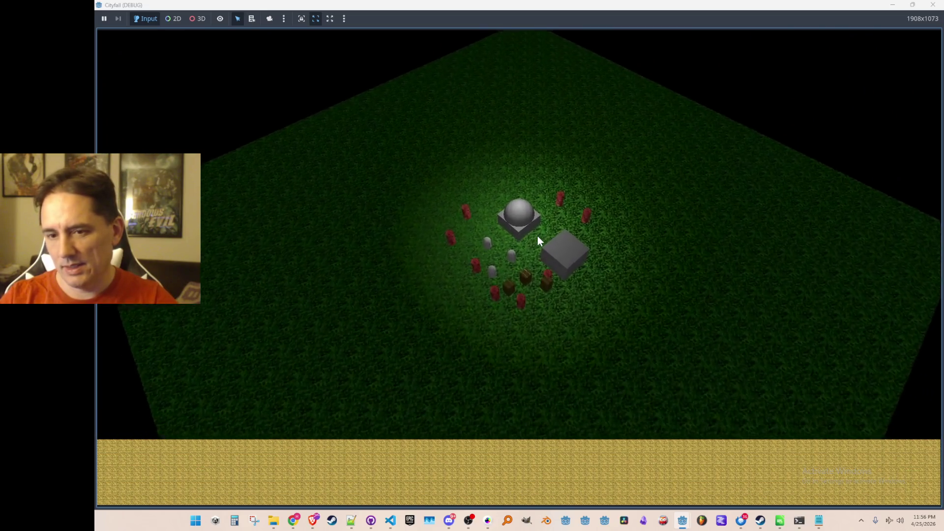
scroll(538, 236, up, 3)
scroll(538, 237, up, 3)
scroll(538, 236, down, 3)
scroll(538, 236, down, 3)
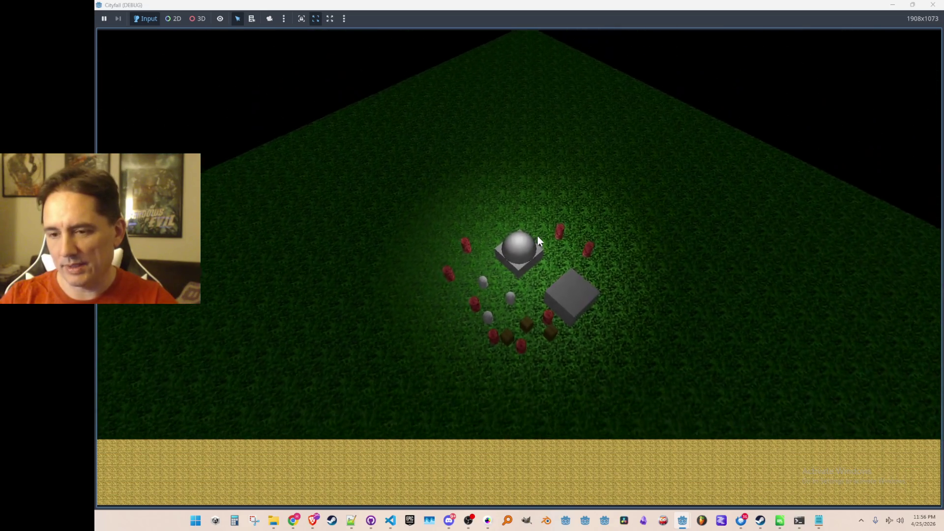
scroll(538, 236, down, 3)
scroll(538, 236, down, 2)
scroll(538, 236, up, 3)
scroll(539, 236, up, 3)
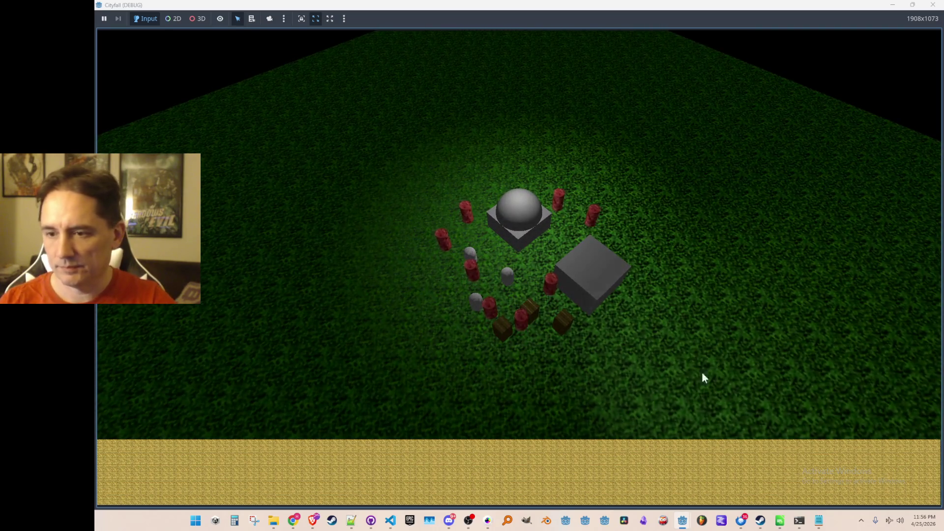
click(512, 277)
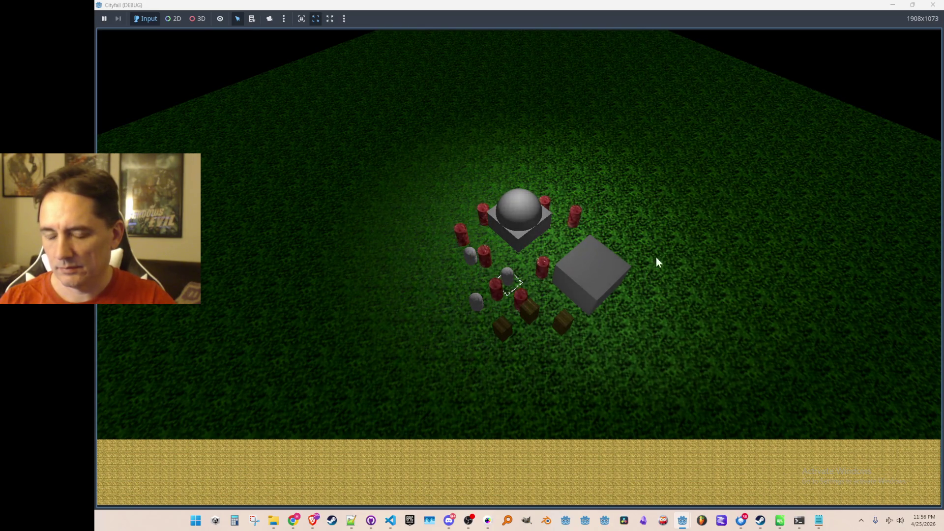
click(671, 418)
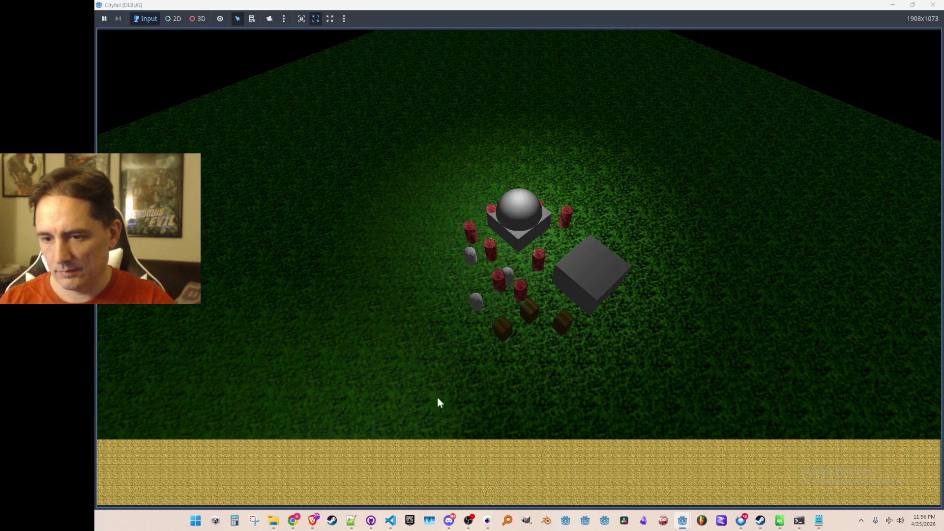
click(929, 12)
scroll(524, 233, down, 1)
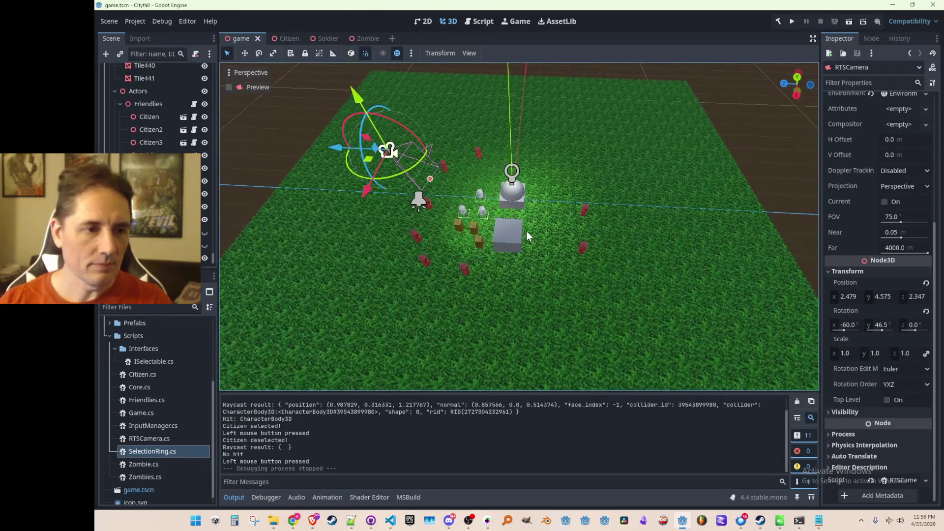
mouse_move(526, 231)
mouse_down()
mouse_move(628, 228)
mouse_move(592, 214)
mouse_move(571, 218)
mouse_up()
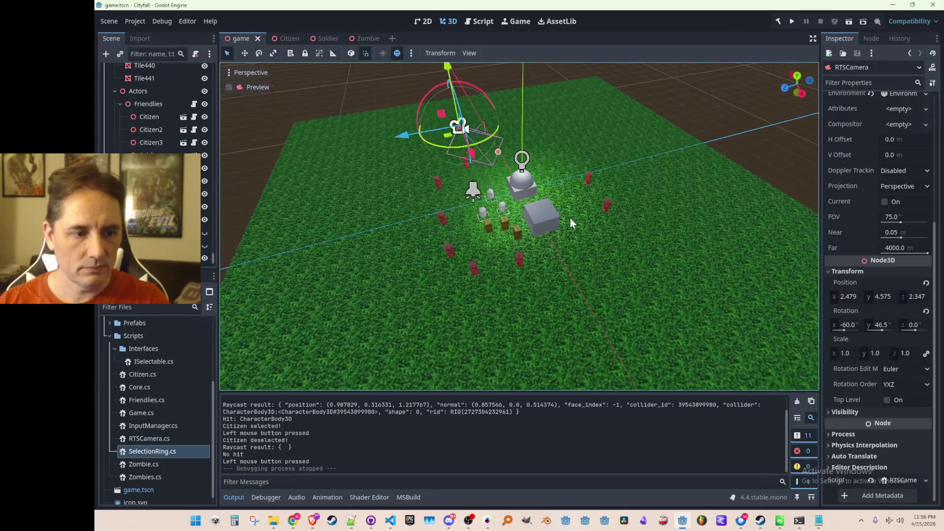
- Bring the RTSCamera.cs window forward, landing on the blank line above the height clamp
click(390, 522)
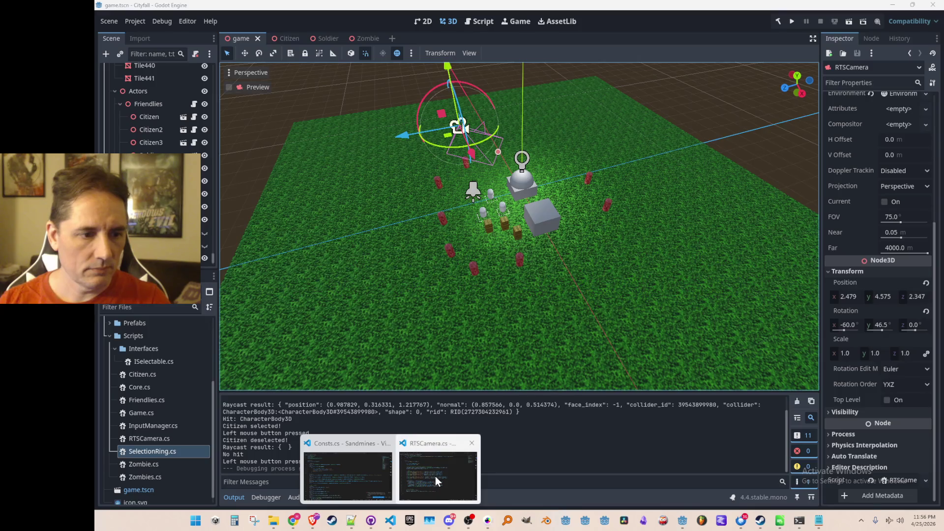
click(435, 476)
click(633, 293)
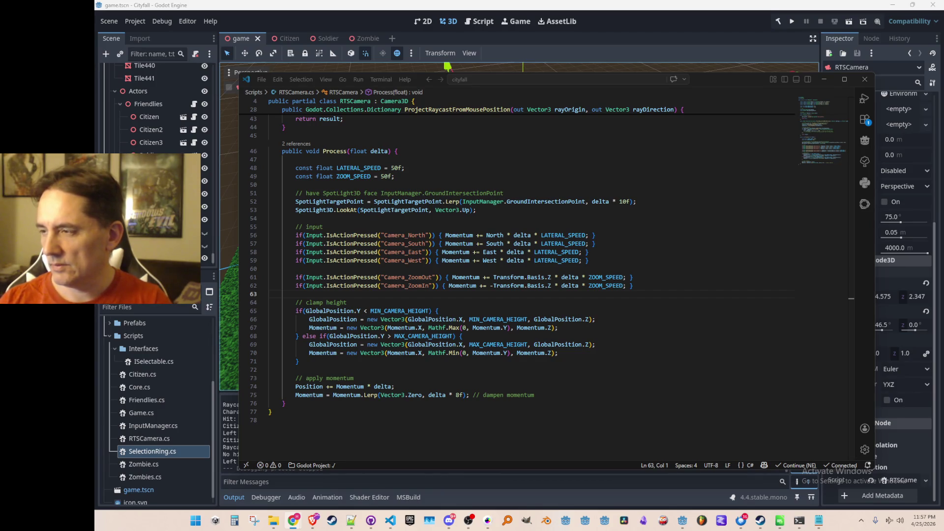
- Replace both Momentum assignments in the clamp block with Vector3.Zero via Copilot
click(678, 322)
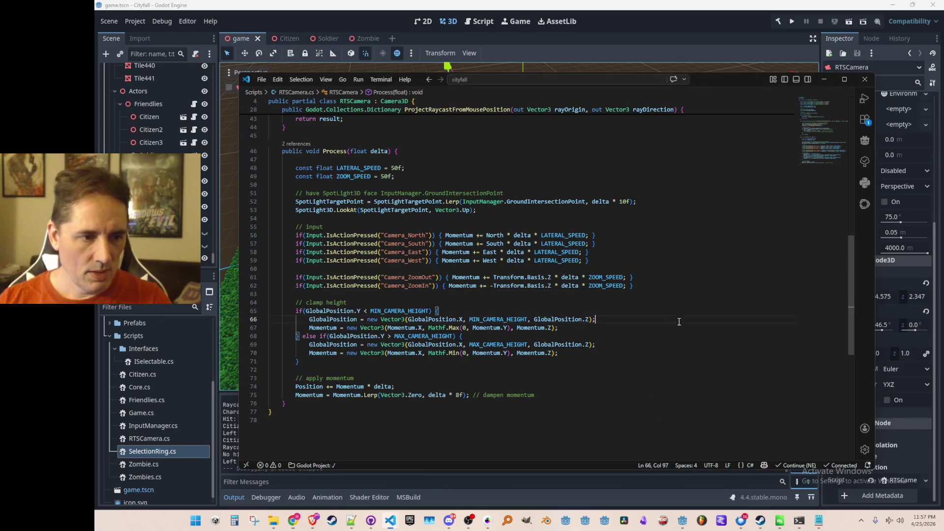
click(686, 328)
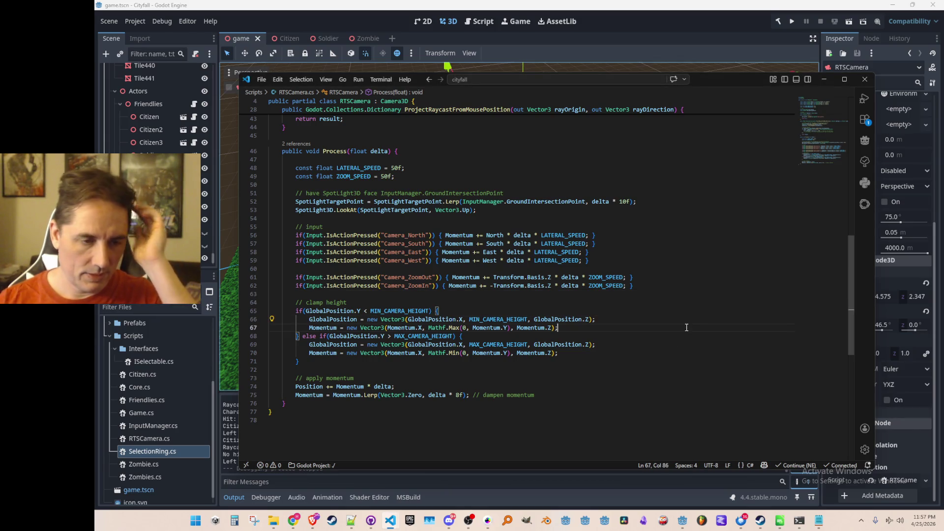
key(Home)
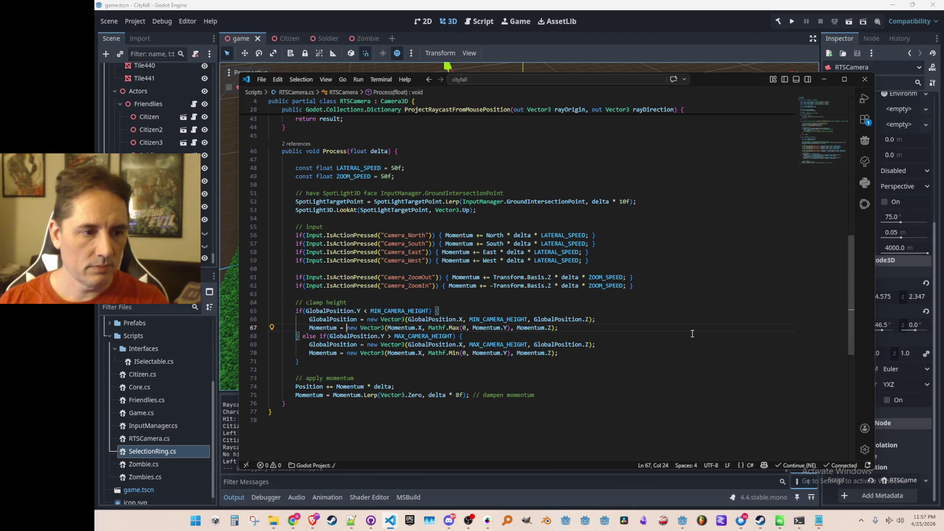
key(shift+End)
key(Delete)
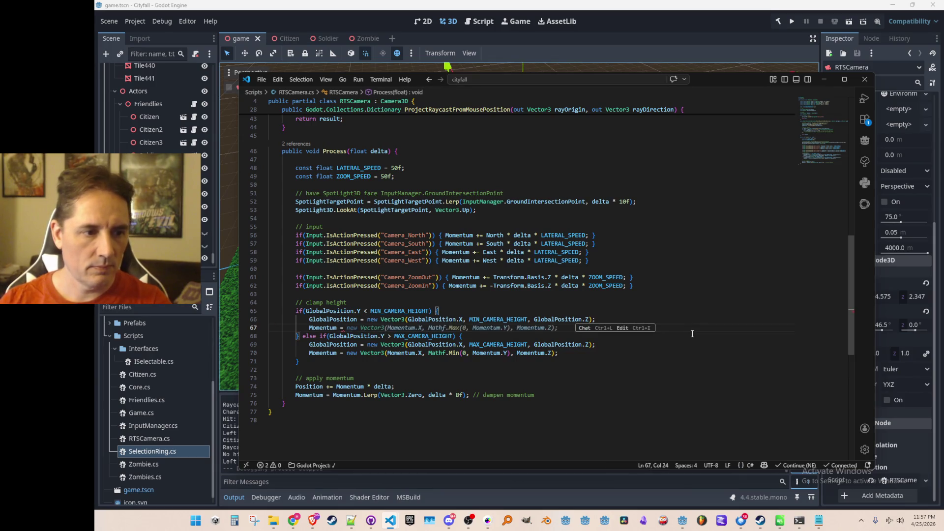
text(Vector3)
key(Tab)
key(Down)
key(Down)
key(Down)
key(shift+End)
key(Delete)
key(Tab)
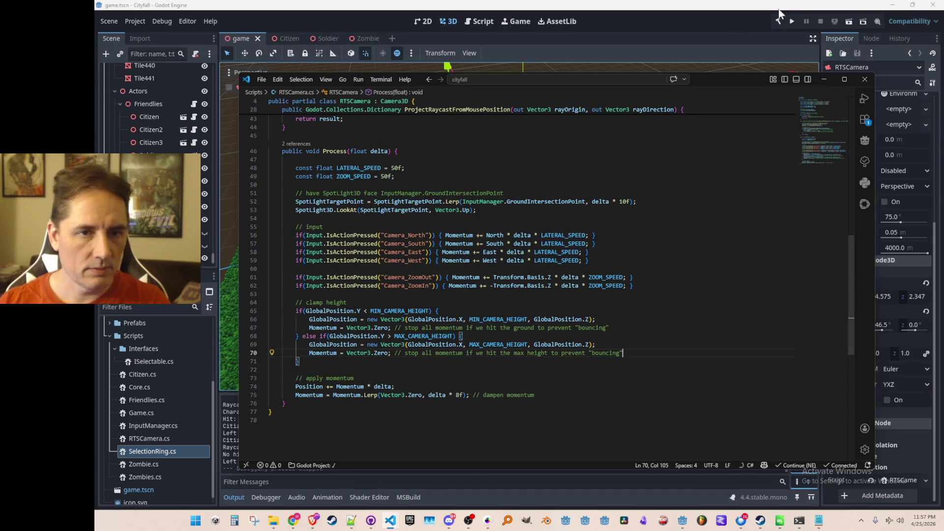
- Change 'bouncing' to 'sliding' in both comments, then run and close the game
double_click(592, 327)
text(sliding)
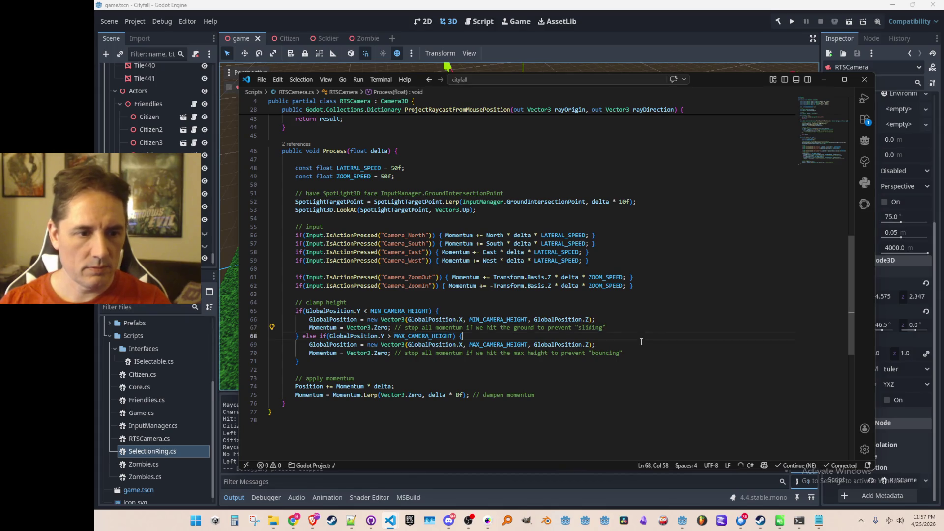
double_click(605, 352)
text(sliding)
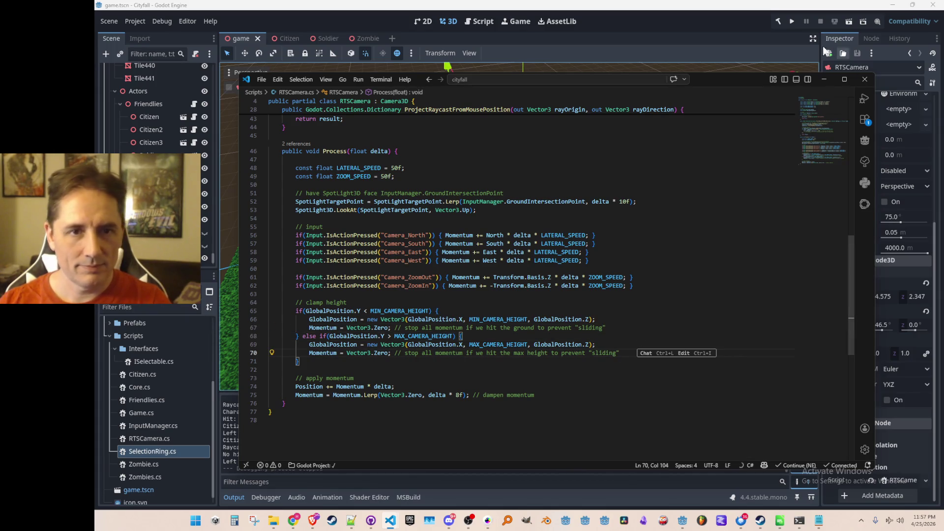
click(791, 22)
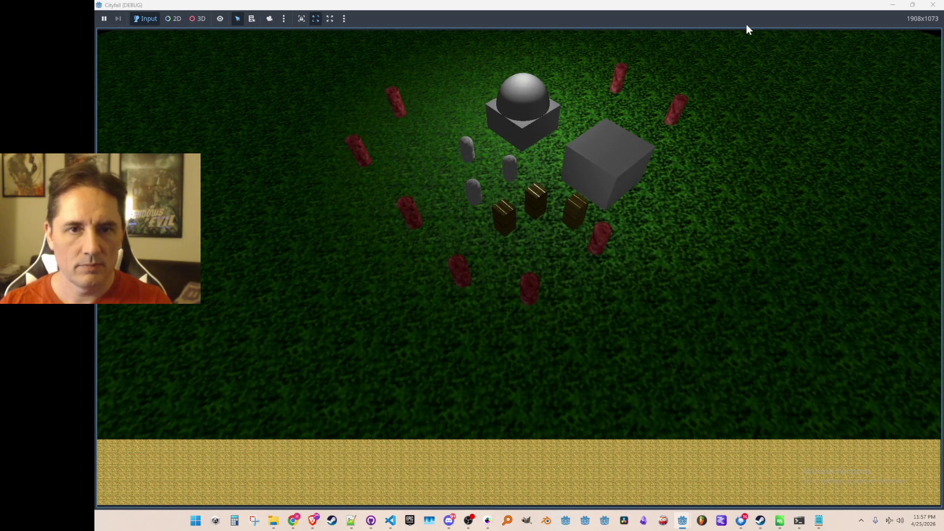
click(934, 5)
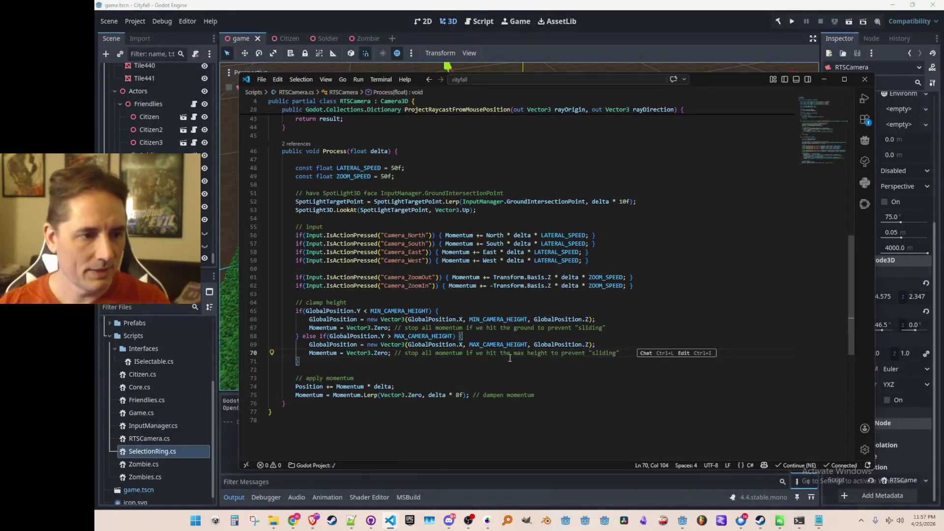
- Make the minimum and maximum height comparisons inclusive (<= and >=), then rebuild the game from Godot
click(369, 386)
double_click(310, 387)
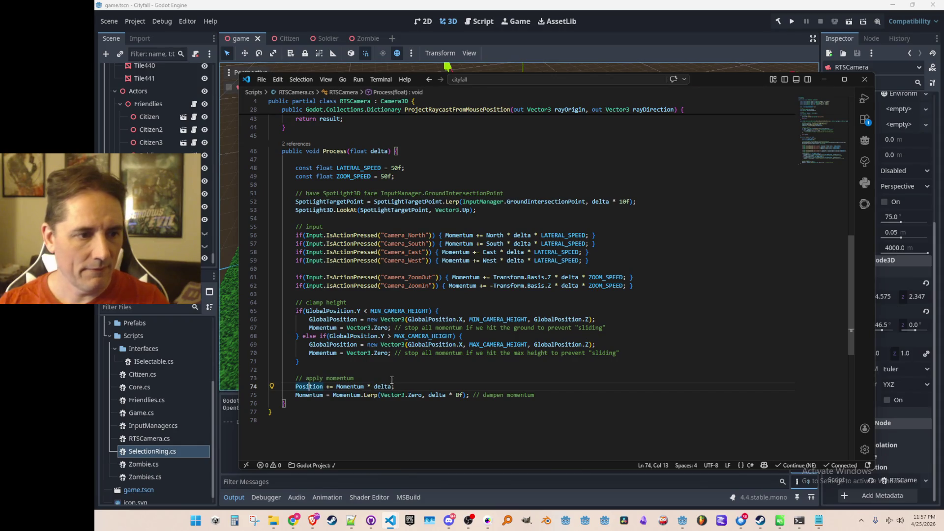
click(467, 286)
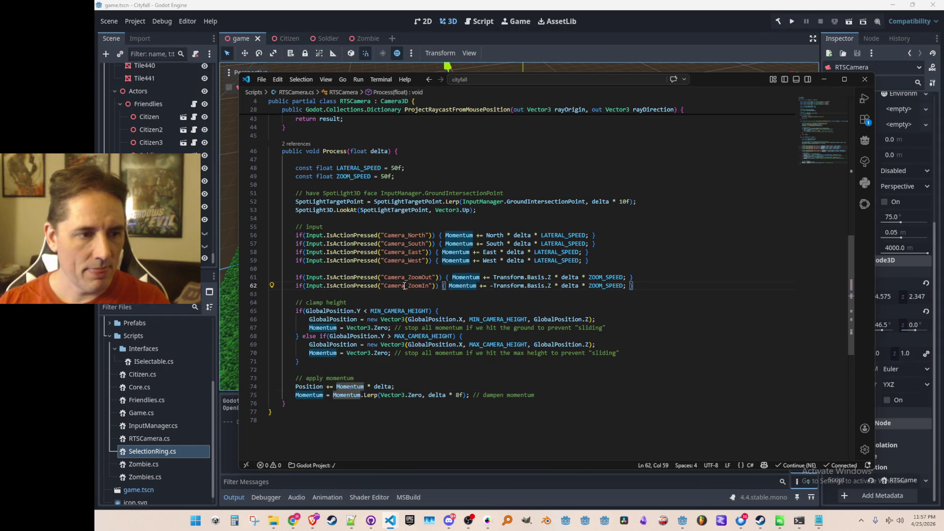
click(367, 310)
text(=)
click(390, 336)
text(=)
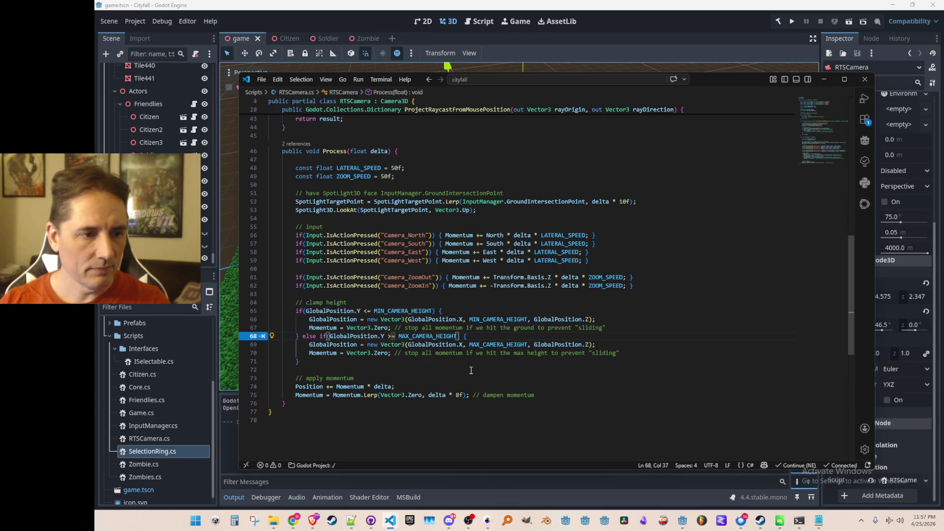
key(Down)
key(Down)
key(Up)
key(Up)
key(Up)
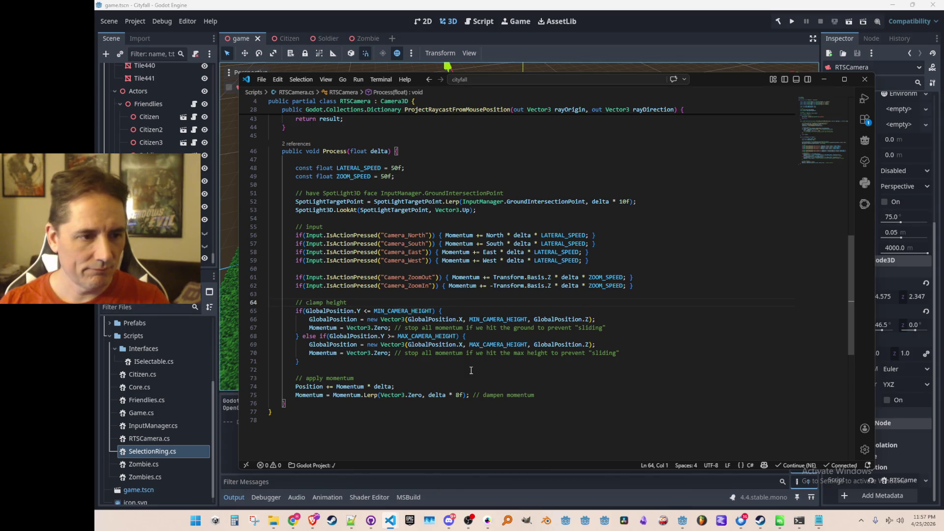
click(792, 22)
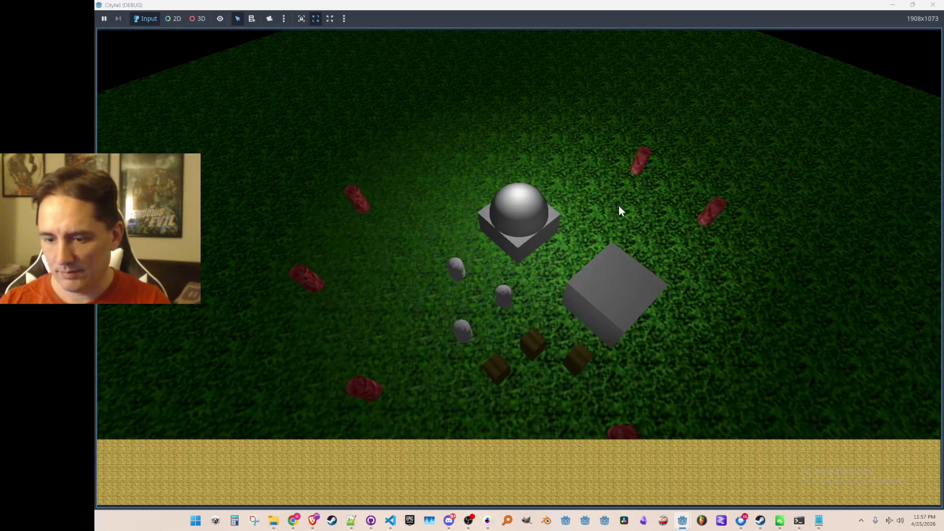
scroll(619, 205, down, 5)
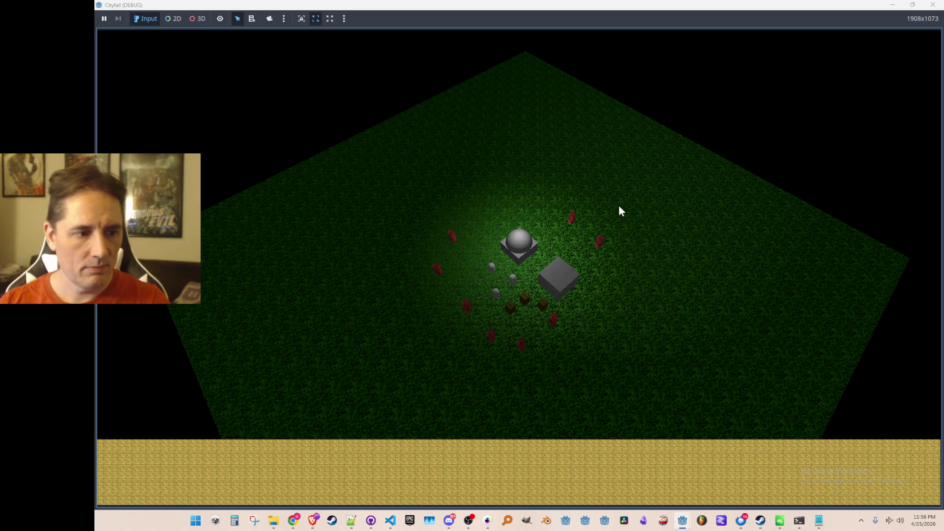
- Restore and centre the game window, stop the run, and bring RTSCamera.cs back to the front
double_click(754, 6)
drag(753, 191, 614, 84)
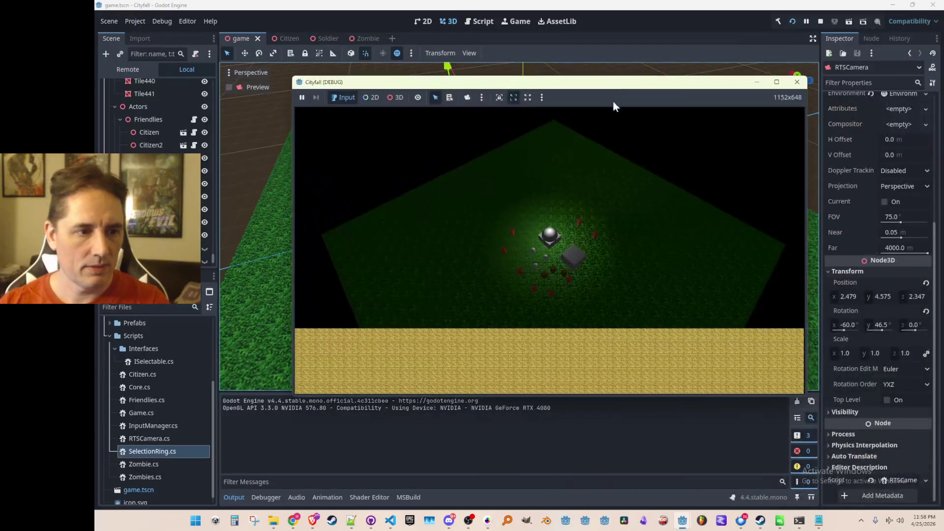
click(819, 21)
mouse_move(391, 521)
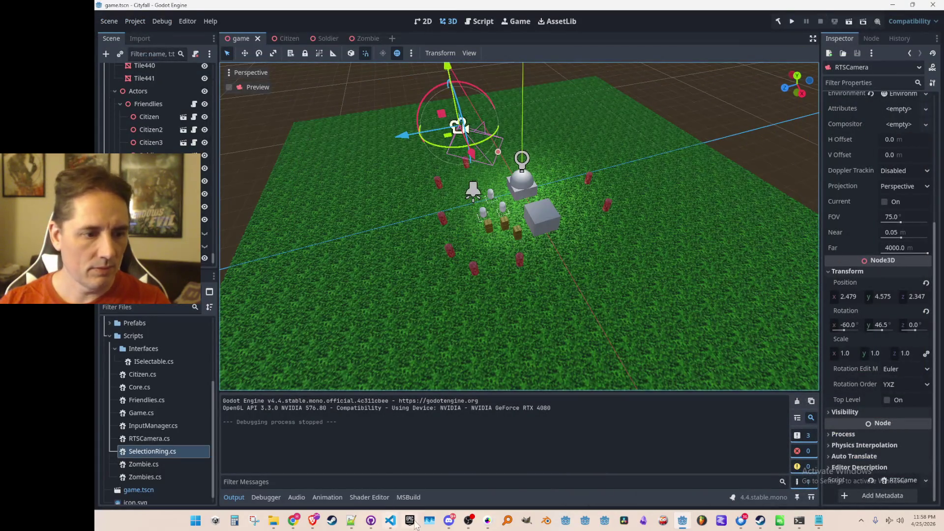
click(439, 472)
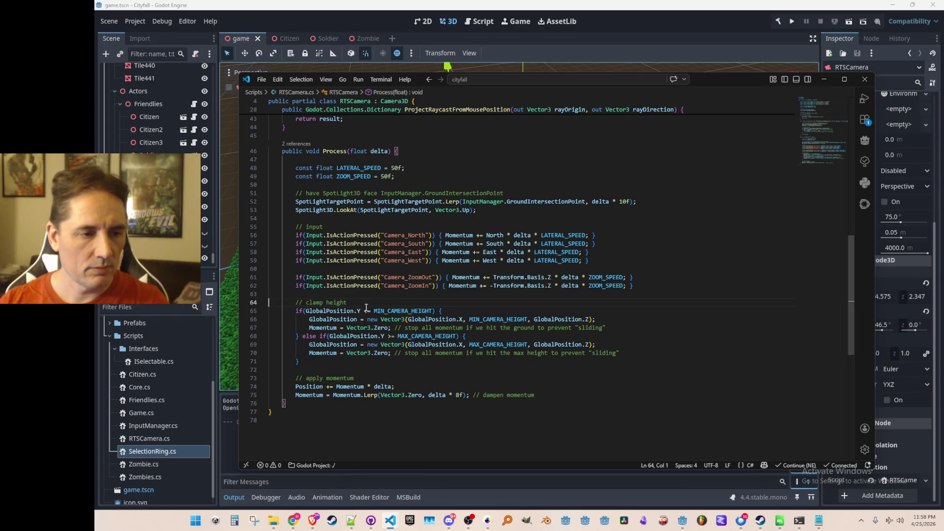
- Move the clamp-height block so it runs after the momentum is applied, tidying the blank line
click(490, 311)
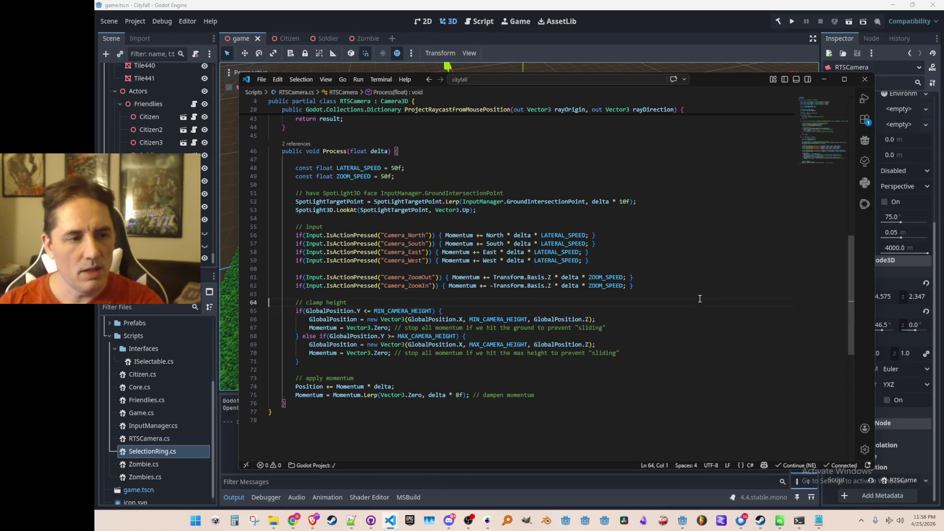
key(shift+Down)
key(shift+Down)
key(shift+Down)
key(shift+Down)
key(ctrl+c)
key(Delete)
key(Down)
key(Down)
key(Down)
key(Return)
key(ctrl+v)
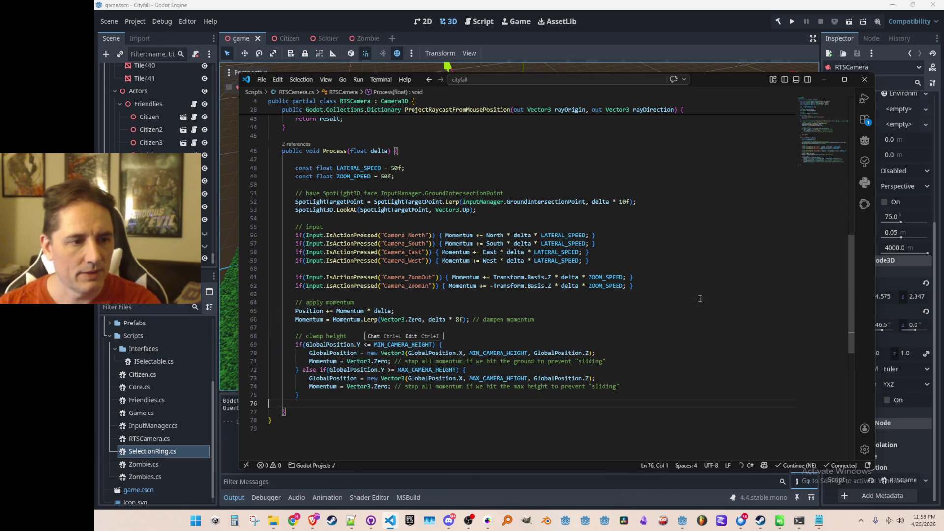
key(BackSpace)
key(Up)
key(Up)
key(Up)
key(ctrl+Right)
key(ctrl+Right)
- Revert the height checks to strict < and >, then launch the game to test the camera
key(ctrl+Right)
key(ctrl+Right)
key(Right)
key(Right)
key(Right)
key(Delete)
key(Down)
key(Down)
key(Down)
key(ctrl+Right)
key(ctrl+Right)
key(BackSpace)
key(Up)
key(Up)
key(Home)
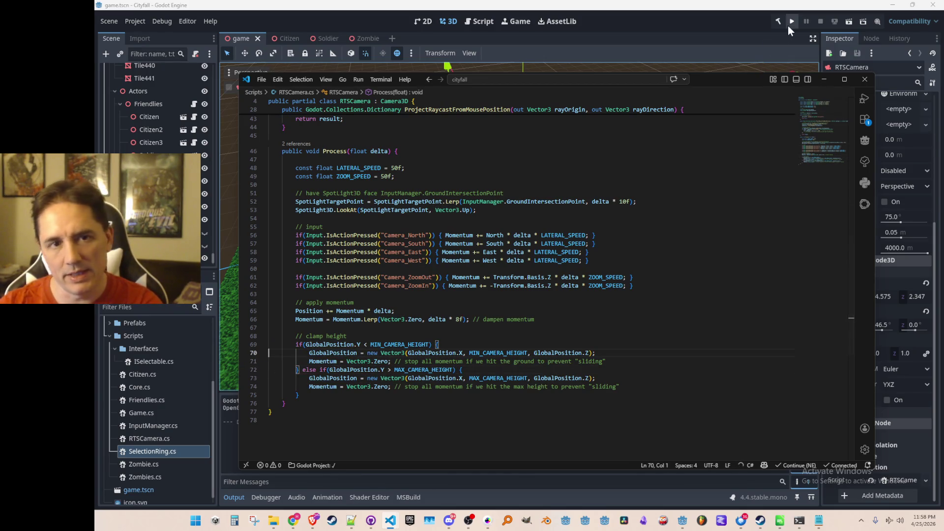
click(791, 21)
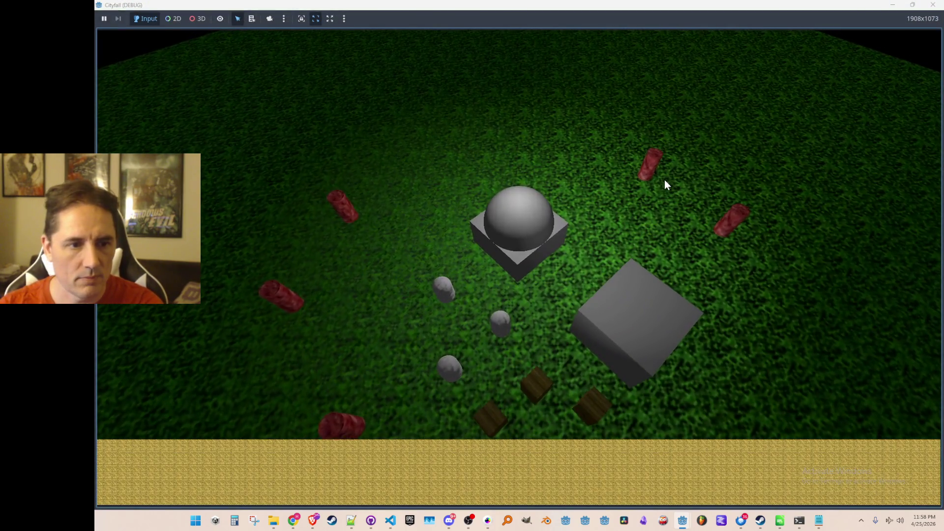
scroll(664, 180, down, 5)
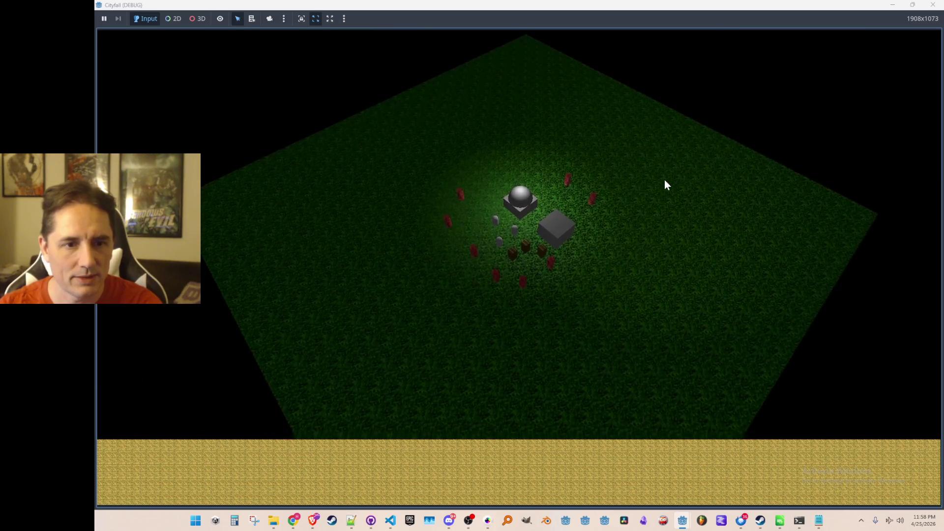
scroll(665, 179, up, 5)
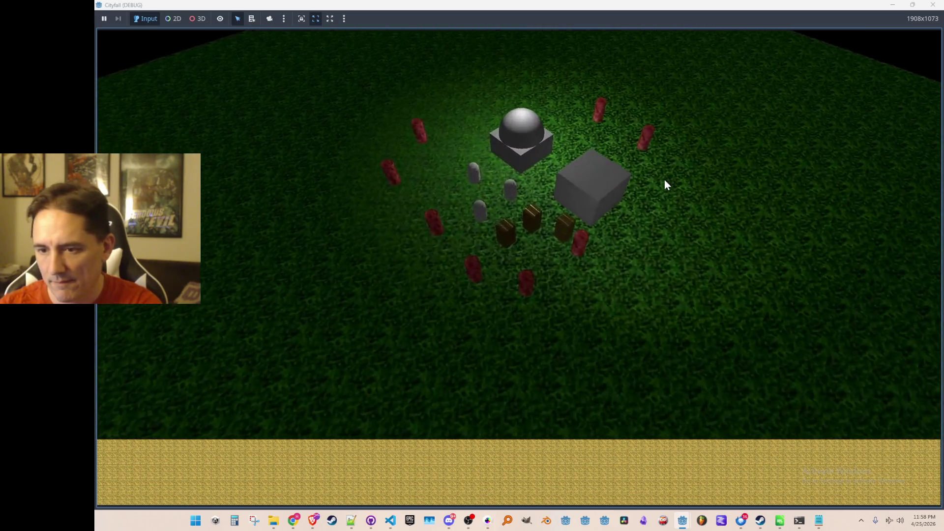
scroll(664, 180, up, 3)
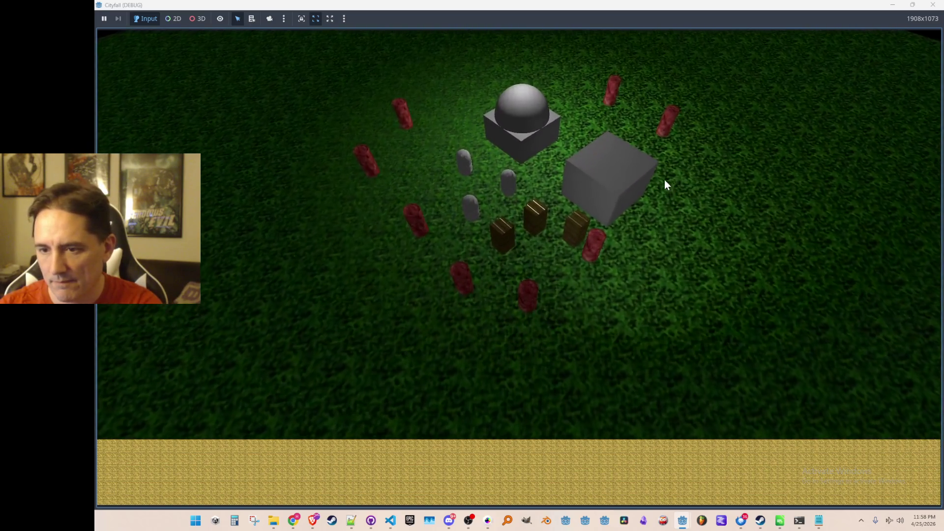
scroll(665, 179, down, 4)
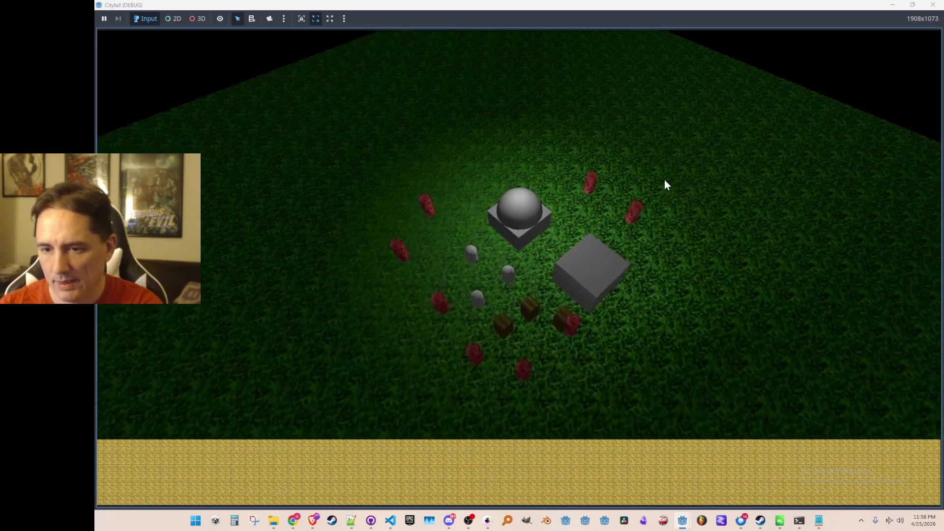
scroll(665, 185, up, 4)
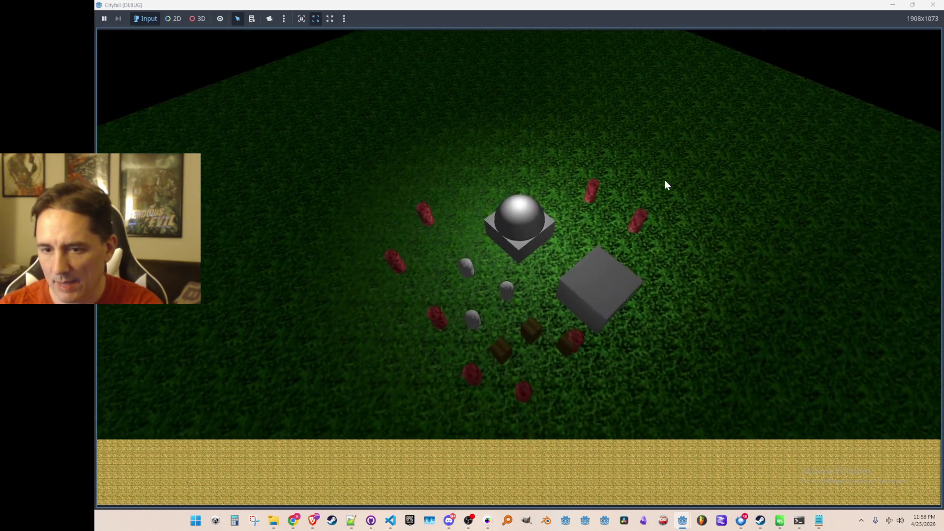
scroll(665, 185, down, 4)
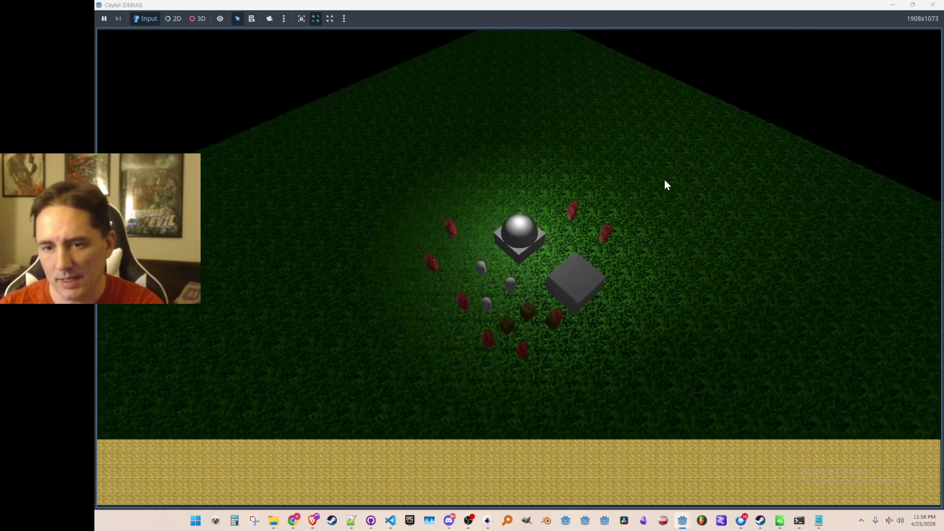
- Stop the running game with F8 and bring the camera script back to the front
key(F8)
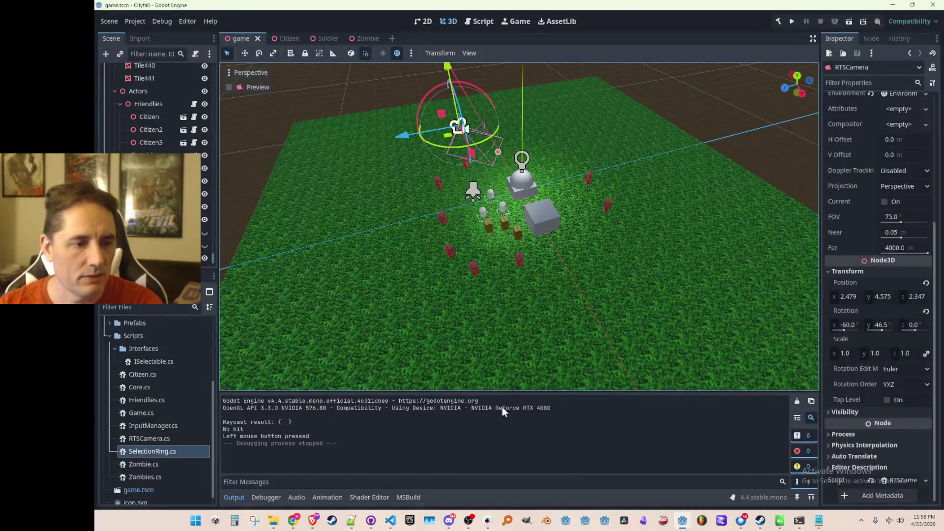
mouse_move(390, 522)
click(436, 474)
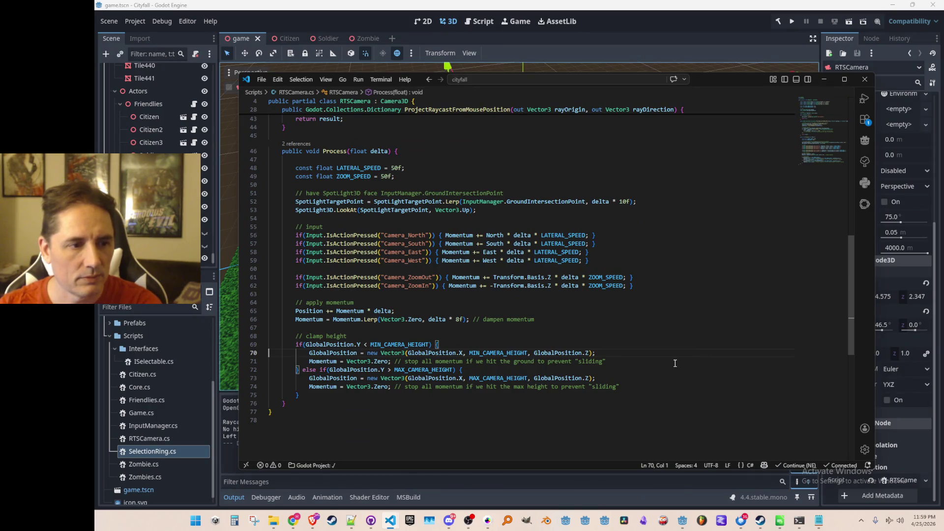
scroll(674, 364, down, 1)
scroll(674, 363, up, 1)
click(684, 318)
click(689, 327)
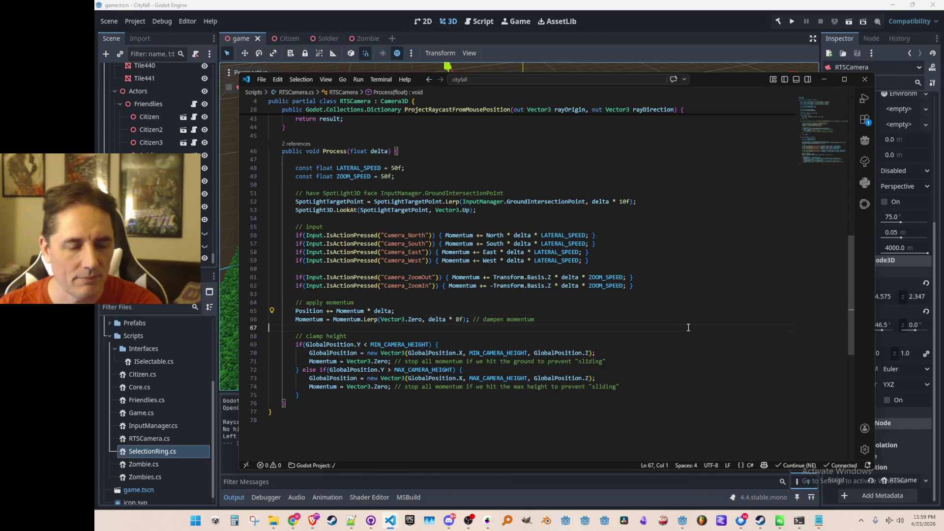
click(693, 319)
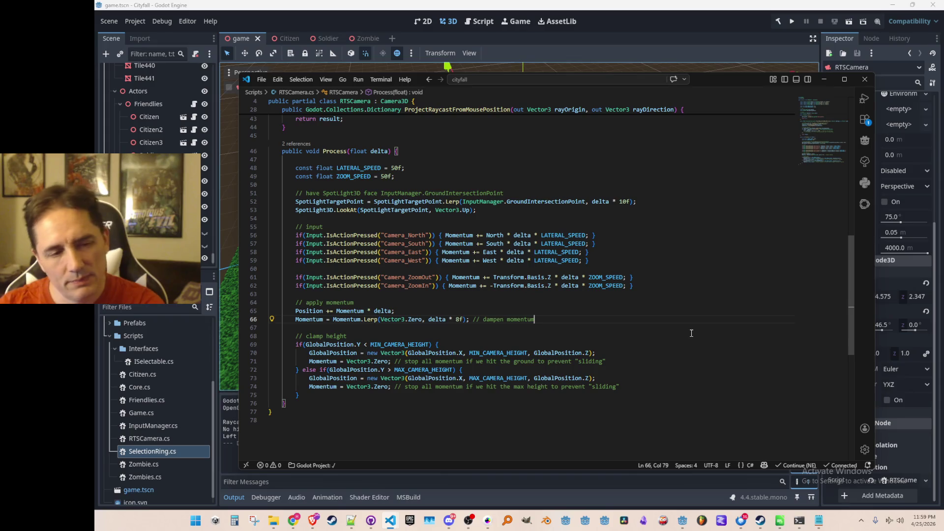
click(712, 279)
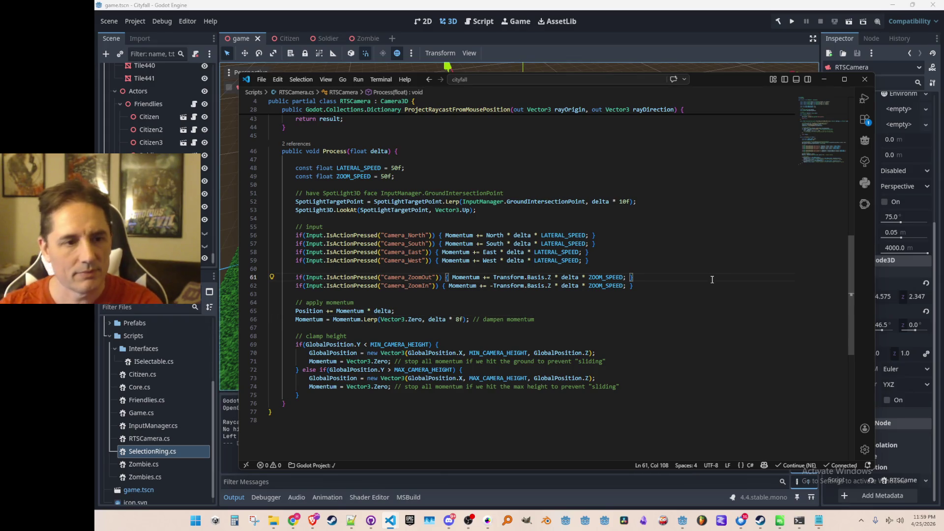
key(shift+Down)
key(shift+Down)
key(shift+Down)
key(shift+Down)
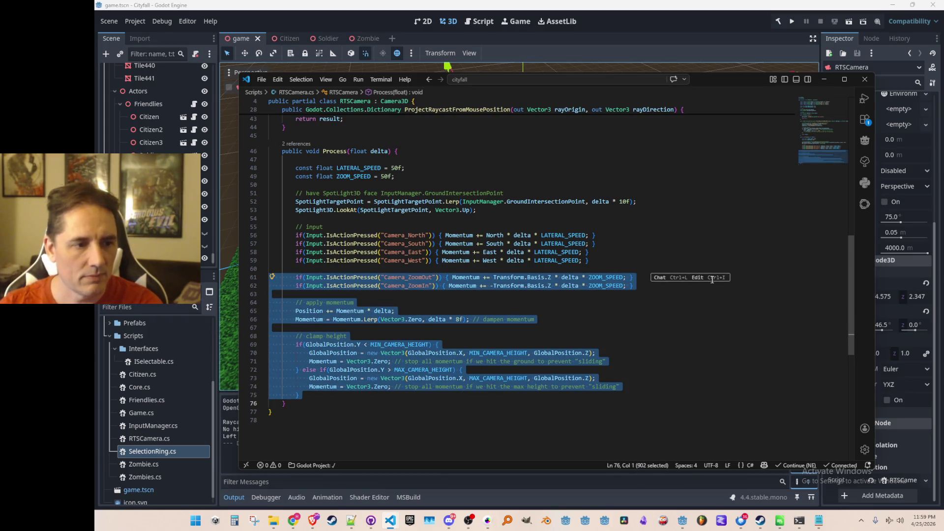
key(Up)
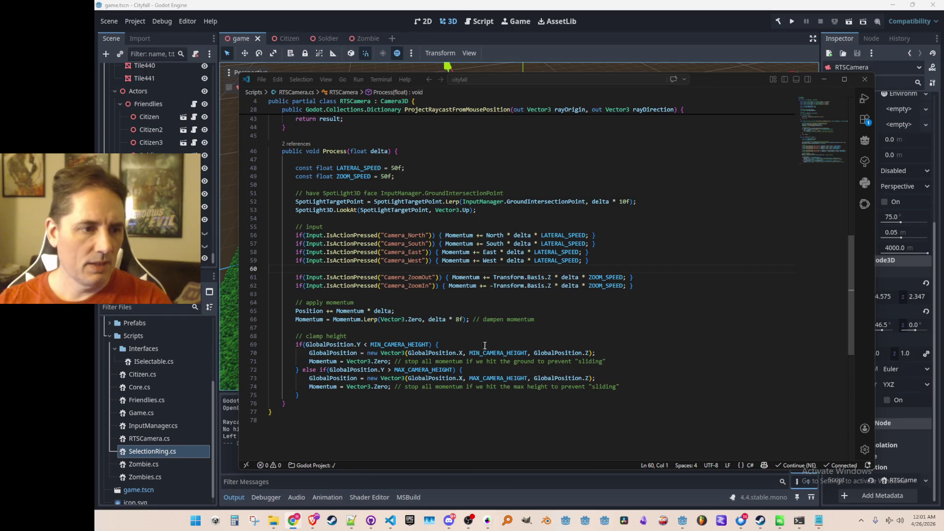
click(661, 353)
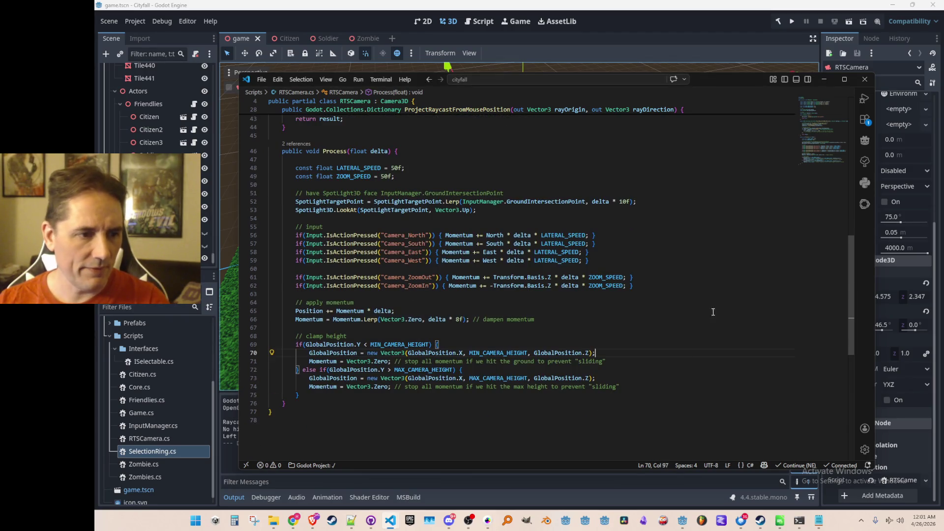
scroll(716, 325, up, 2)
scroll(708, 347, down, 2)
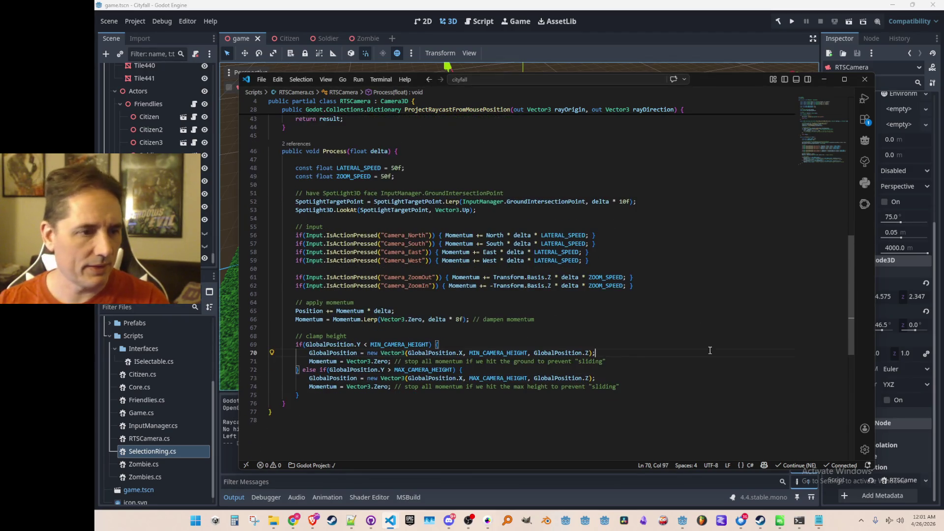
click(792, 21)
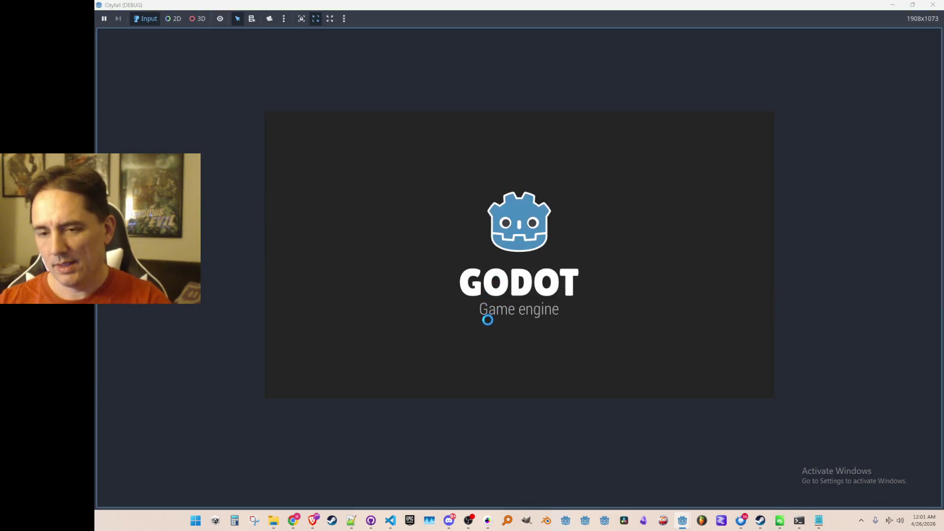
scroll(471, 314, down, 3)
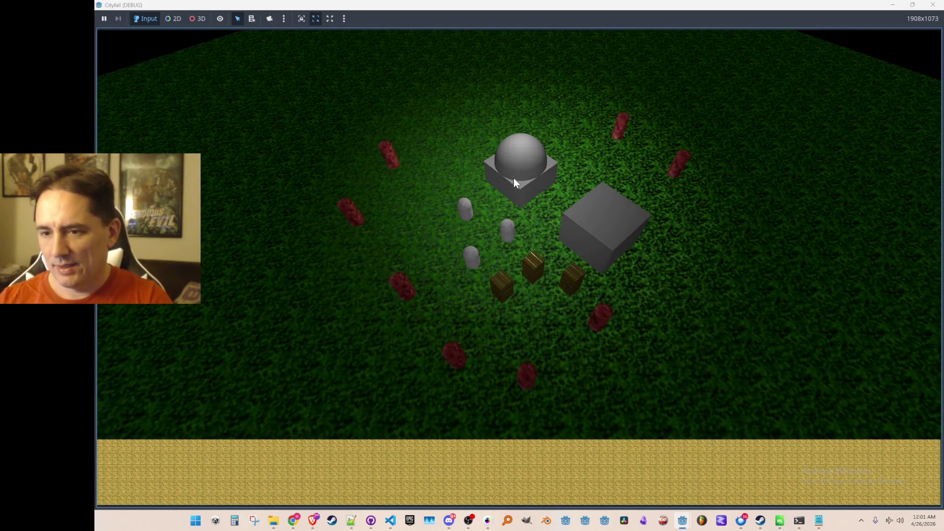
scroll(514, 178, up, 1)
- Turn the camera slightly and drag three grey citizens into new spots across the field
drag(515, 192, 500, 214)
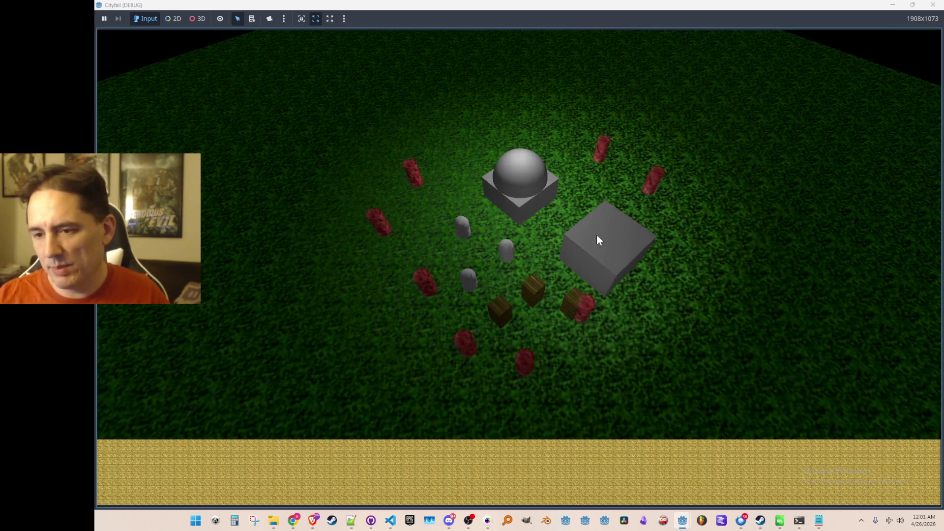
mouse_move(463, 228)
mouse_down()
mouse_move(454, 194)
mouse_move(398, 184)
mouse_up()
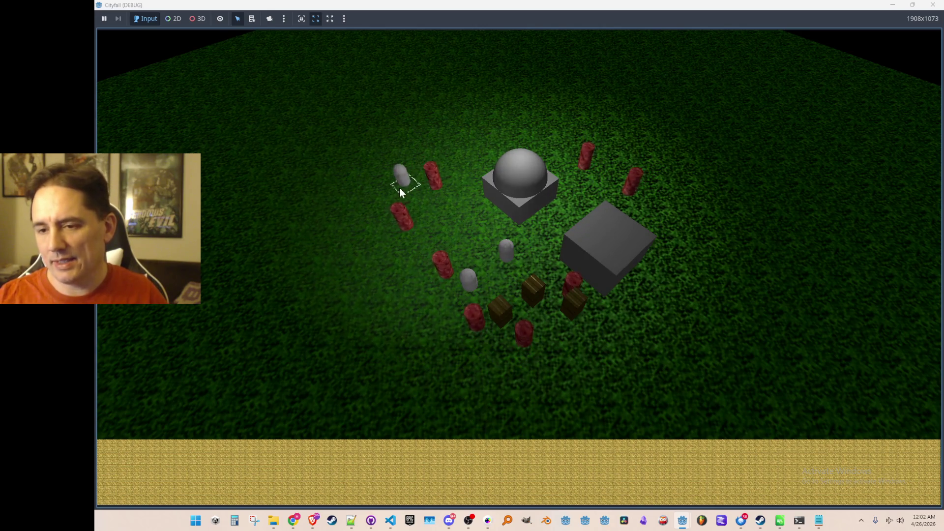
drag(469, 279, 424, 247)
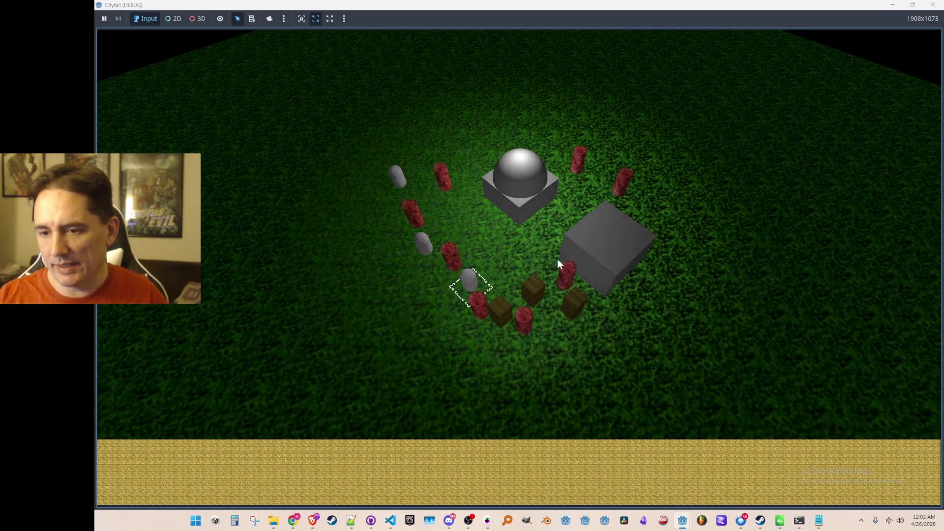
click(515, 255)
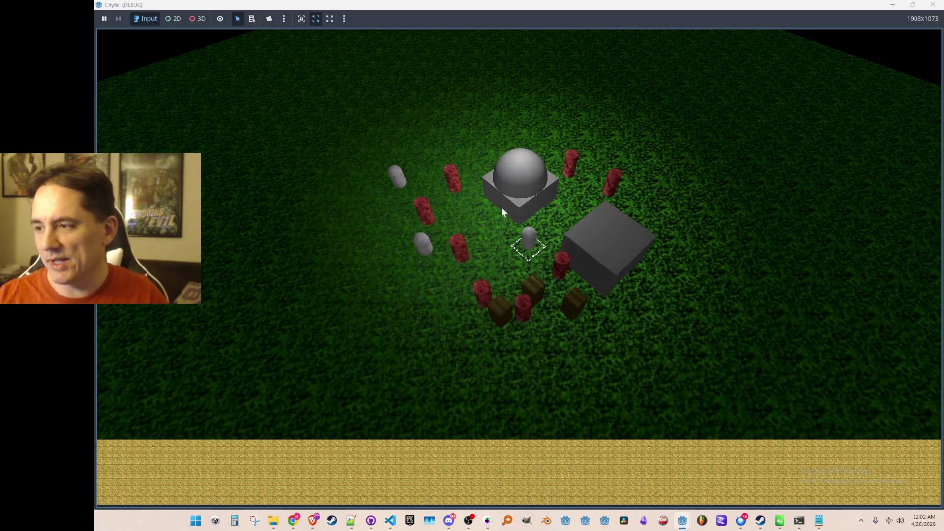
drag(527, 251, 450, 277)
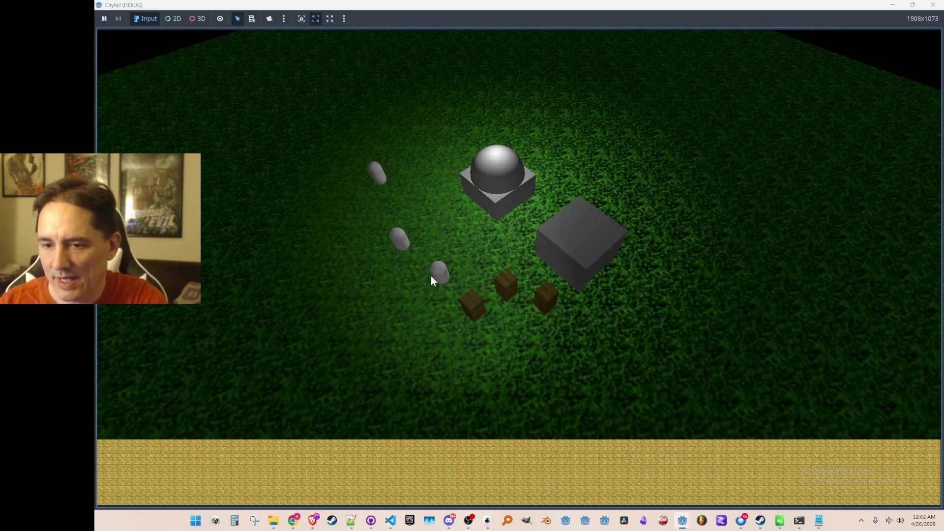
- Select the top, middle and bottom grey citizens in turn, leaving the bottom one chosen
click(379, 178)
click(398, 240)
click(438, 272)
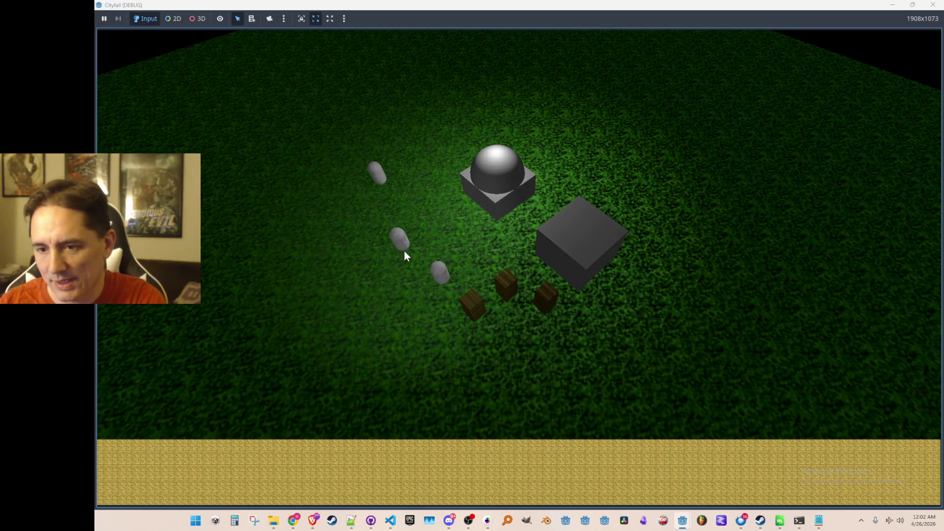
click(443, 276)
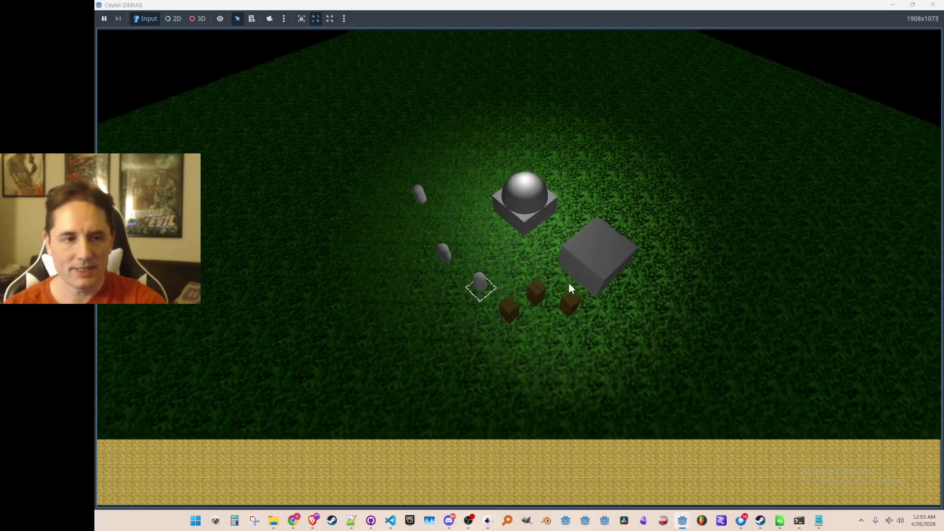
scroll(569, 284, down, 4)
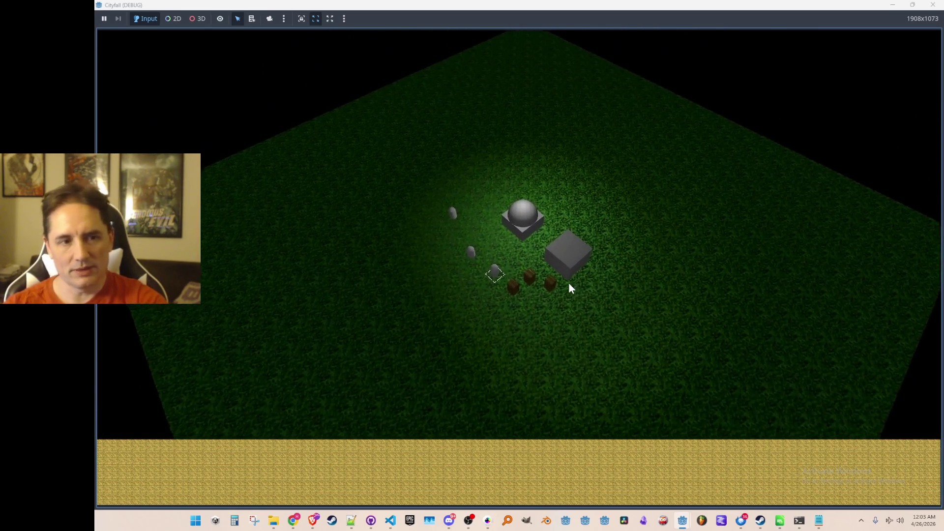
scroll(570, 284, down, 3)
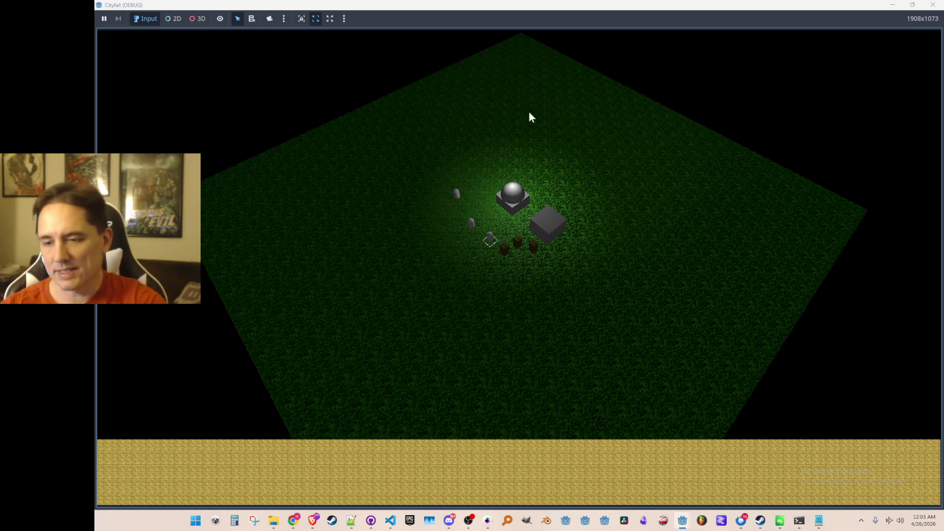
- Orbit and pan the game camera around the field, then move it in close to the units
drag(455, 275, 830, 285)
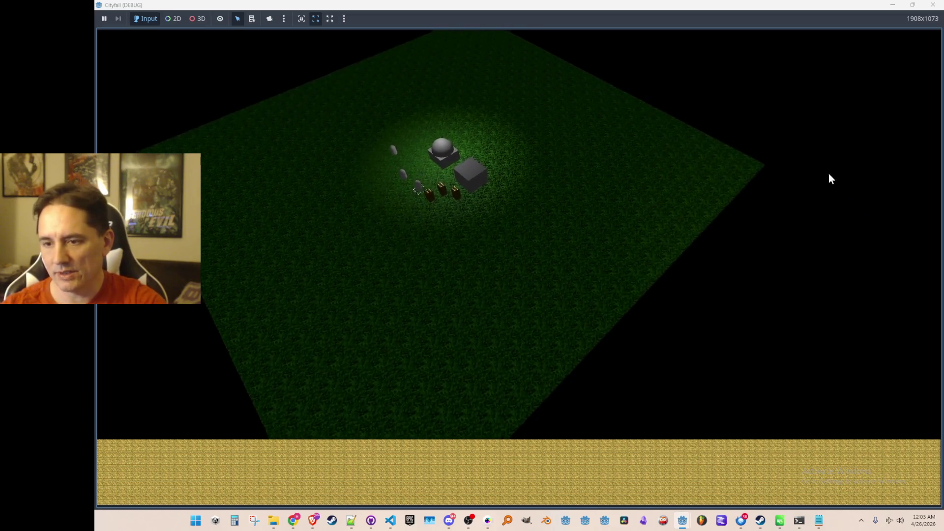
mouse_move(649, 45)
mouse_down()
mouse_move(481, 347)
mouse_move(594, 253)
mouse_up()
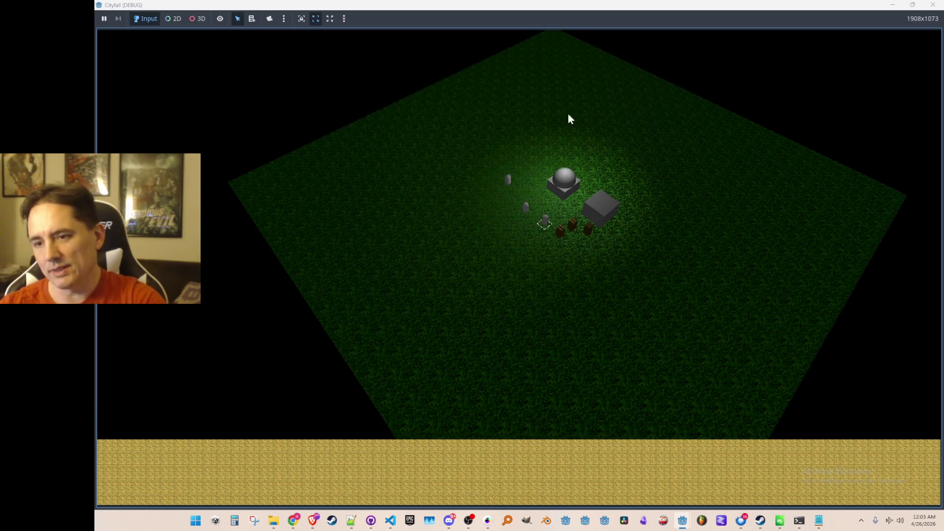
drag(614, 331, 785, 391)
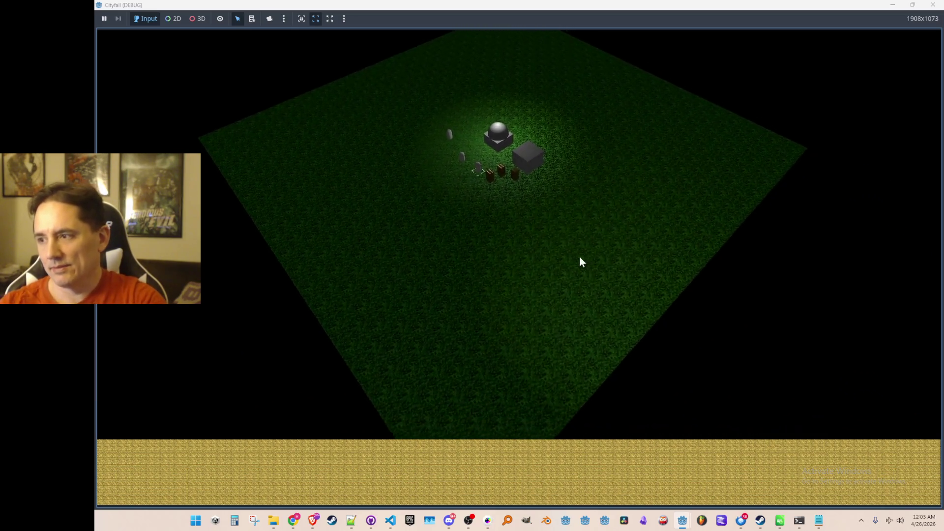
drag(583, 256, 857, 363)
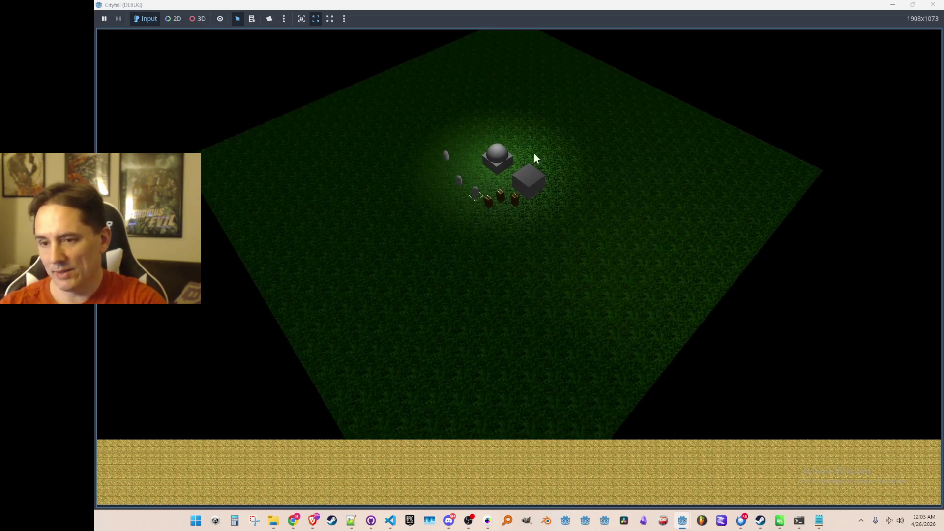
mouse_move(630, 311)
mouse_down()
mouse_move(541, 258)
mouse_move(408, 287)
mouse_up()
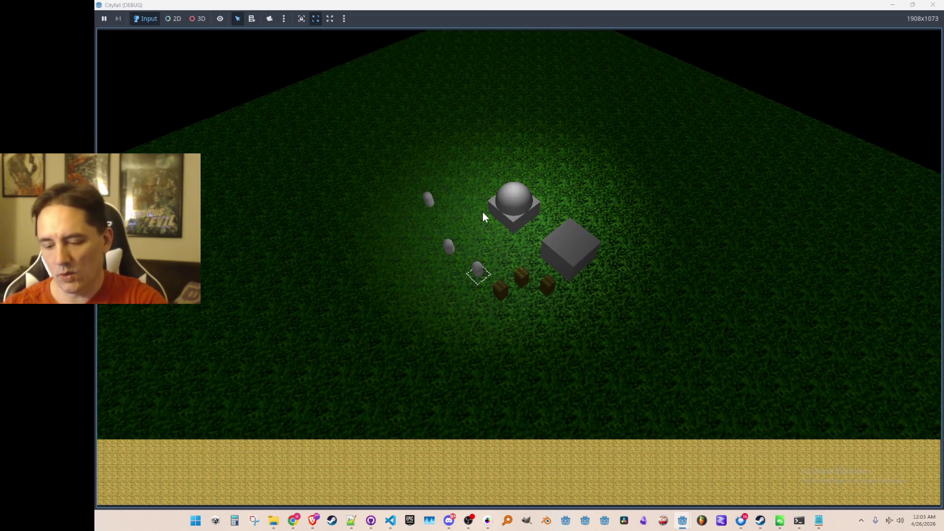
scroll(482, 211, up, 2)
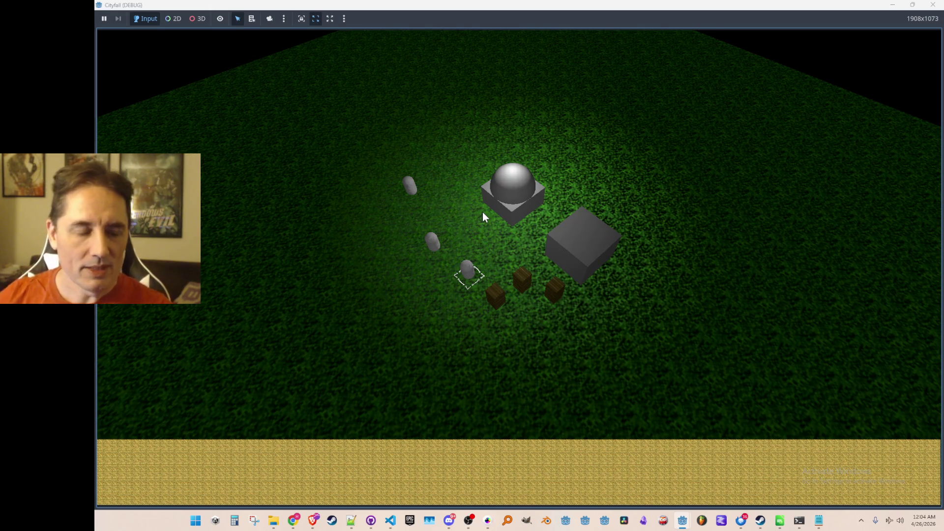
scroll(483, 212, down, 5)
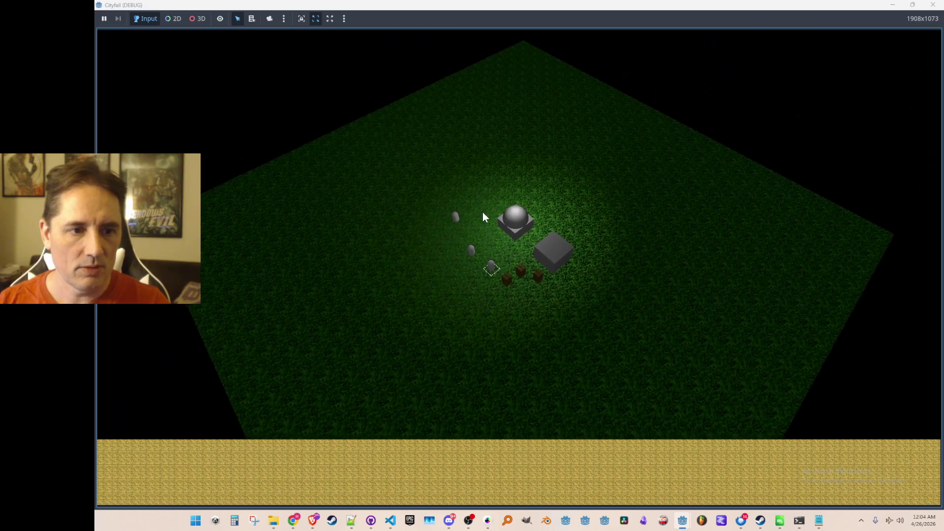
scroll(483, 212, up, 3)
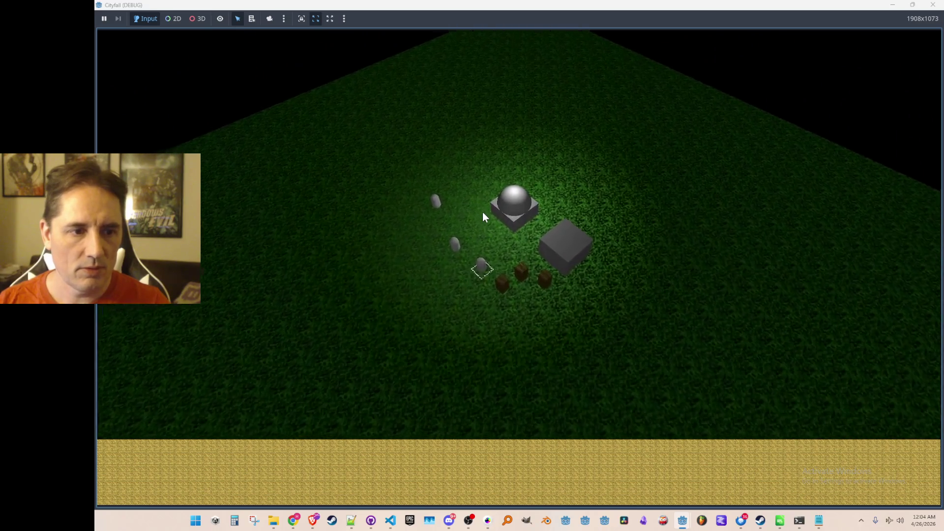
scroll(483, 212, up, 3)
scroll(483, 212, up, 3)
scroll(483, 212, up, 2)
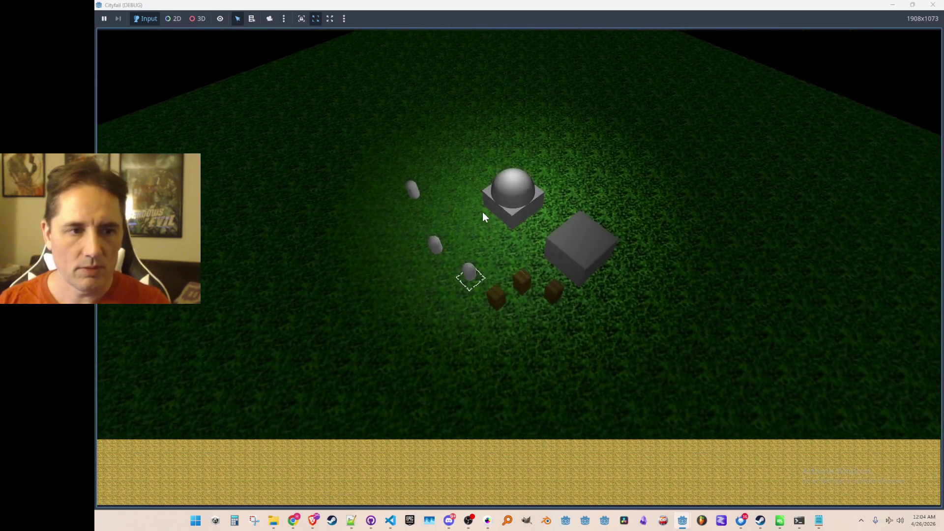
scroll(483, 212, down, 5)
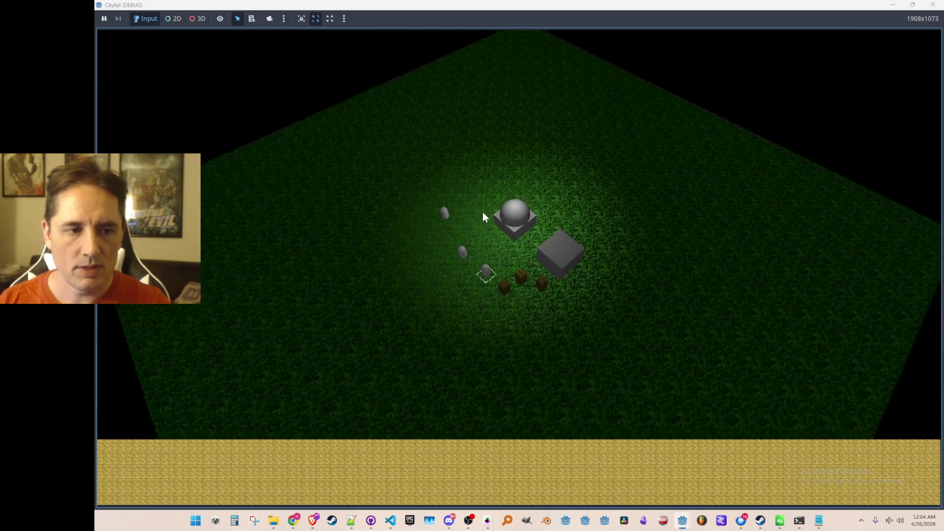
scroll(482, 212, up, 4)
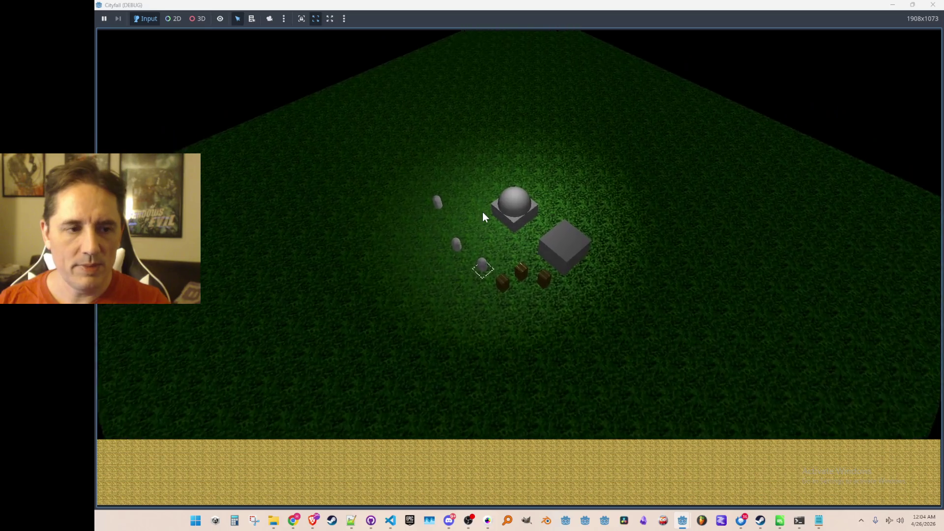
scroll(483, 212, down, 3)
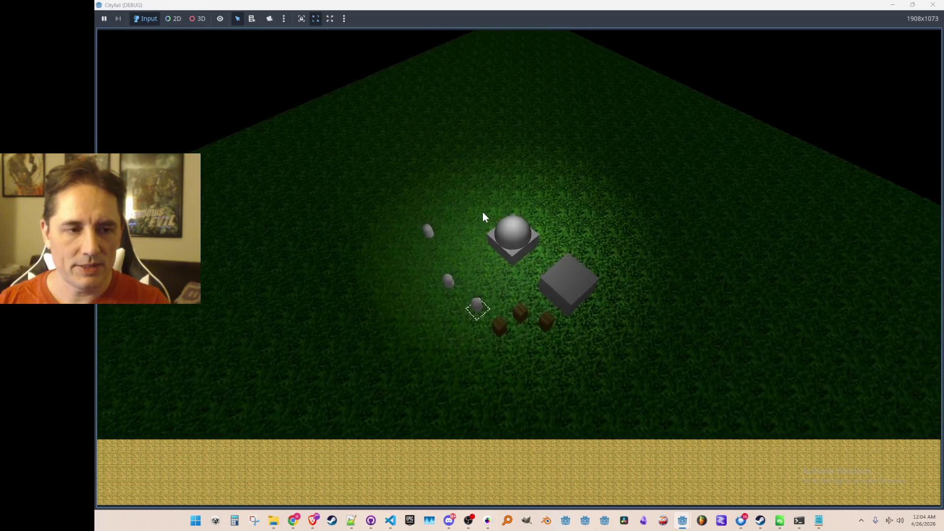
scroll(482, 212, down, 3)
scroll(483, 212, up, 2)
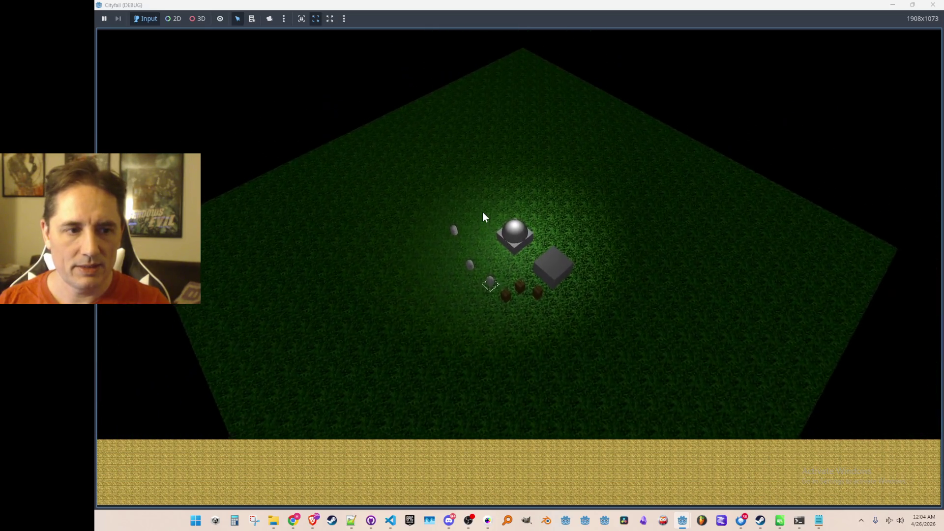
scroll(483, 212, up, 3)
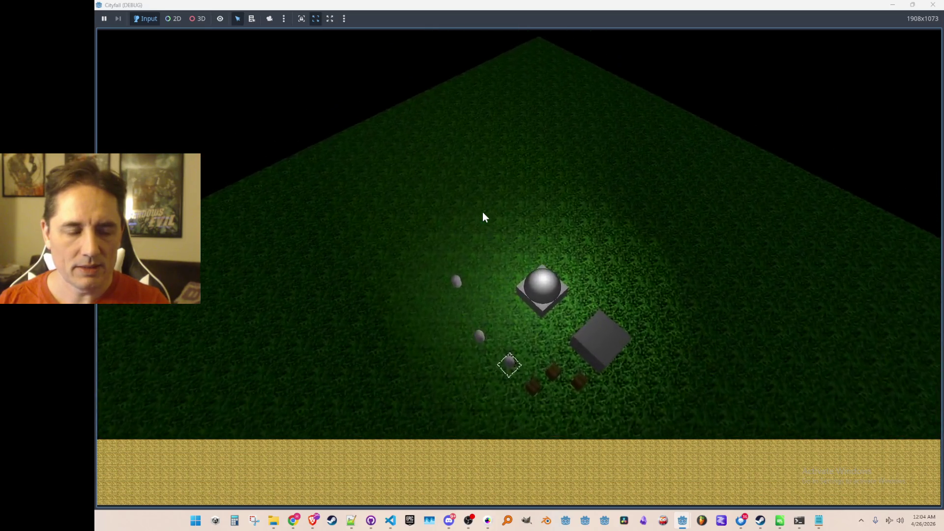
scroll(482, 212, up, 3)
scroll(483, 212, up, 2)
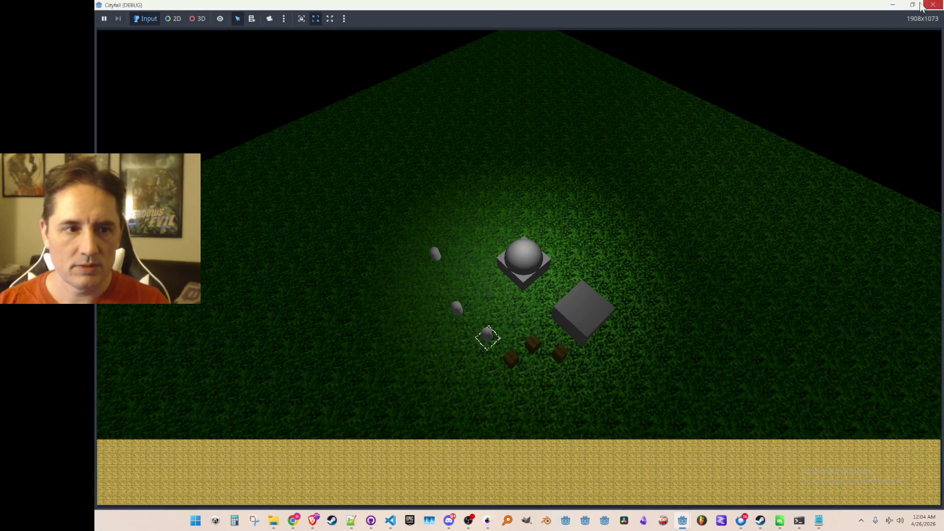
- Close the running game window after testing the zoom
click(931, 5)
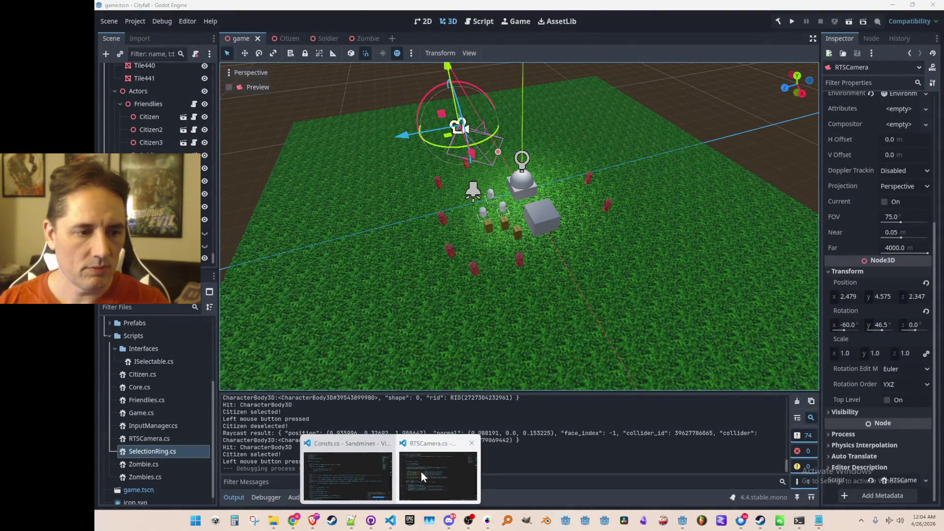
- Return to RTSCamera.cs and copy the minimum-height check line from the clamp block
mouse_move(391, 521)
click(422, 471)
click(540, 277)
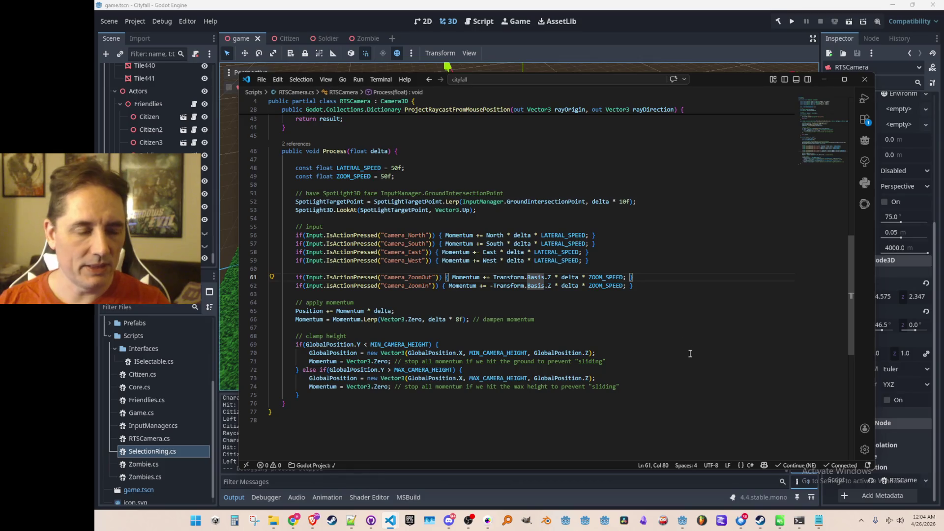
key(Left)
key(Down)
key(Down)
key(Down)
key(Right)
key(Right)
key(Right)
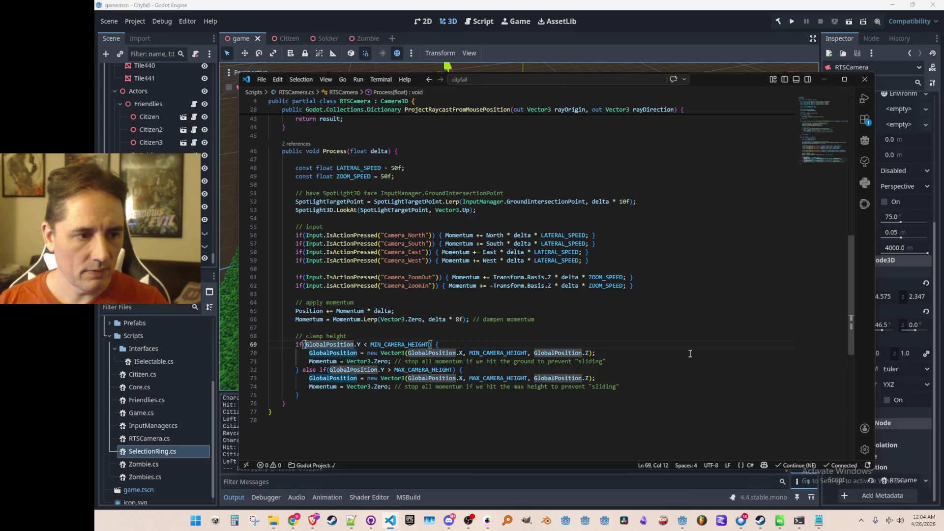
key(Home)
key(shift+End)
key(ctrl+c)
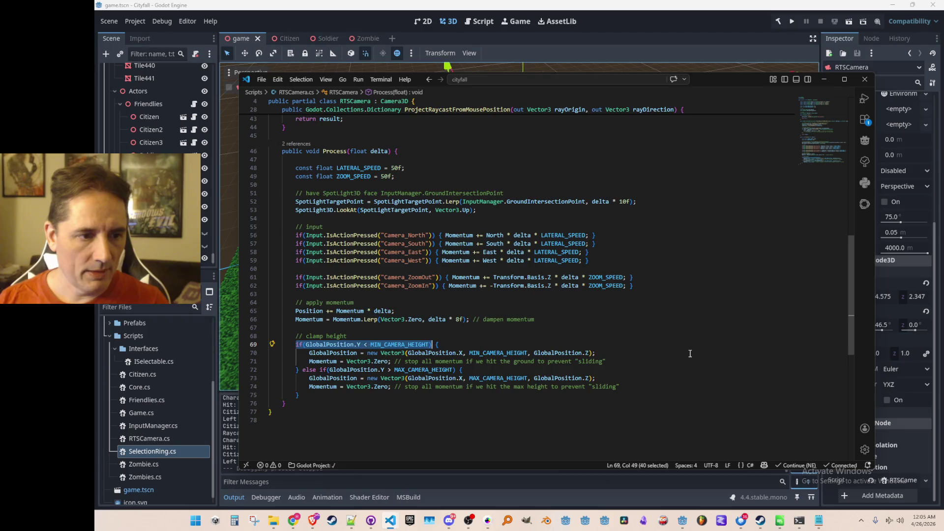
key(Up)
key(Up)
key(Up)
key(Up)
key(Up)
key(Up)
key(Up)
key(Up)
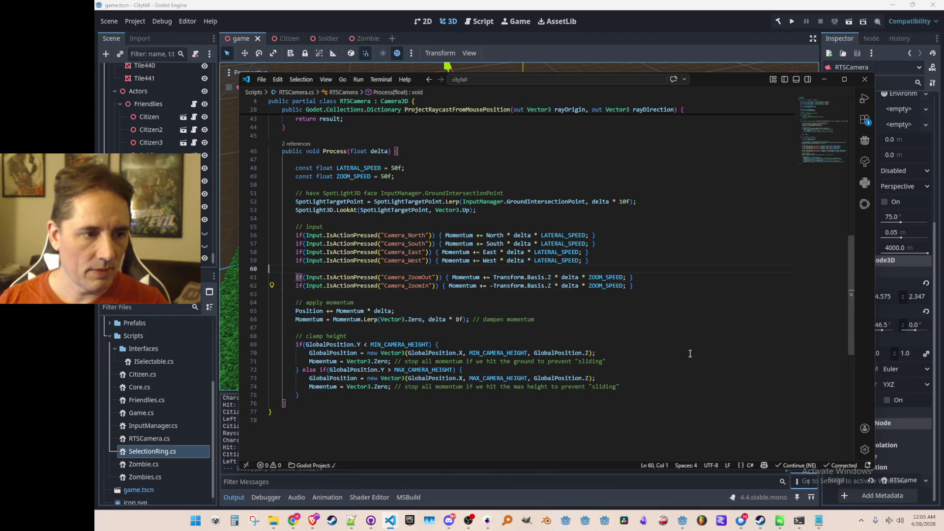
- Add GlobalPosition.Y height-limit checks to both the ZoomOut and ZoomIn input conditions
key(ctrl+shift+Return)
key(ctrl+v)
key(Home)
key(ctrl+Right)
key(Right)
key(Right)
key(ctrl+shift+Right)
key(ctrl+shift+Right)
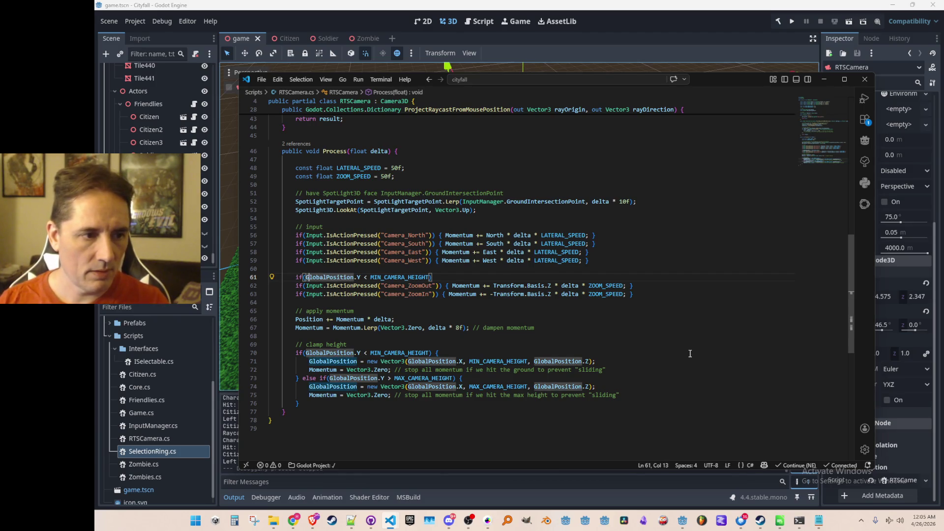
key(ctrl+shift+Right)
key(ctrl+shift+Right)
key(ctrl+shift+Right)
key(Delete)
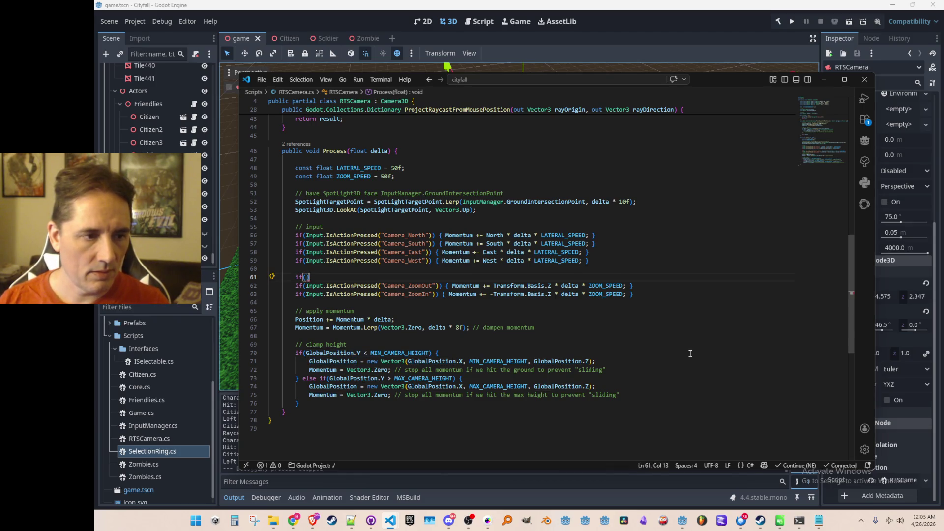
key(Delete)
key(Delete)
key(ctrl+Right)
key(ctrl+Right)
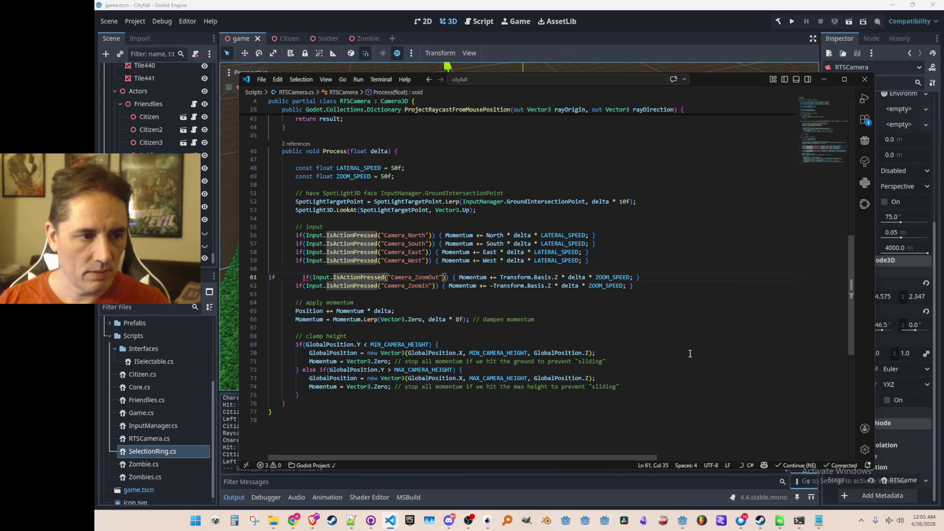
key(Home)
key(ctrl+Delete)
key(Home)
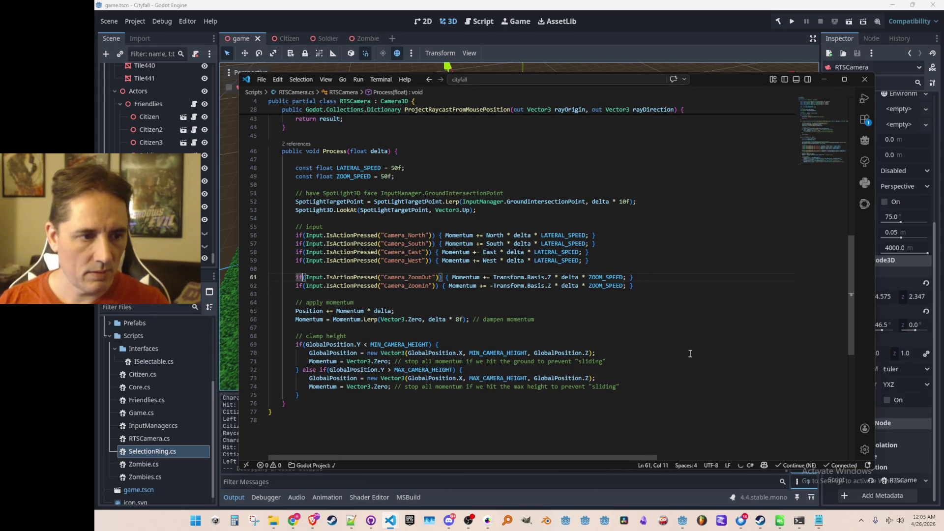
text(&& GlobalPosition.Y < MIN_CAMERA_HEIGHT)
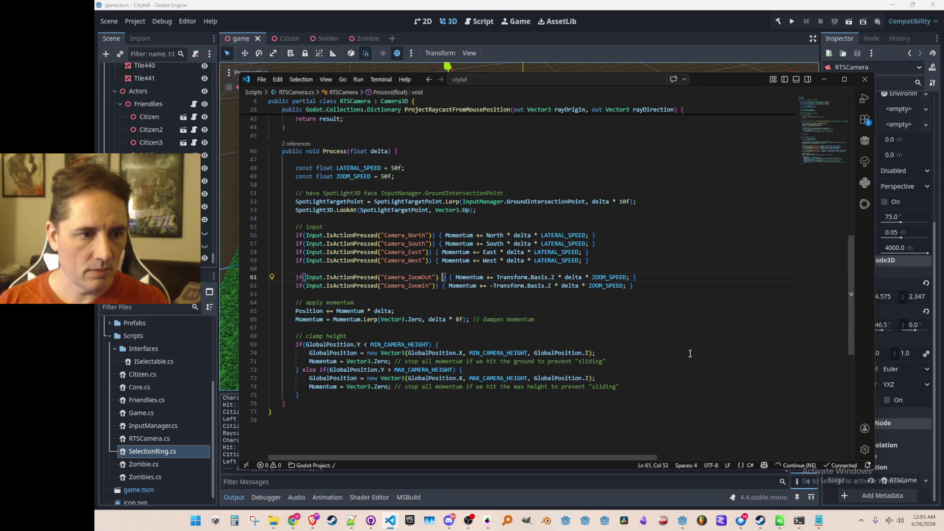
key(ctrl+z)
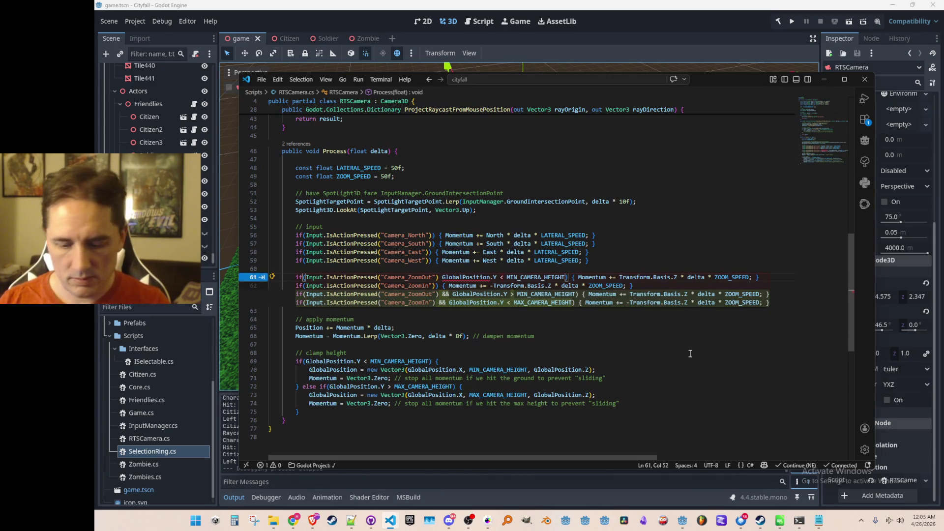
key(ctrl+z)
key(Home)
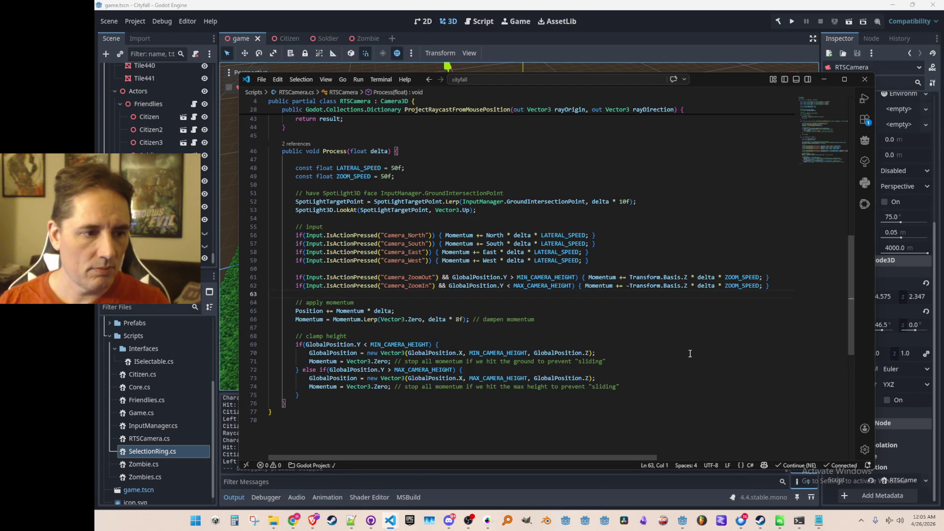
- Comment out both Momentum reset lines in the height clamp, save, and run the game with F5
click(684, 360)
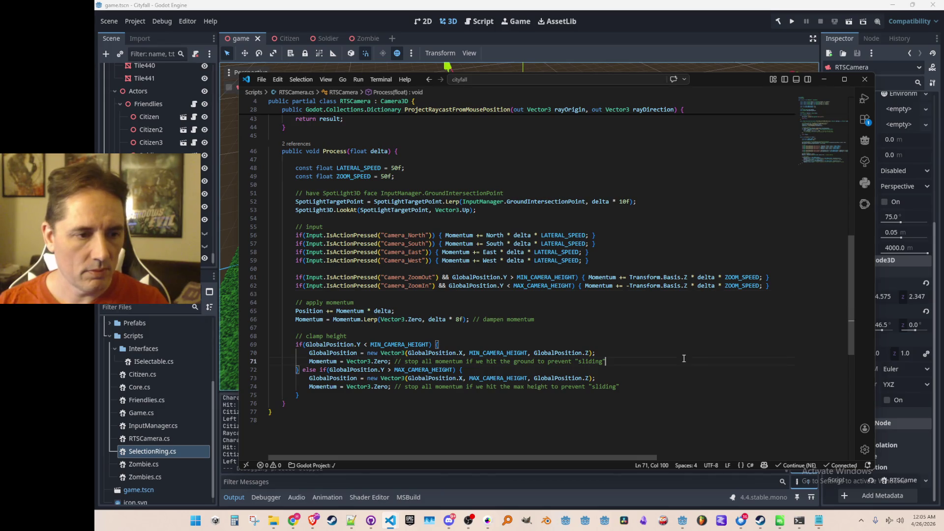
scroll(703, 366, down, 1)
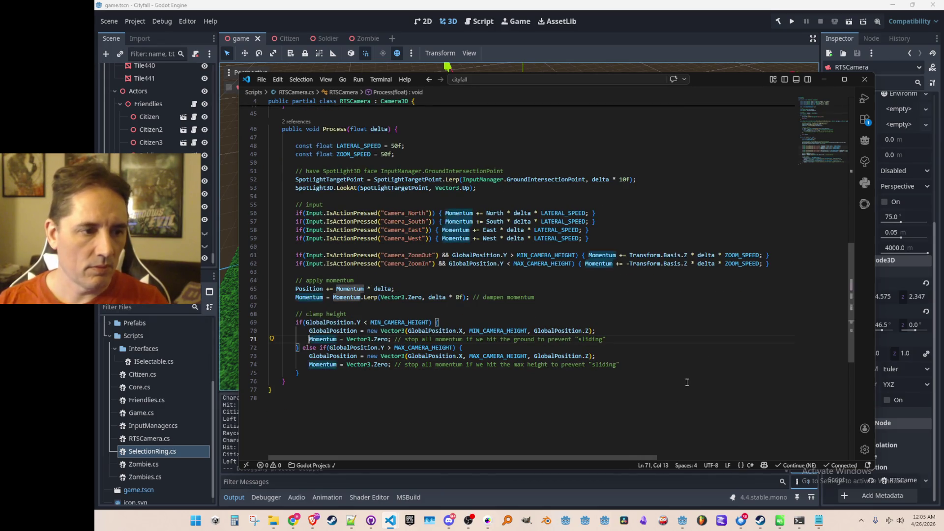
key(shift+Down)
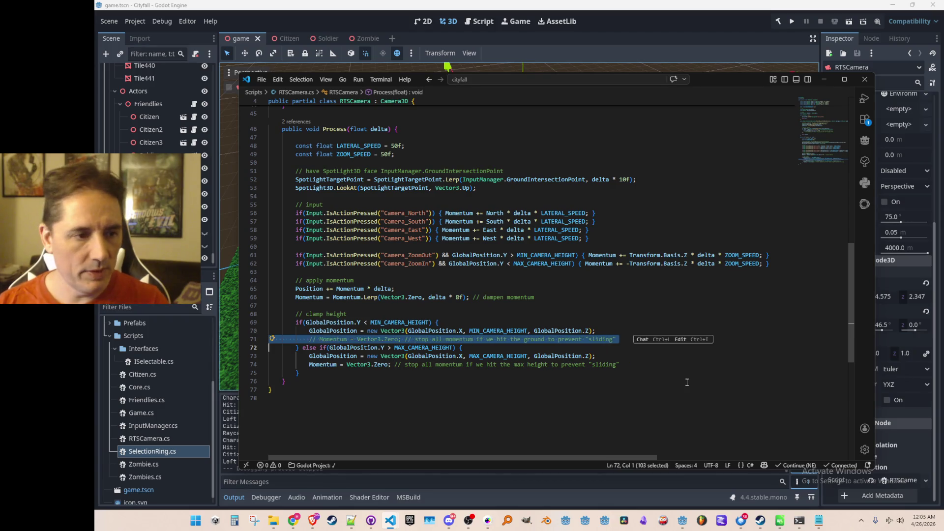
key(ctrl+k)
key(Down)
key(Down)
key(shift+Down)
key(ctrl+k)
key(Up)
key(Up)
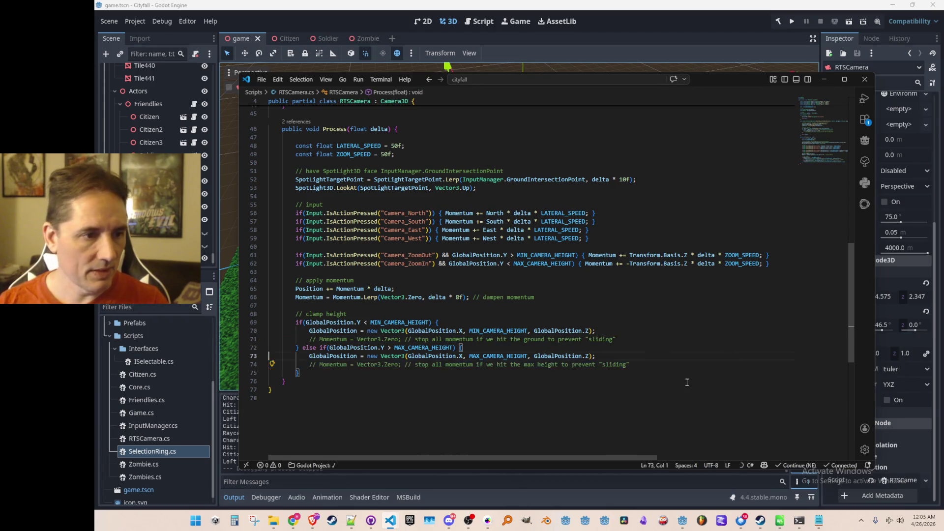
key(ctrl+s)
key(F5)
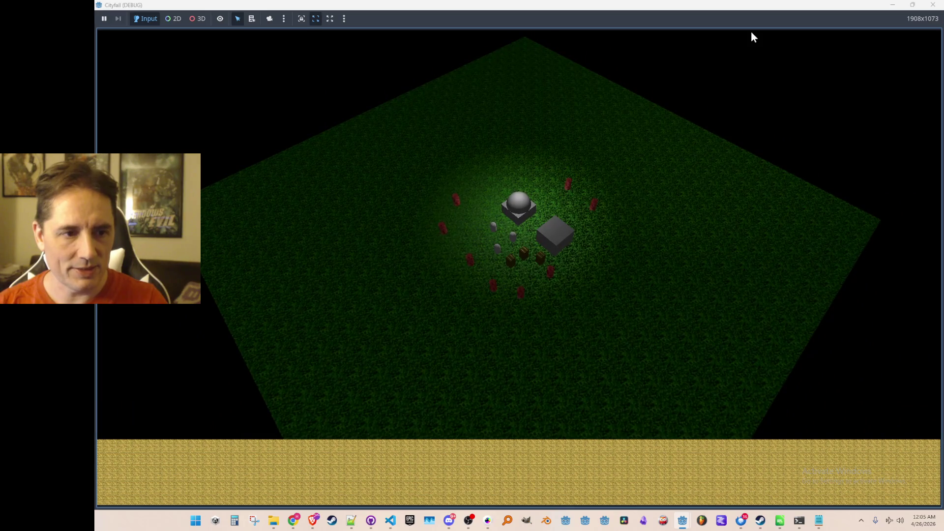
- Close the rebuilt game's window to return to the editor
click(939, 5)
mouse_move(390, 521)
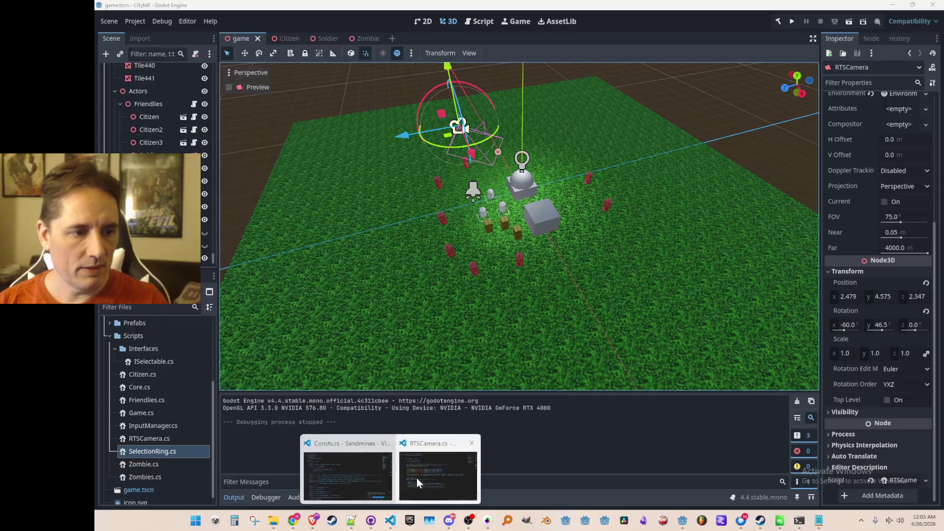
- Remove the duplicated height comparisons on the ZoomOut and ZoomIn lines in RTSCamera.cs
click(417, 478)
click(514, 255)
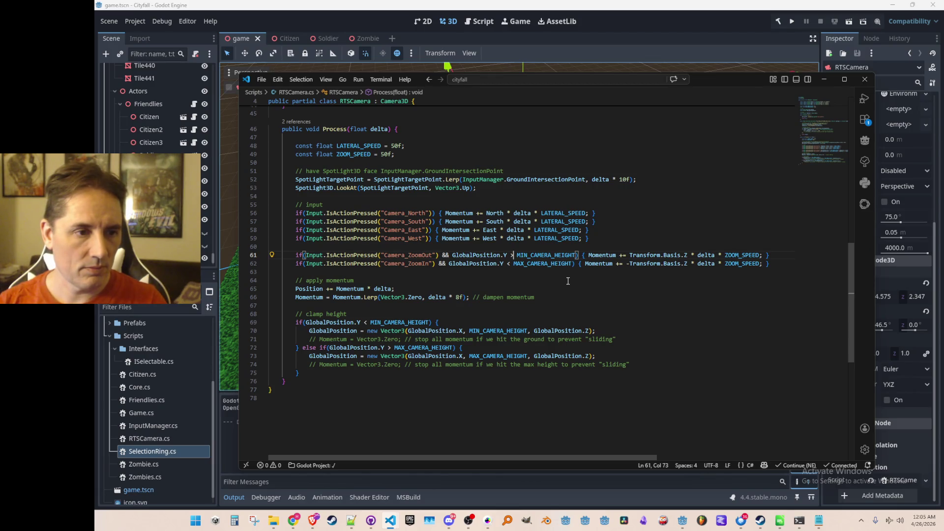
key(BackSpace)
text(>)
key(Up)
key(BackSpace)
text(<)
key(Home)
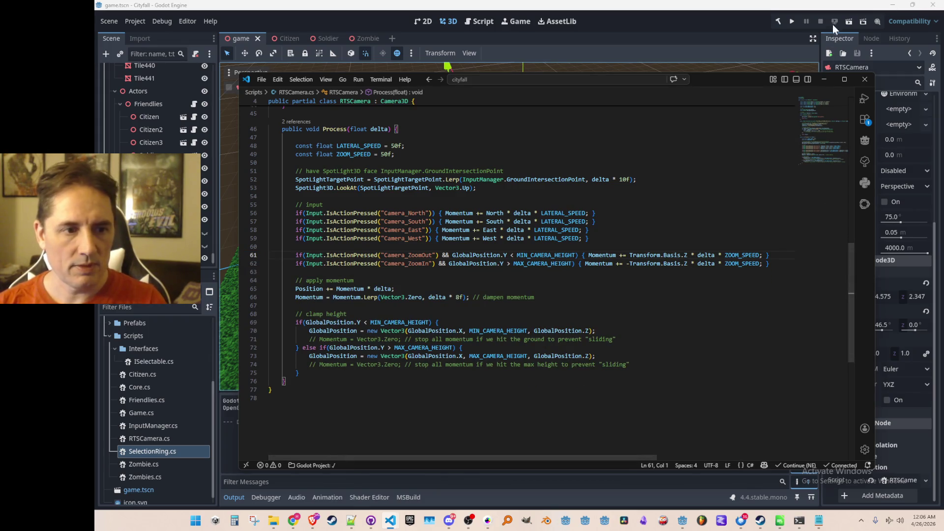
- Stop the game, make MAX_CAMERA_HEIGHT the zoom-out limit and MIN_CAMERA_HEIGHT the zoom-in limit, and save
click(794, 21)
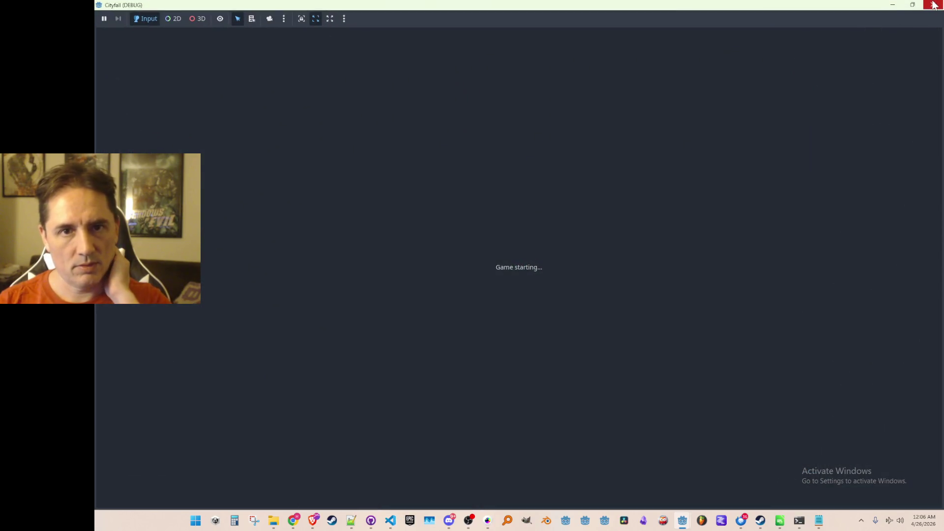
click(934, 5)
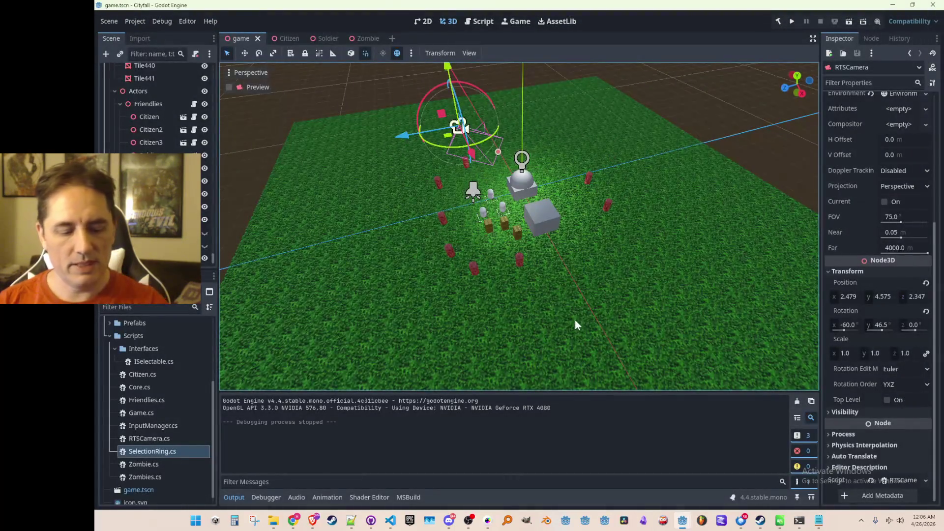
key(alt+Tab)
double_click(546, 255)
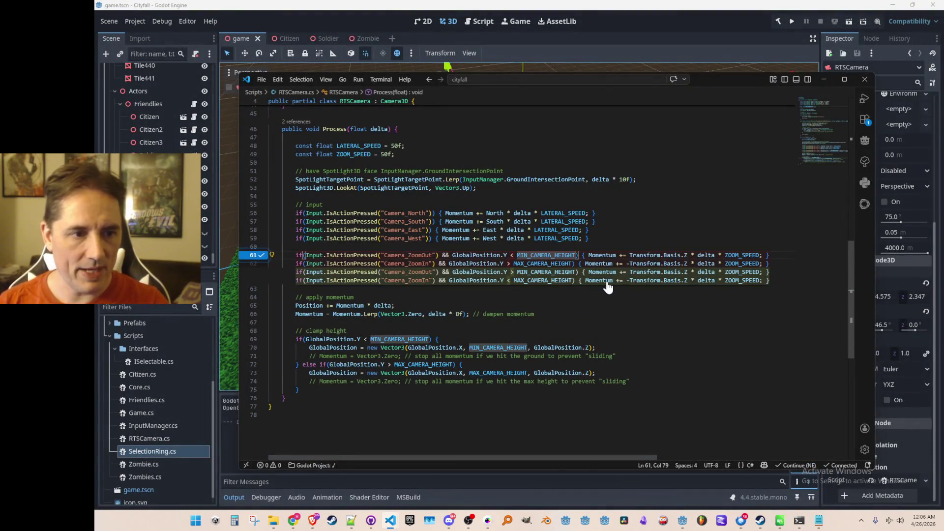
key(ctrl+z)
key(ctrl+z)
key(ctrl+z)
key(ctrl+z)
key(ctrl+shift+Right)
text(MAX_CAMERA_HEIGHT)
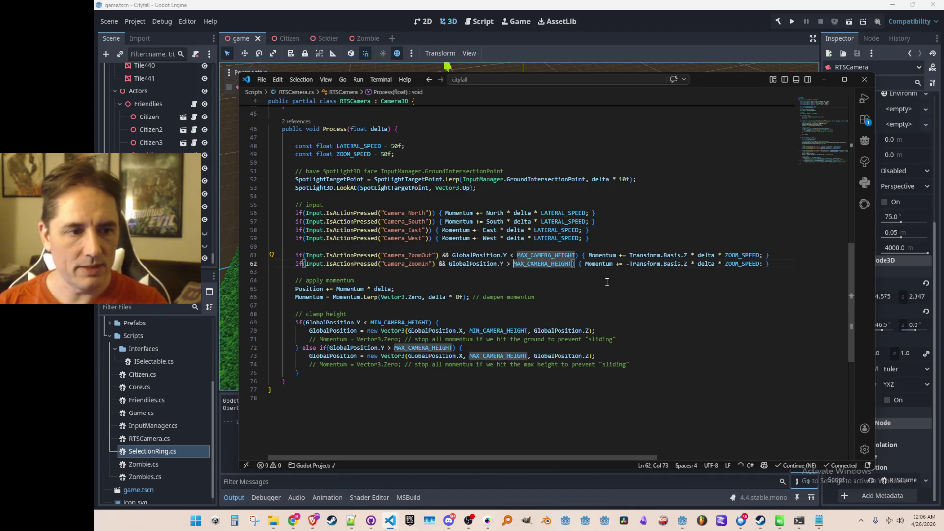
key(Home)
key(ctrl+s)
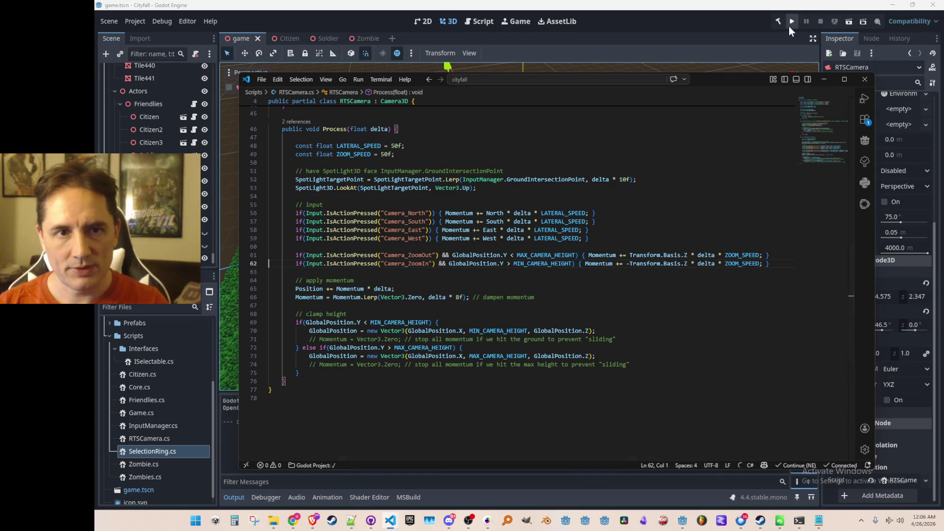
- Play Cityfall to try zooming against the new limits, then stop the run
click(790, 22)
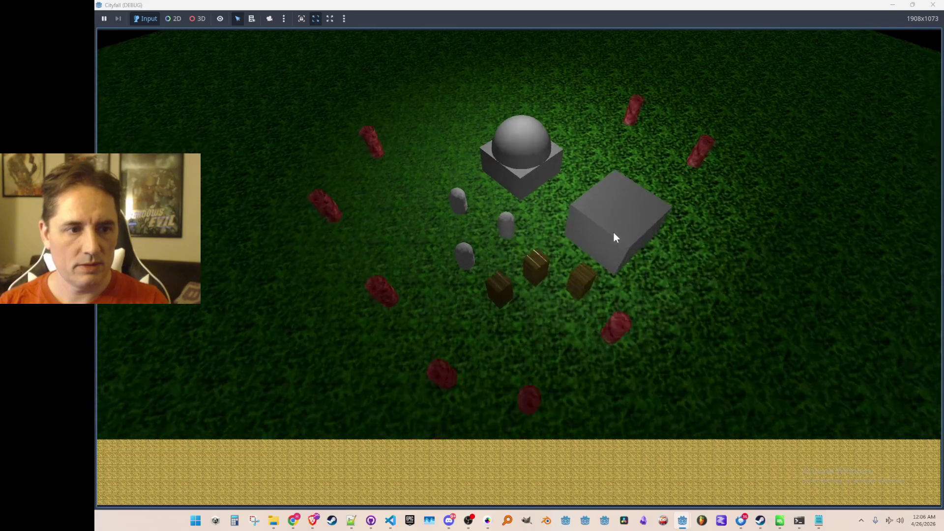
scroll(615, 232, down, 5)
scroll(613, 231, down, 4)
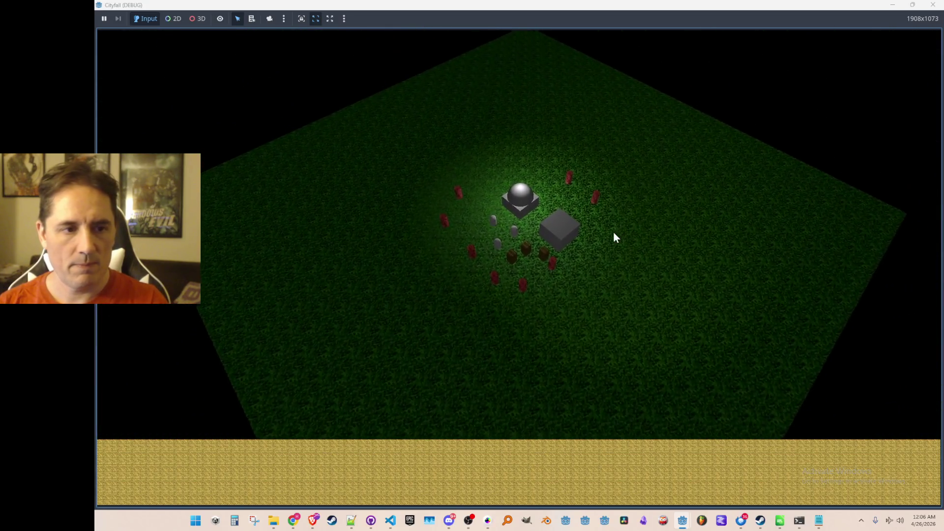
scroll(614, 231, up, 5)
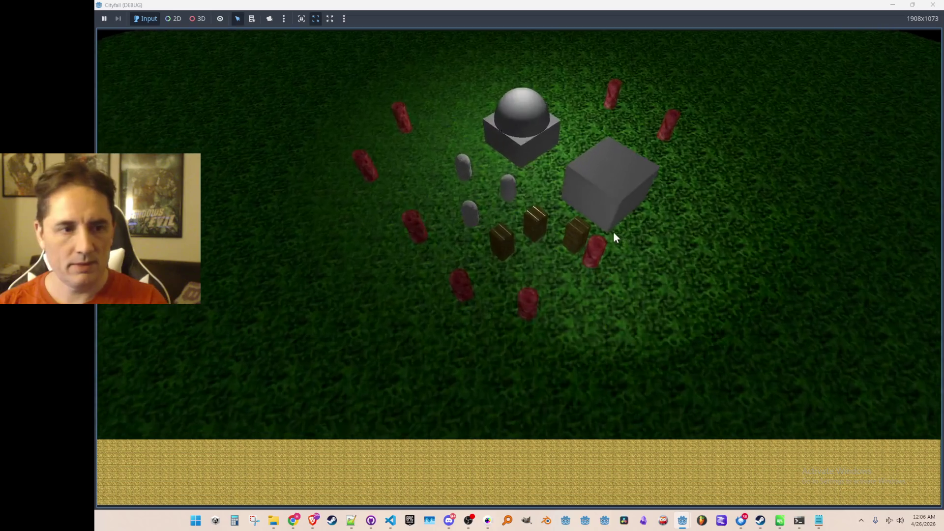
scroll(614, 231, down, 2)
scroll(613, 231, down, 6)
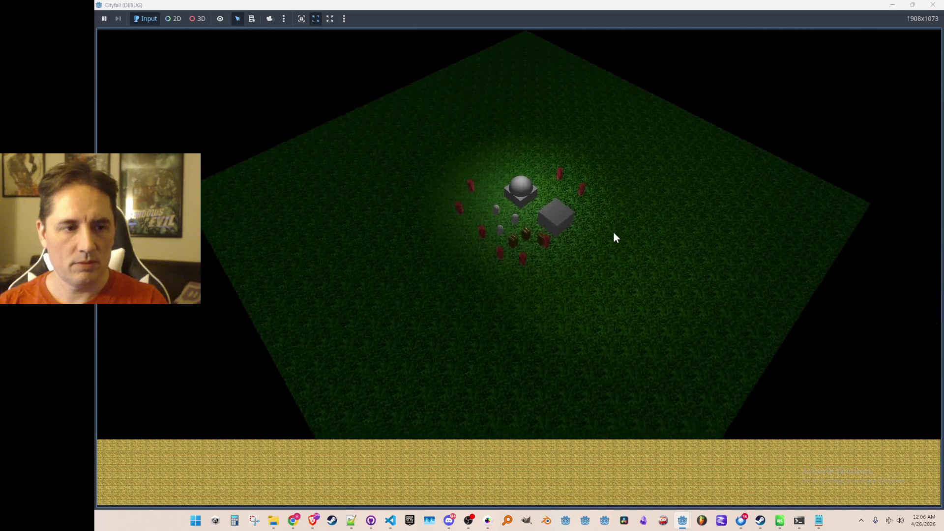
click(932, 5)
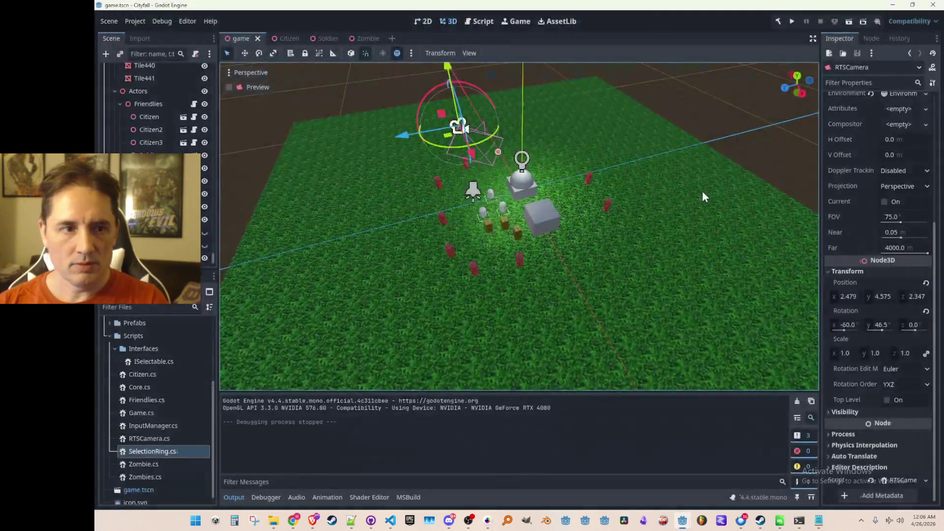
scroll(565, 249, up, 1)
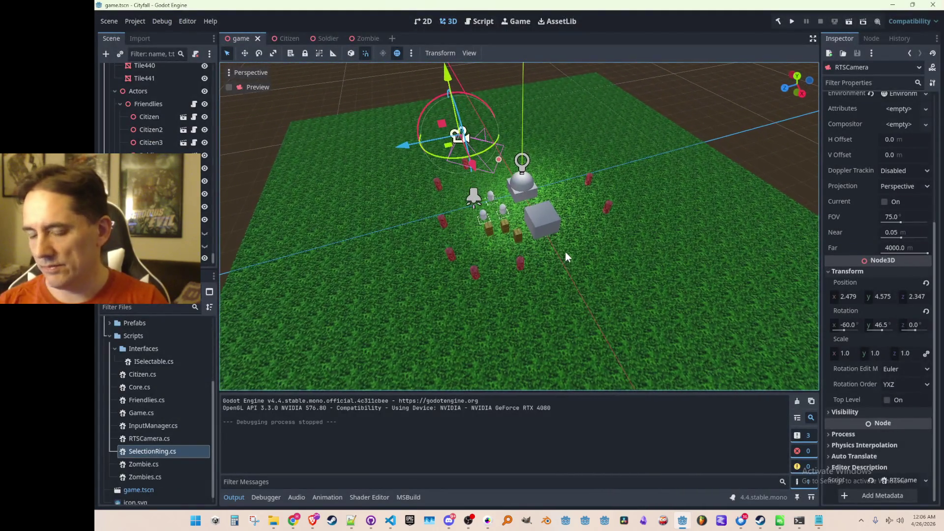
scroll(562, 241, down, 1)
scroll(561, 240, up, 1)
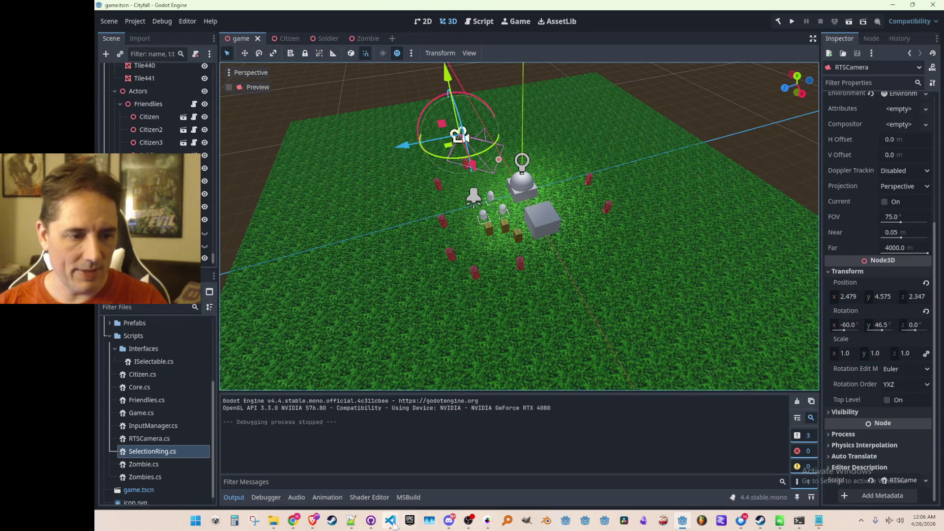
- Uncomment the ground and max-height Momentum = Vector3.Zero resets in the clamp block
click(439, 472)
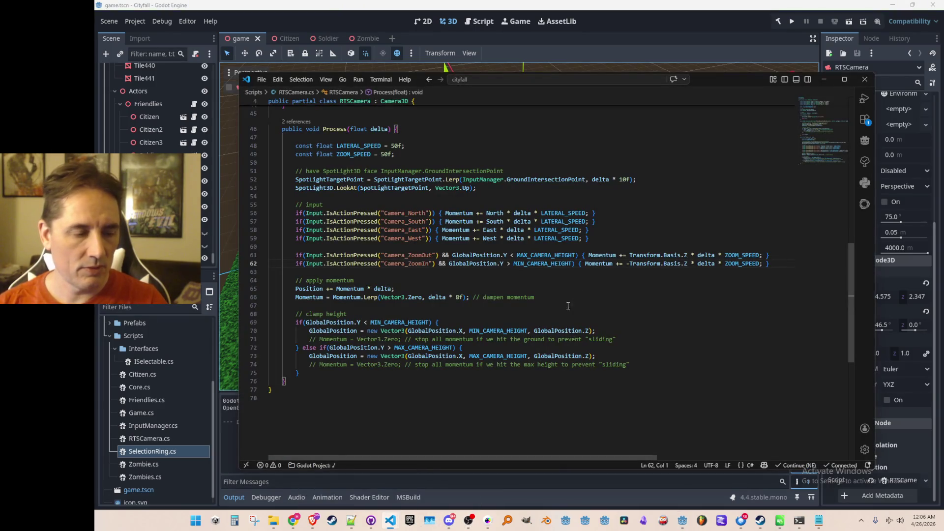
key(Down)
key(Down)
key(Down)
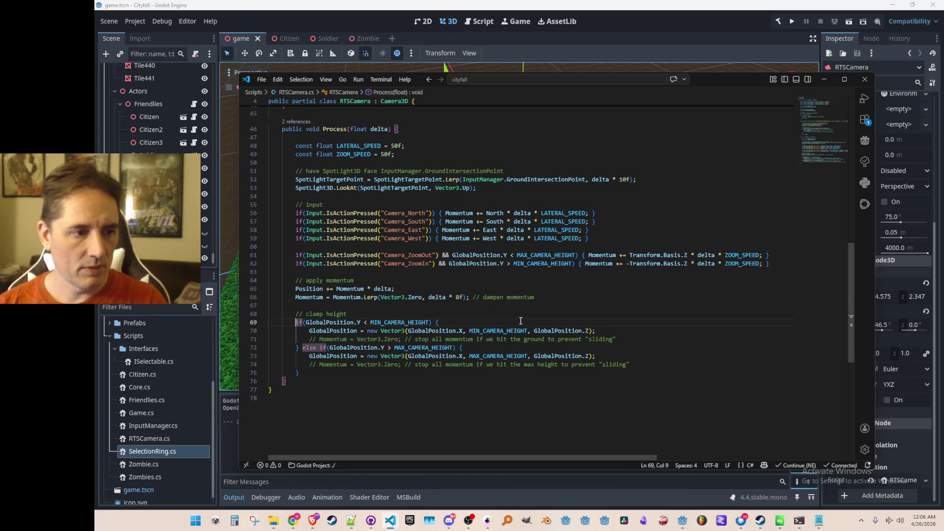
key(shift+Down)
key(ctrl+slash)
key(Down)
key(Down)
key(shift+Down)
key(ctrl+slash)
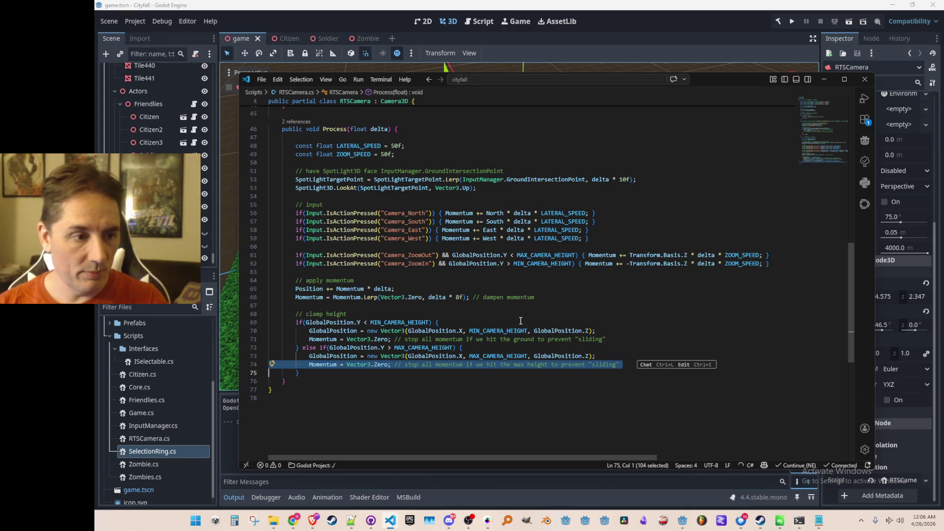
- Move the clamp-height block above // apply momentum and launch the game to retest
key(shift+Up)
key(shift+Up)
key(shift+Up)
key(shift+Up)
key(shift+Up)
key(shift+Up)
key(ctrl+c)
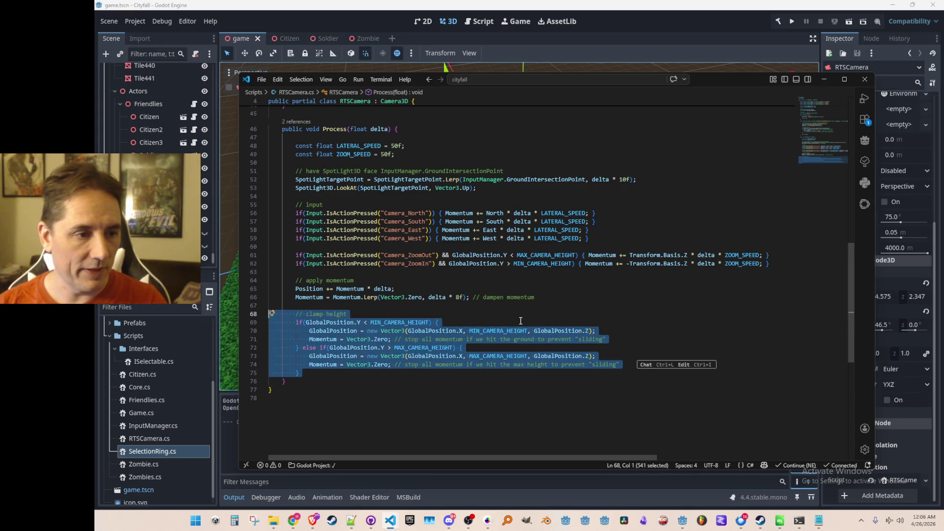
key(Delete)
key(Up)
key(Up)
key(Up)
key(ctrl+v)
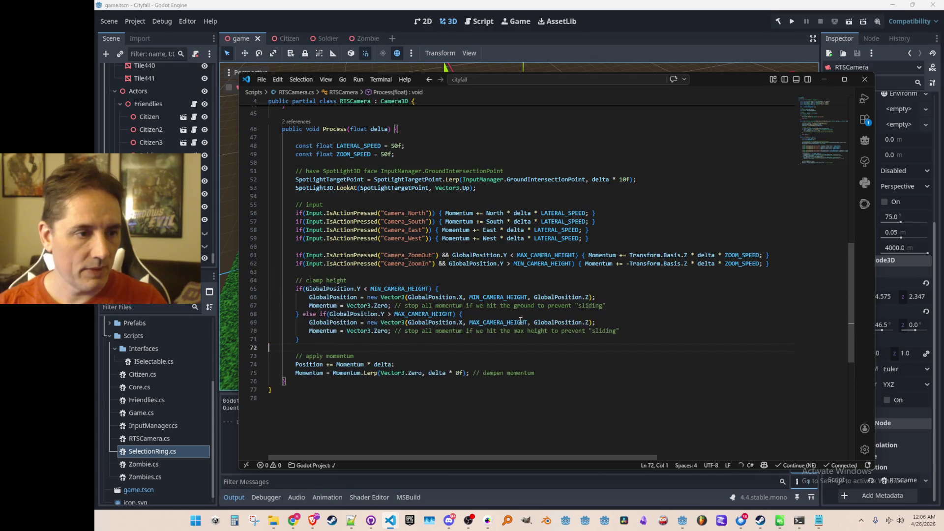
click(792, 21)
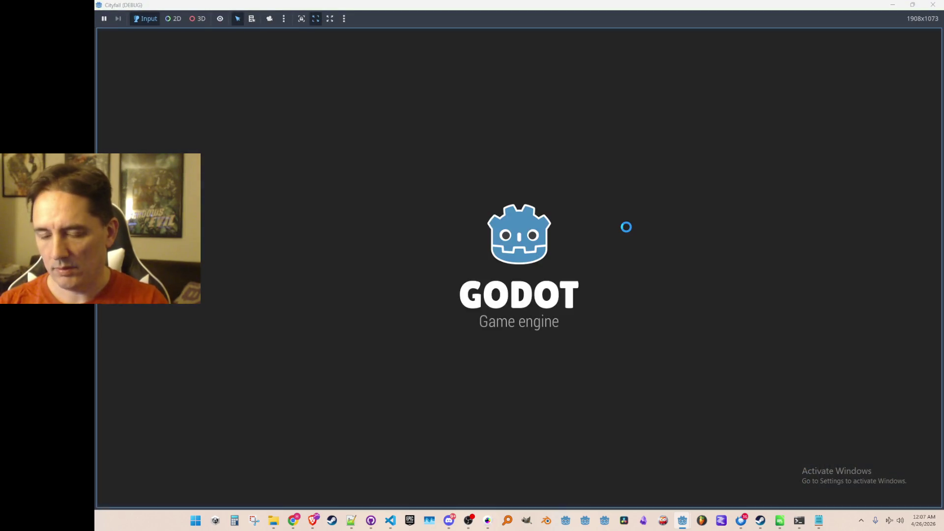
scroll(627, 228, down, 5)
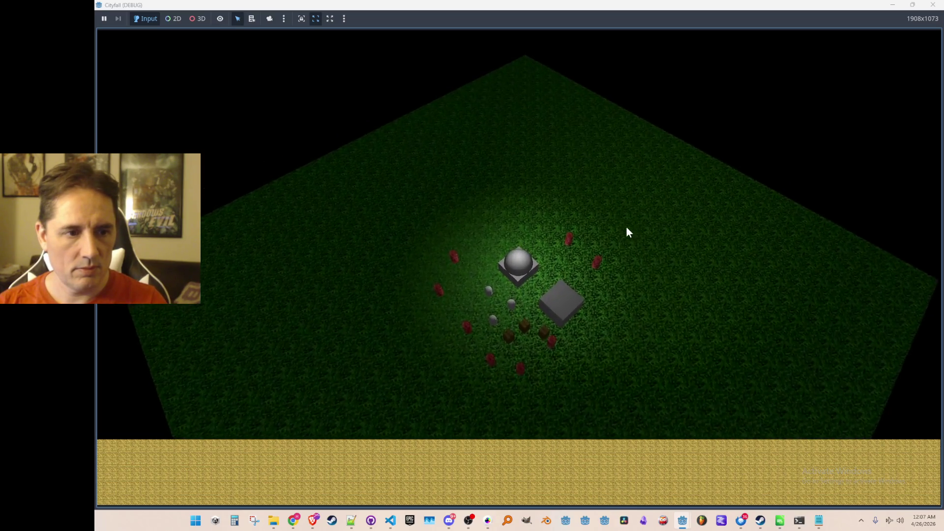
scroll(626, 227, up, 3)
scroll(627, 228, up, 3)
scroll(627, 227, up, 3)
scroll(627, 227, down, 3)
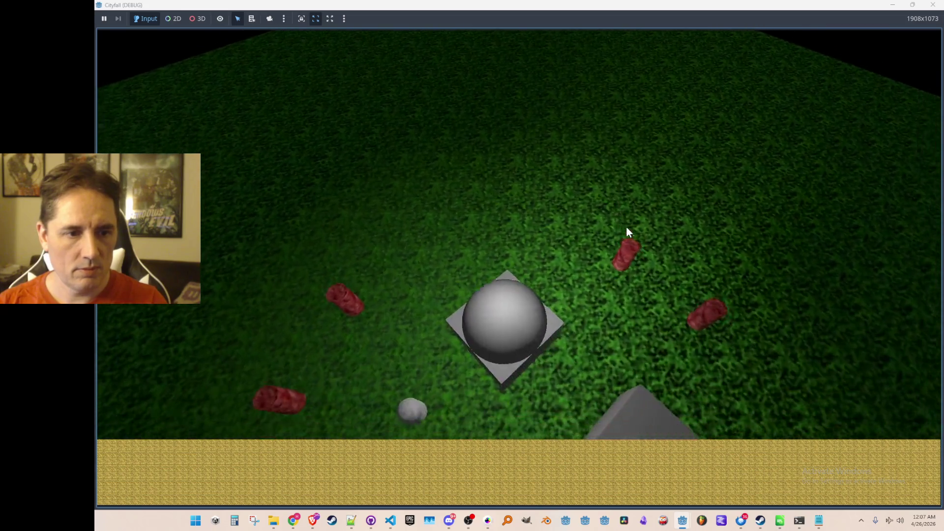
scroll(627, 227, down, 3)
scroll(626, 227, down, 3)
scroll(627, 228, down, 2)
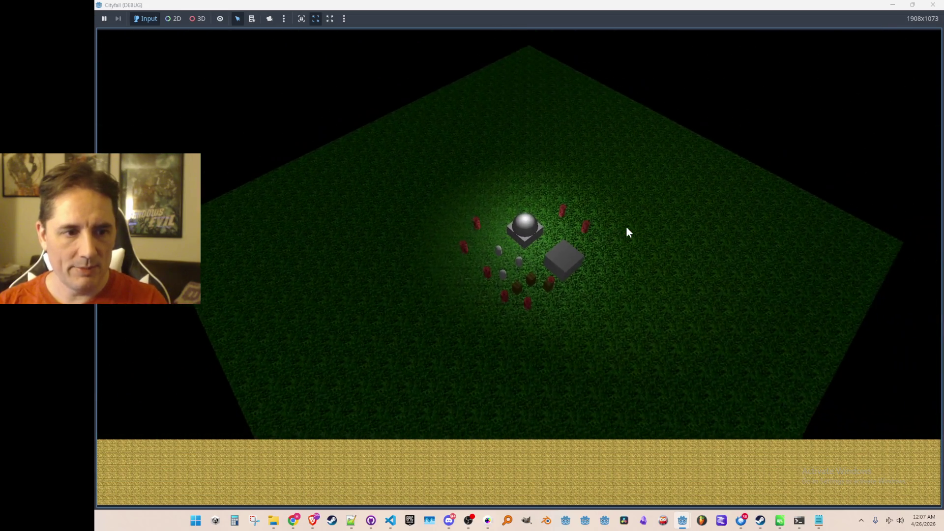
scroll(627, 228, up, 3)
scroll(626, 227, up, 4)
scroll(627, 227, down, 3)
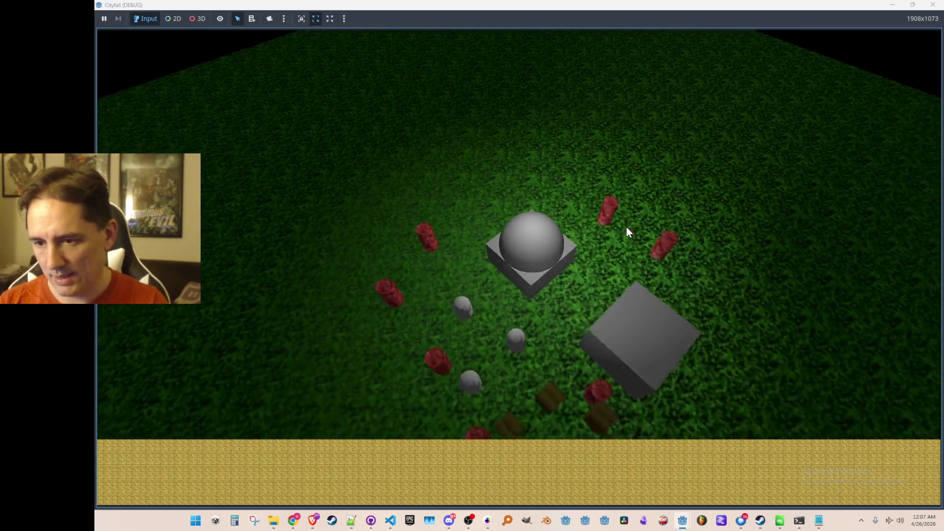
scroll(627, 227, down, 3)
scroll(627, 228, down, 2)
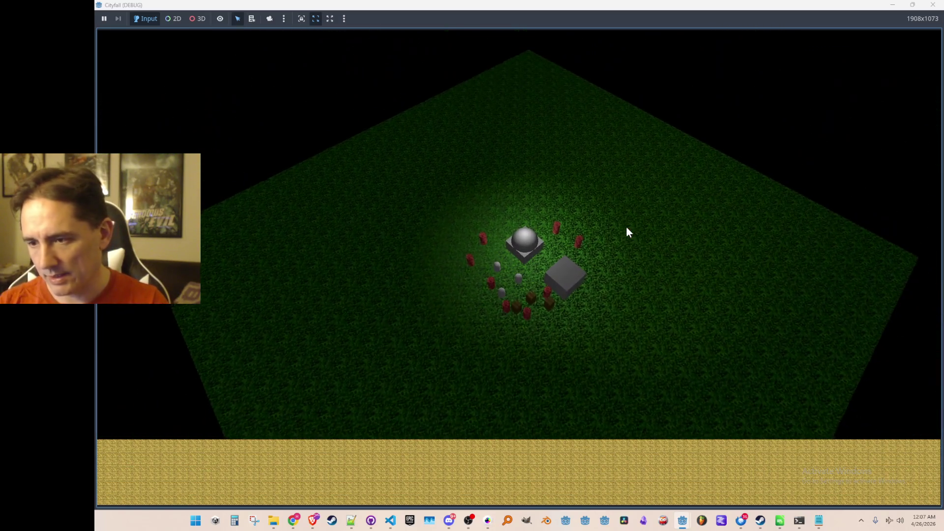
scroll(627, 228, up, 3)
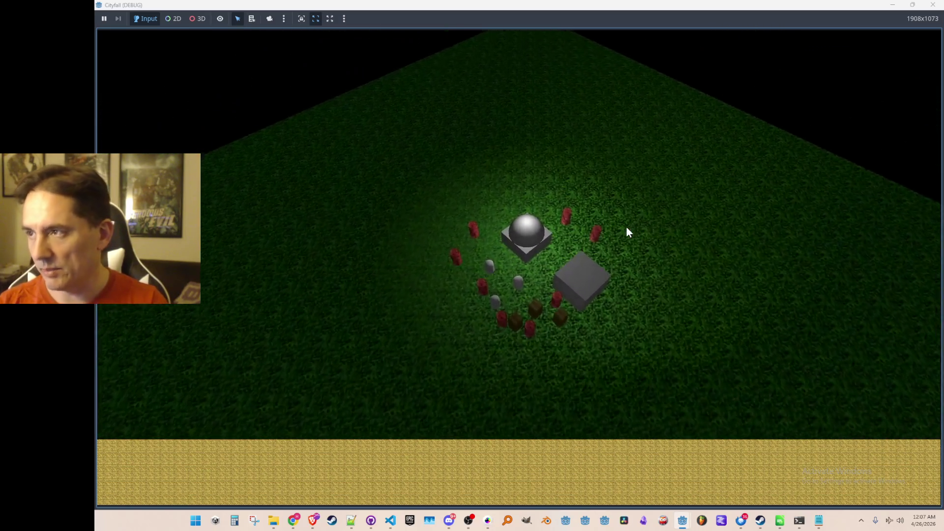
scroll(626, 228, up, 3)
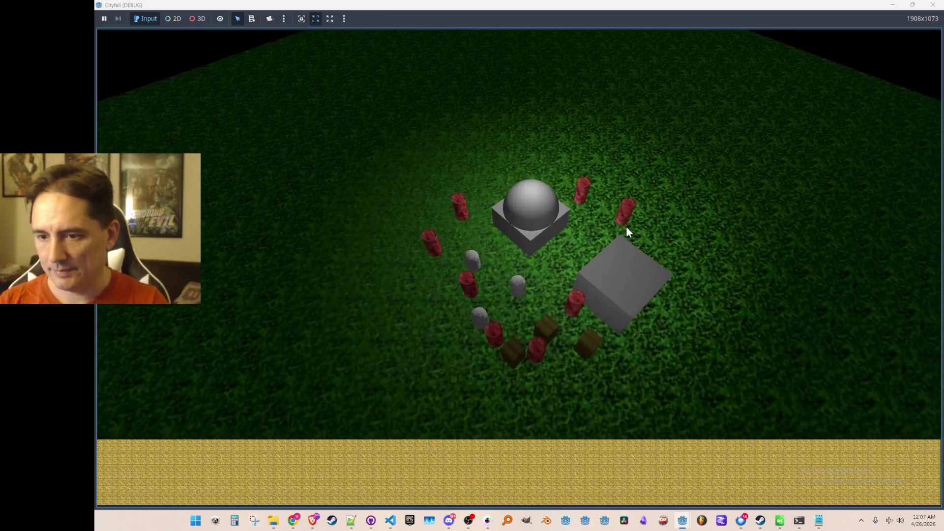
scroll(627, 227, down, 2)
scroll(627, 227, up, 3)
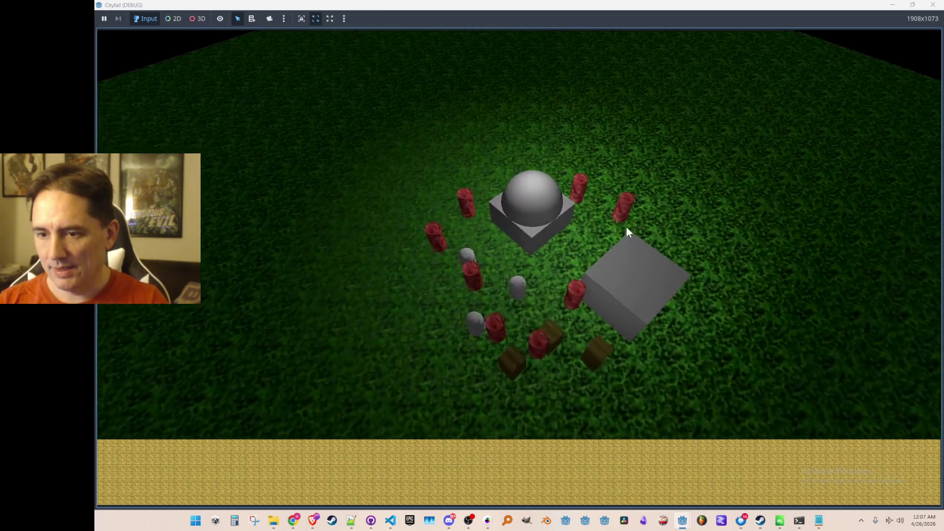
scroll(627, 228, down, 3)
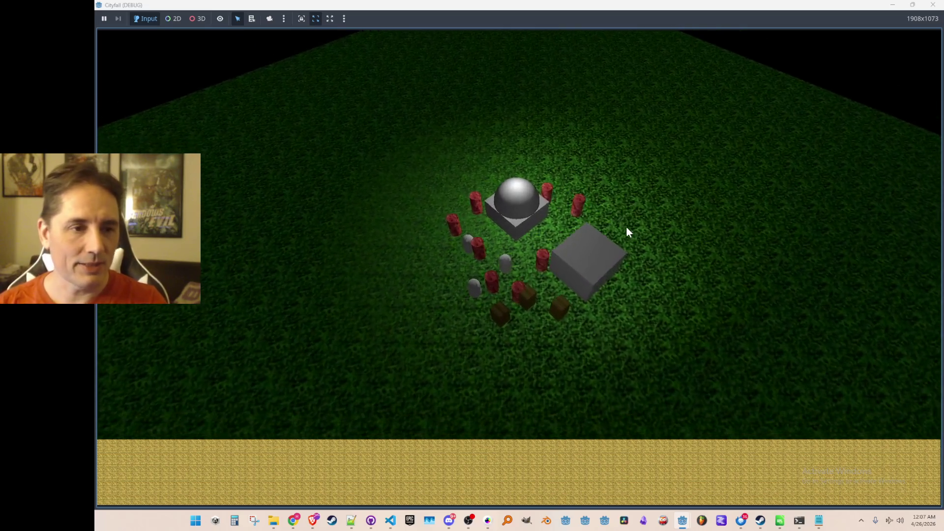
- Close the running Cityfall game after zooming with the reordered clamp
click(932, 6)
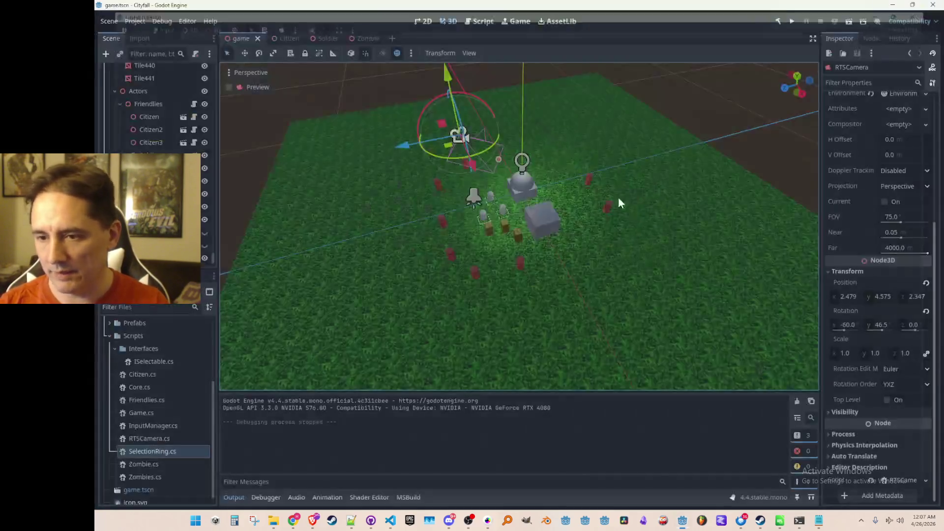
scroll(491, 220, up, 3)
scroll(500, 205, up, 3)
scroll(500, 206, up, 2)
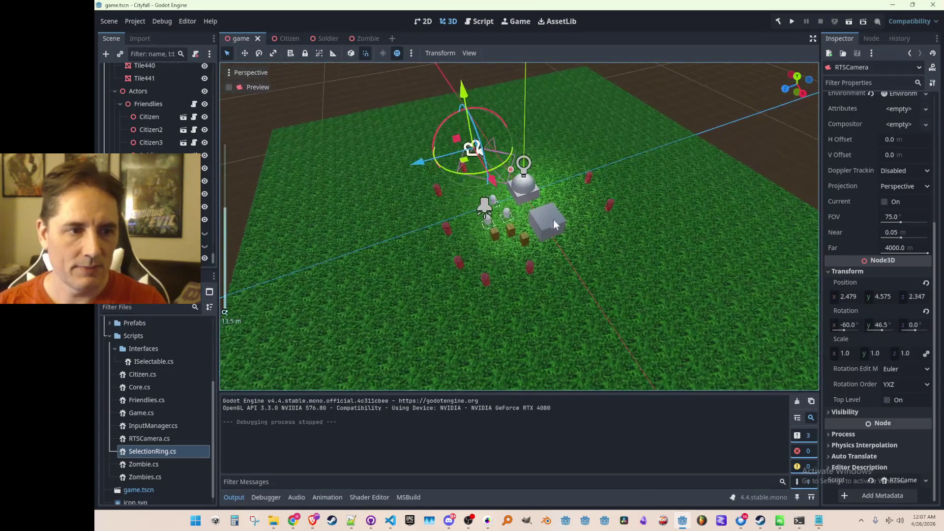
scroll(534, 226, up, 2)
scroll(535, 230, up, 1)
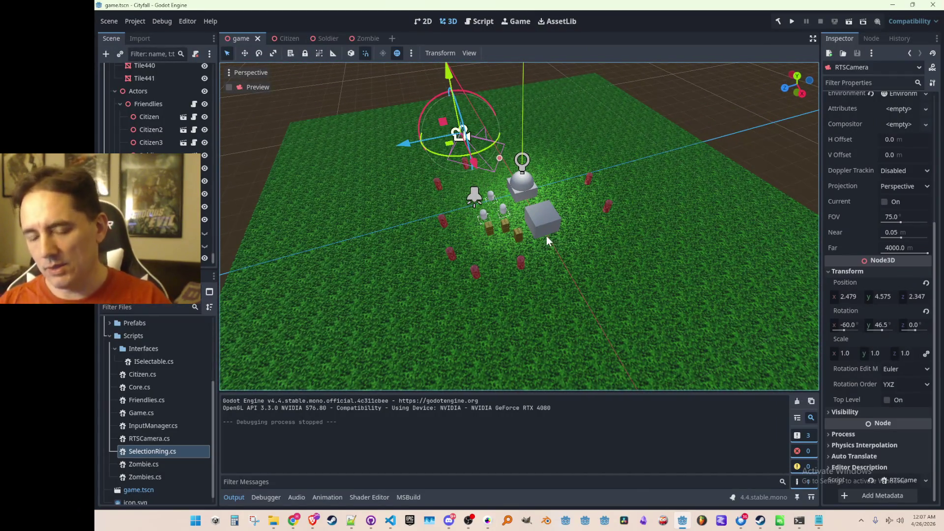